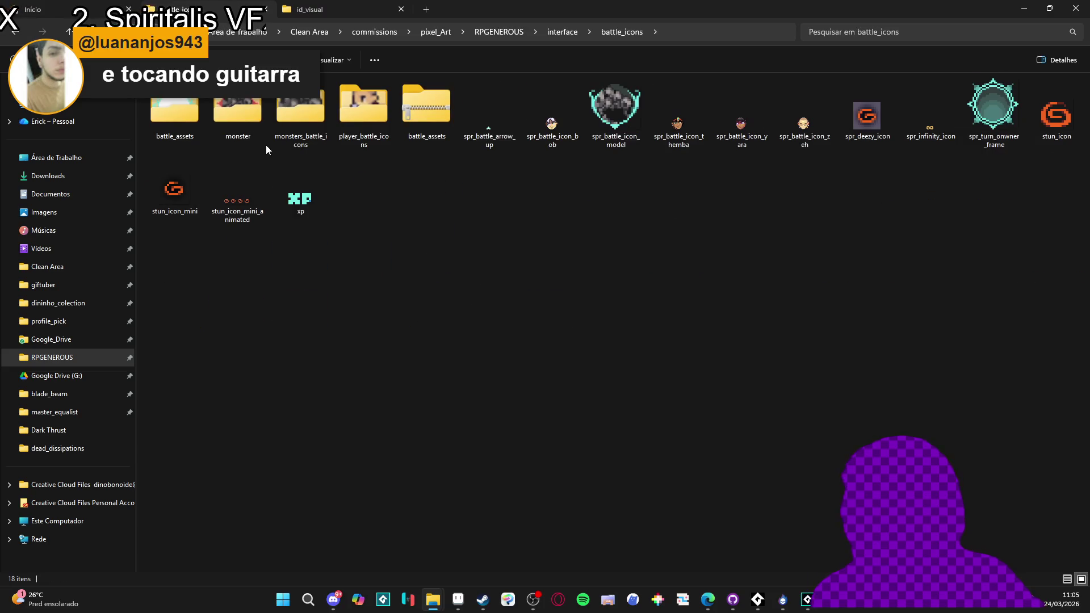
- Look through the elements_icons folder, then open interface_mockup from the interface folder in Aseprite
key(alt+Left)
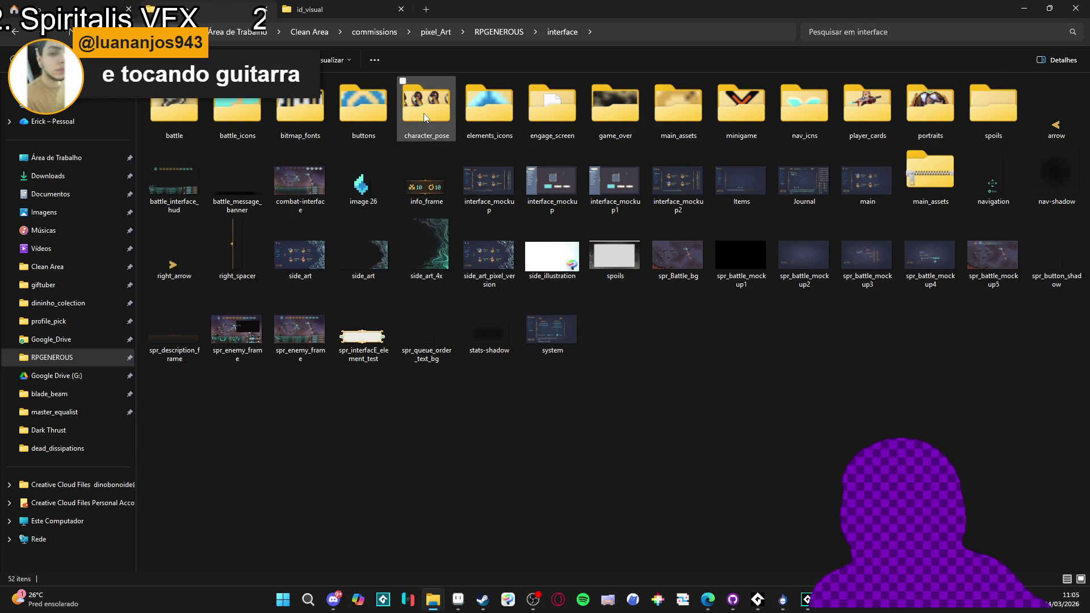
double_click(483, 111)
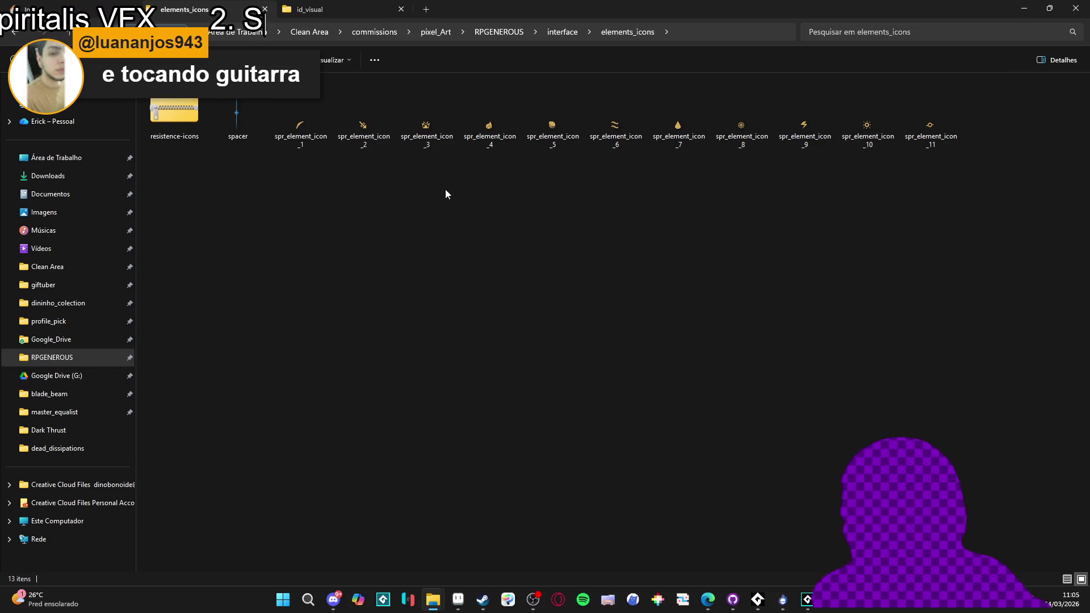
key(F5)
key(alt+Left)
key(Right)
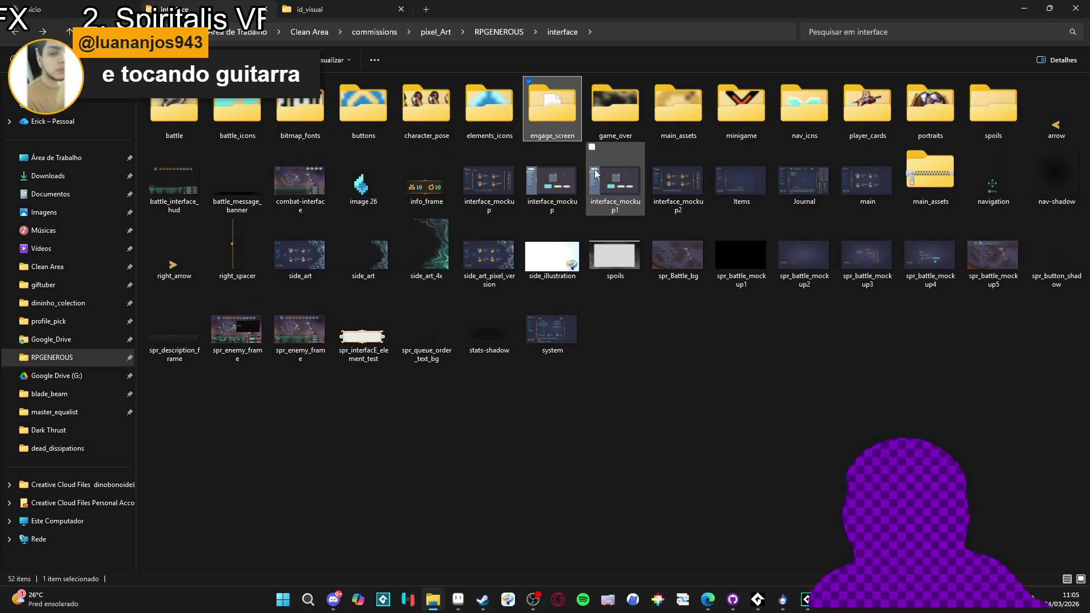
double_click(499, 179)
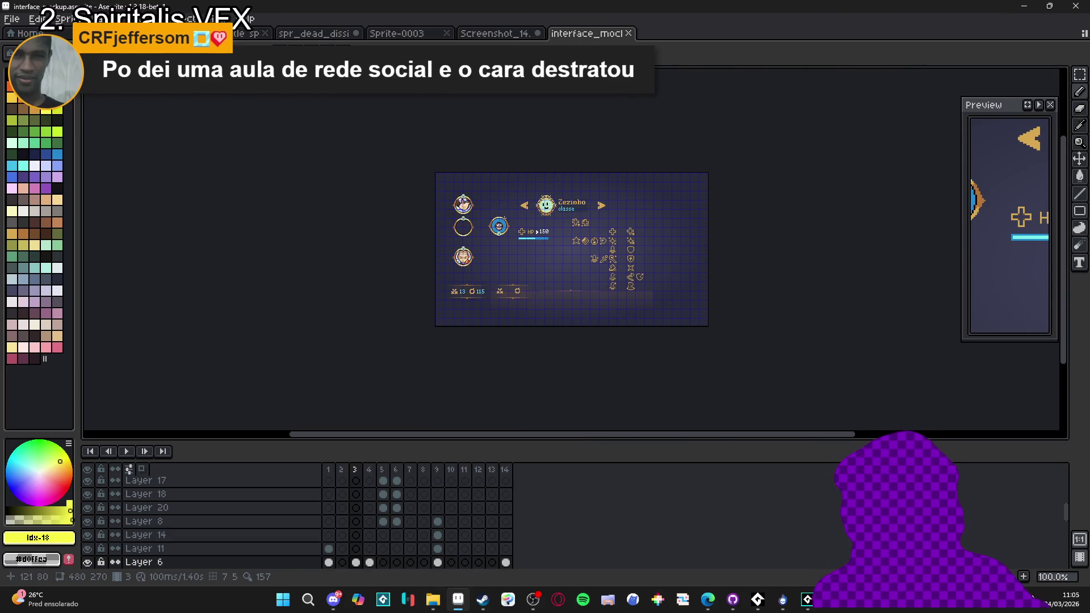
- Zoom and pan the interface mockup to bring the icon grid into view
scroll(571, 258, up, 1)
drag(669, 249, 569, 275)
key(ctrl+apostrophe)
scroll(533, 304, up, 4)
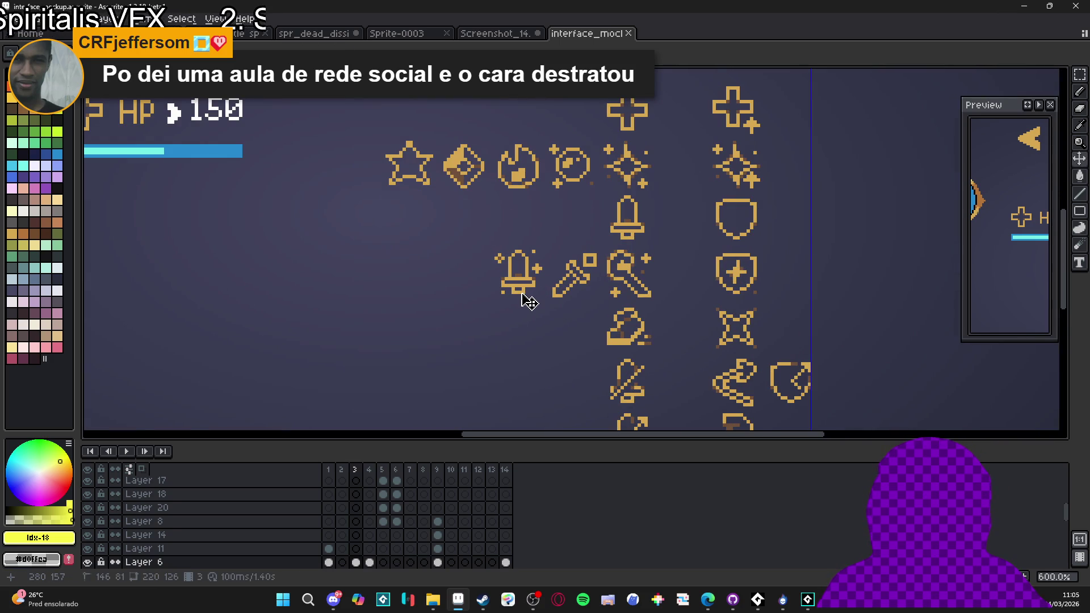
scroll(523, 307, down, 1)
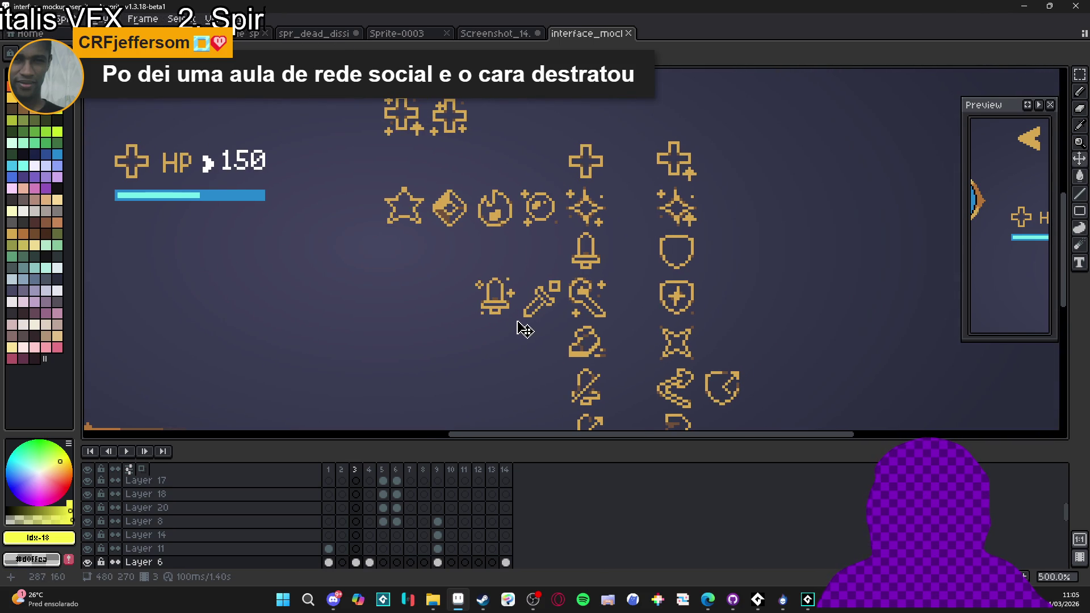
scroll(512, 348, down, 1)
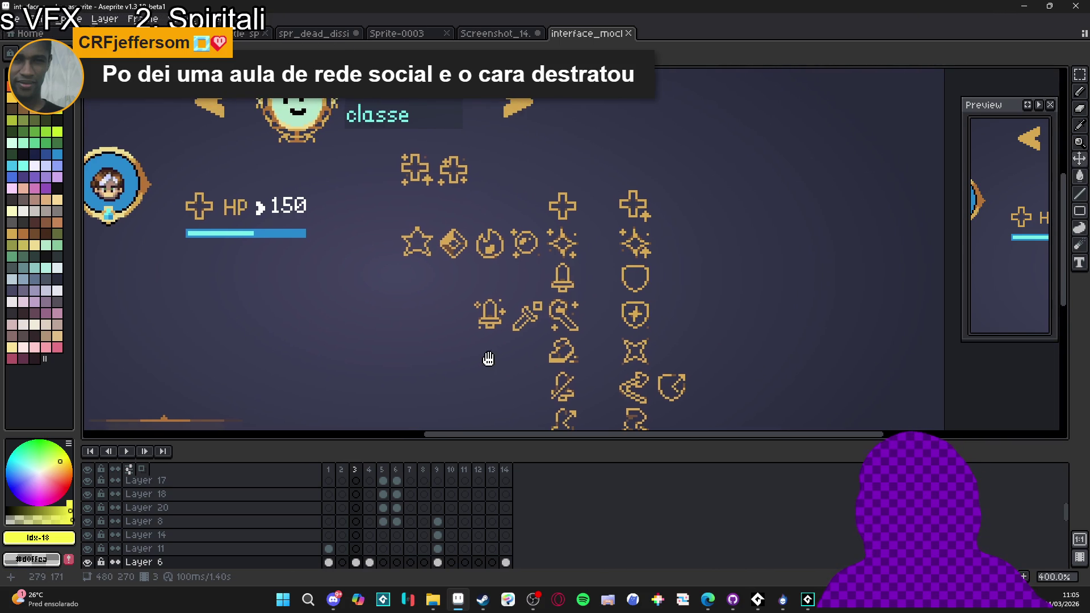
scroll(511, 357, down, 1)
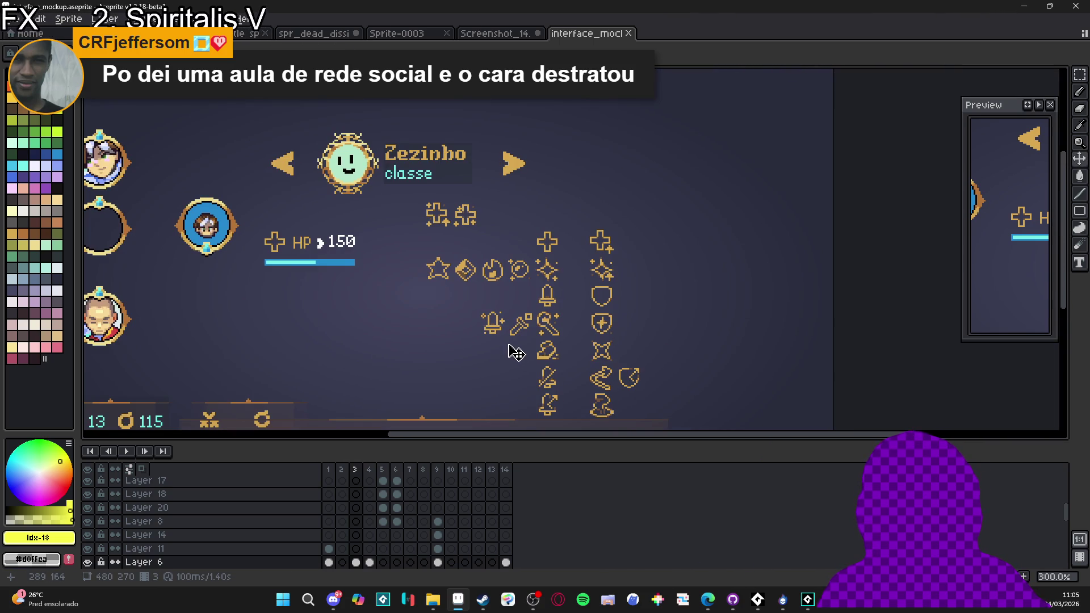
scroll(500, 330, up, 3)
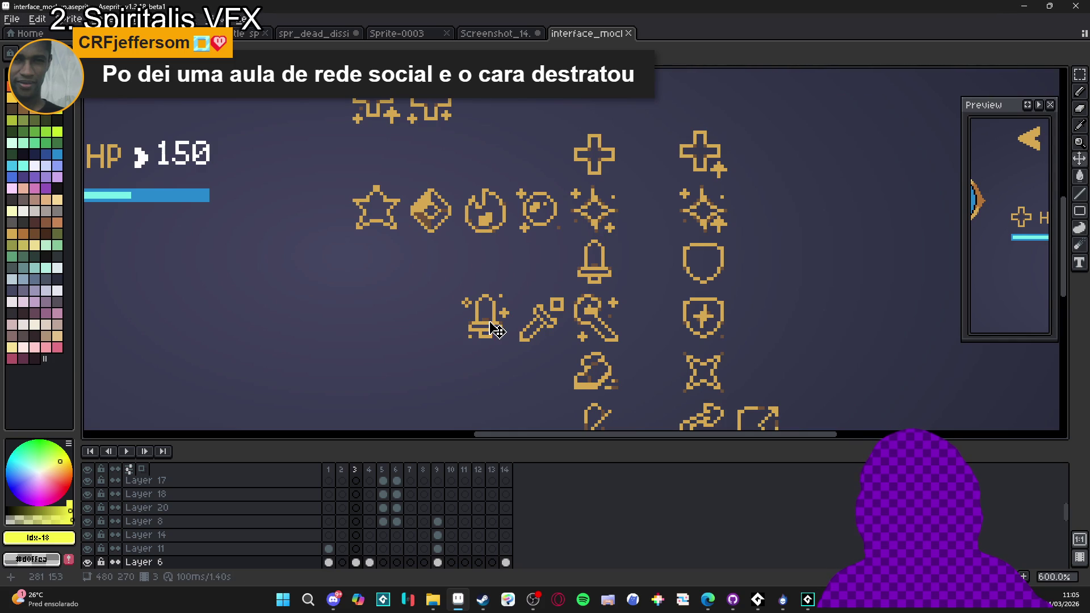
- With the grid shown, copy the bell icon's cell and switch to Screenshot_14.png
key(ctrl+apostrophe)
click(492, 314)
key(ctrl+d)
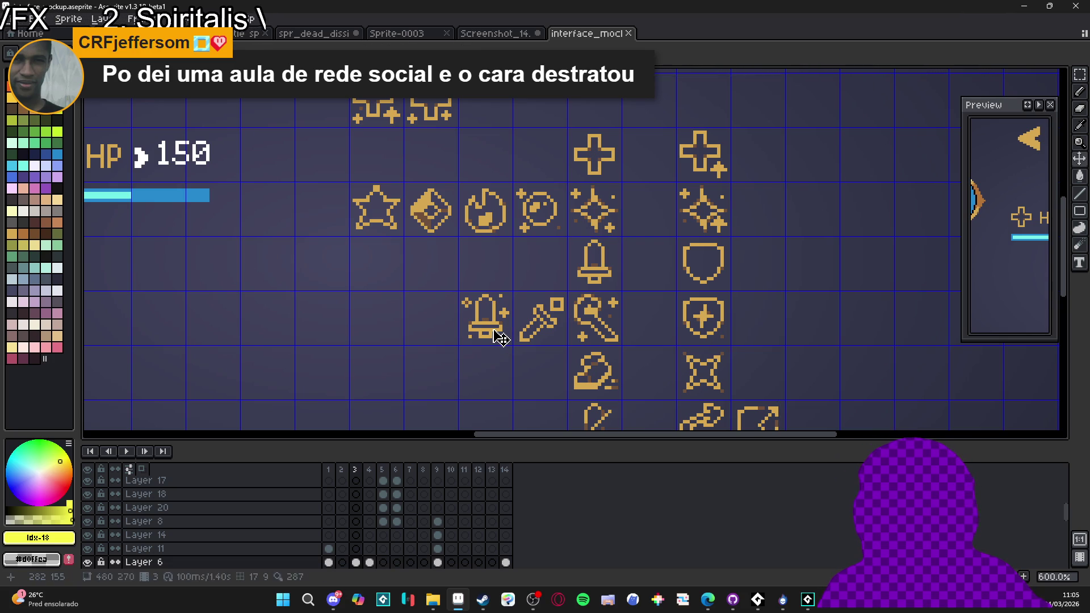
key(ctrl+shift+d)
click(493, 34)
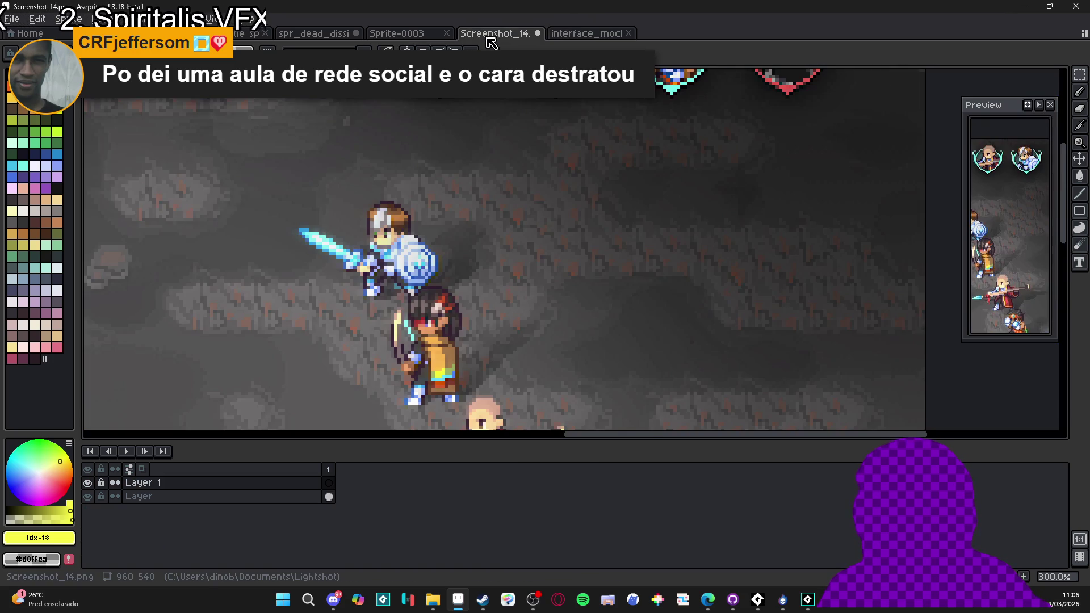
- Paste the bell onto the battle screenshot and drop it beside the two lead characters
scroll(514, 114, down, 2)
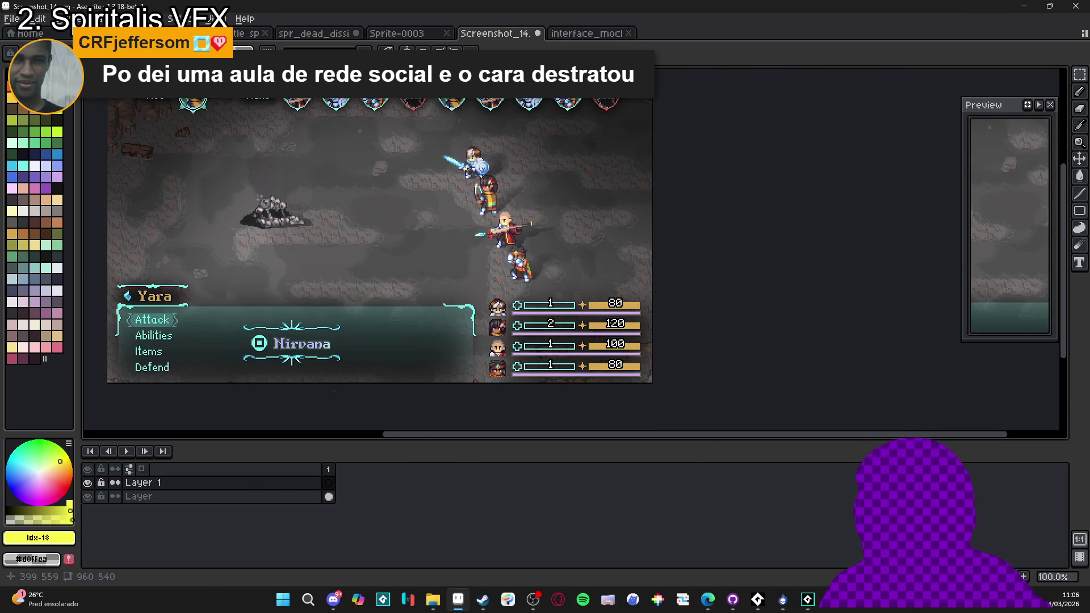
scroll(495, 240, up, 2)
key(ctrl+v)
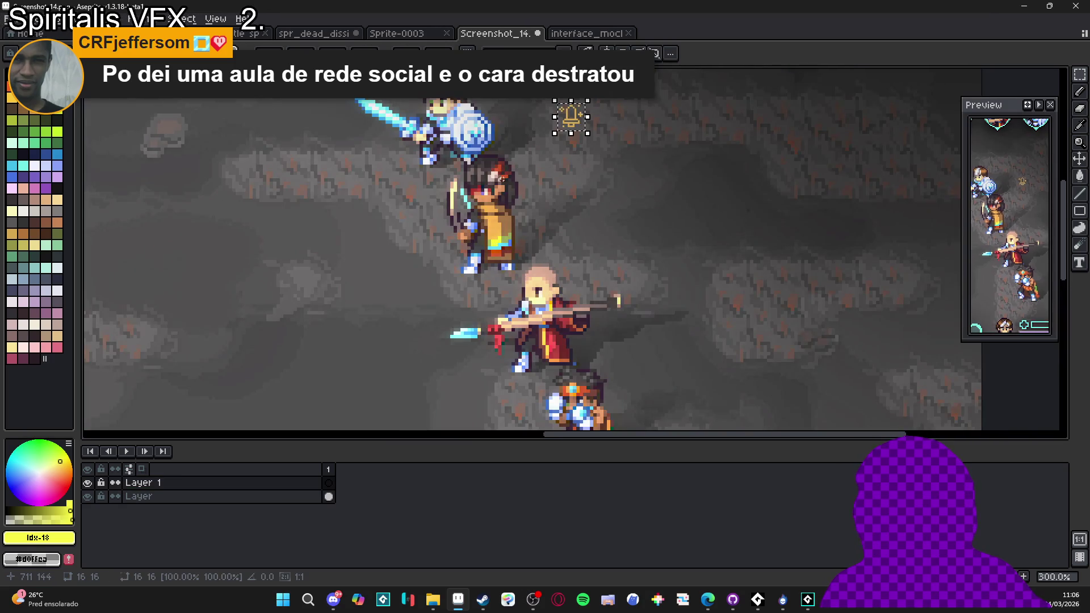
scroll(495, 240, up, 1)
scroll(495, 240, up, 1)
mouse_move(537, 243)
mouse_down()
mouse_move(510, 365)
mouse_move(507, 313)
mouse_up()
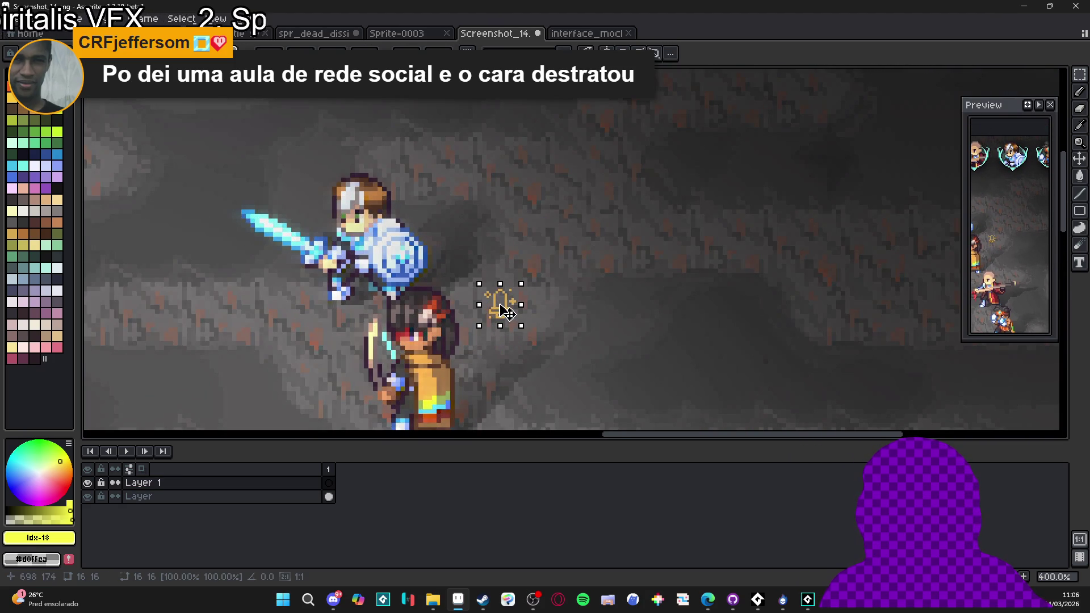
key(Return)
key(alt+Tab)
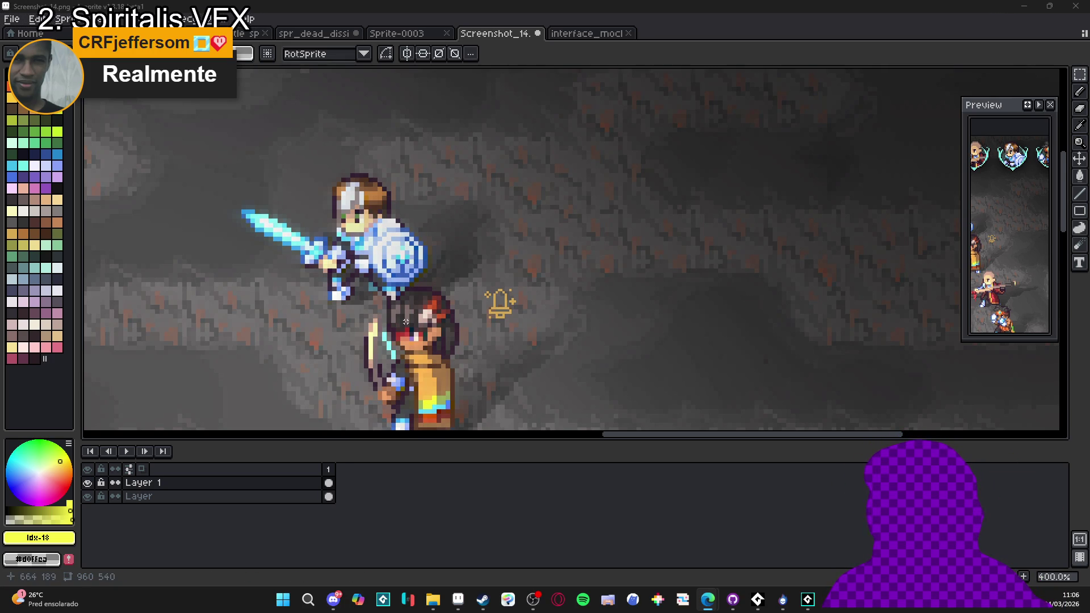
- Fill the bell's hollow interior with its own gold colour
scroll(499, 325, down, 2)
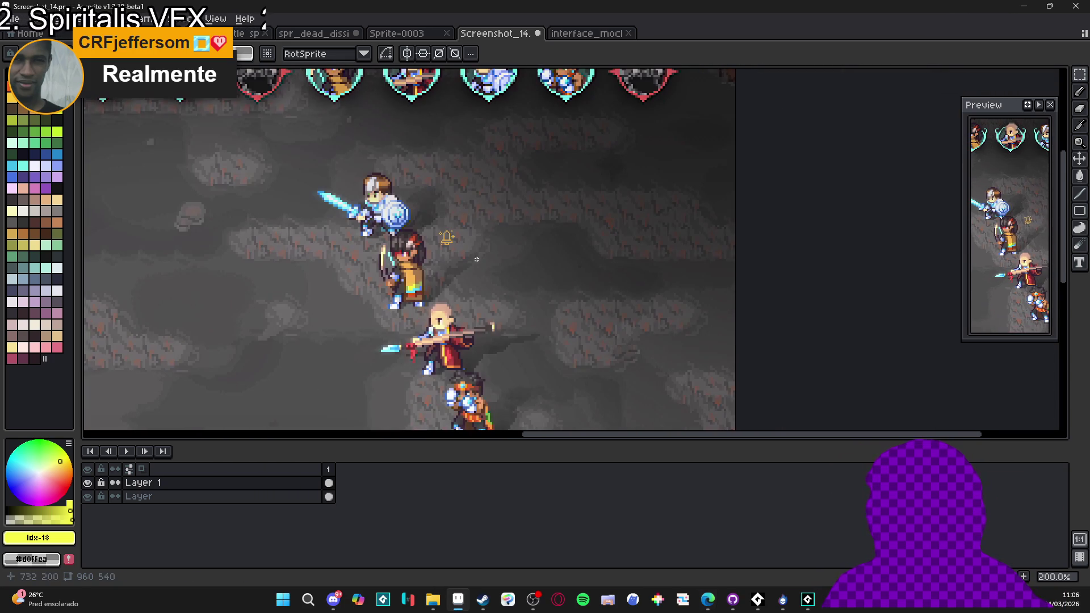
scroll(475, 256, down, 1)
scroll(474, 284, up, 8)
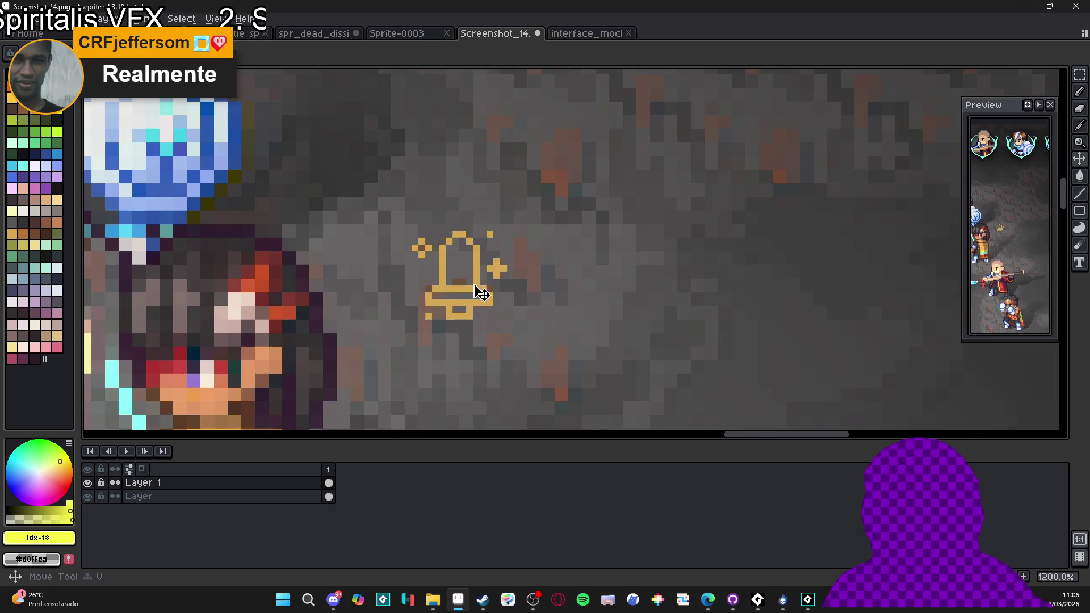
alt+click(469, 284)
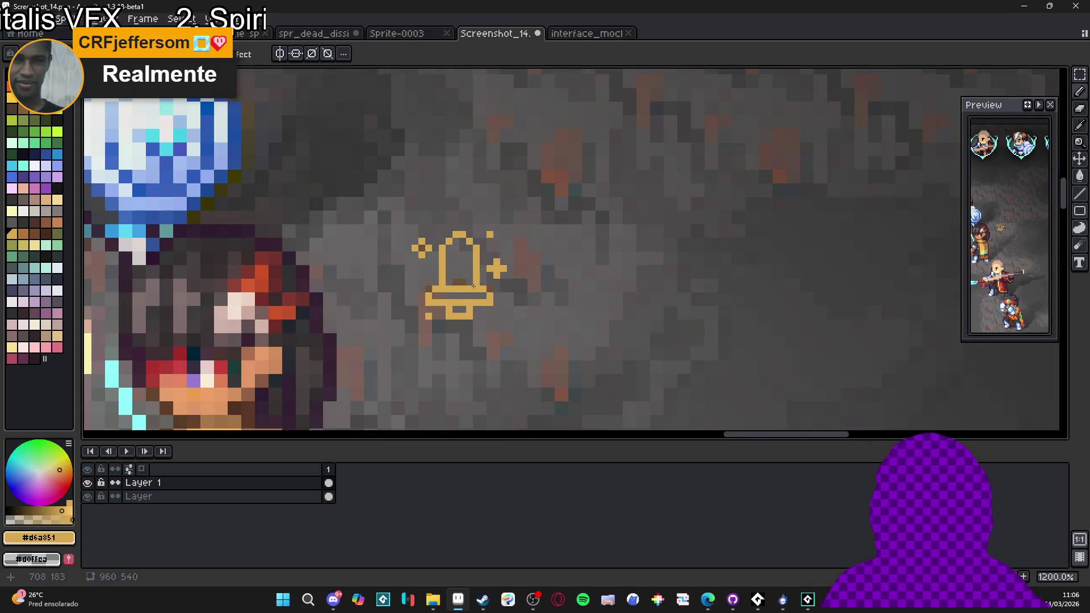
mouse_move(469, 284)
mouse_down()
mouse_move(459, 238)
mouse_move(462, 287)
mouse_move(451, 259)
mouse_move(452, 283)
mouse_up()
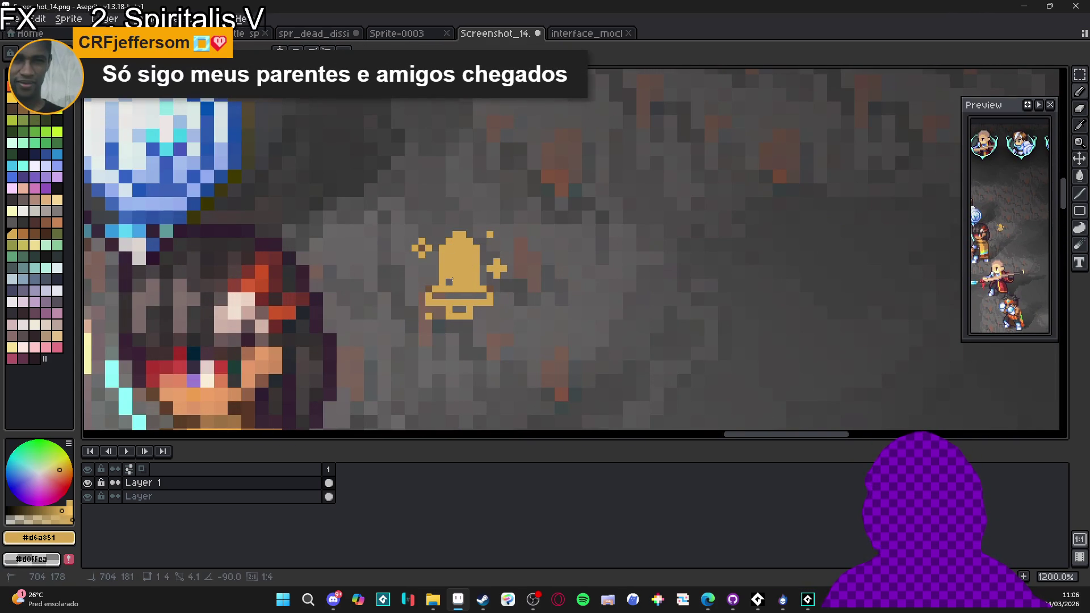
- With the grid on, move the bell 16 px left, then 1 px right, beside the dark-haired character
scroll(452, 283, down, 6)
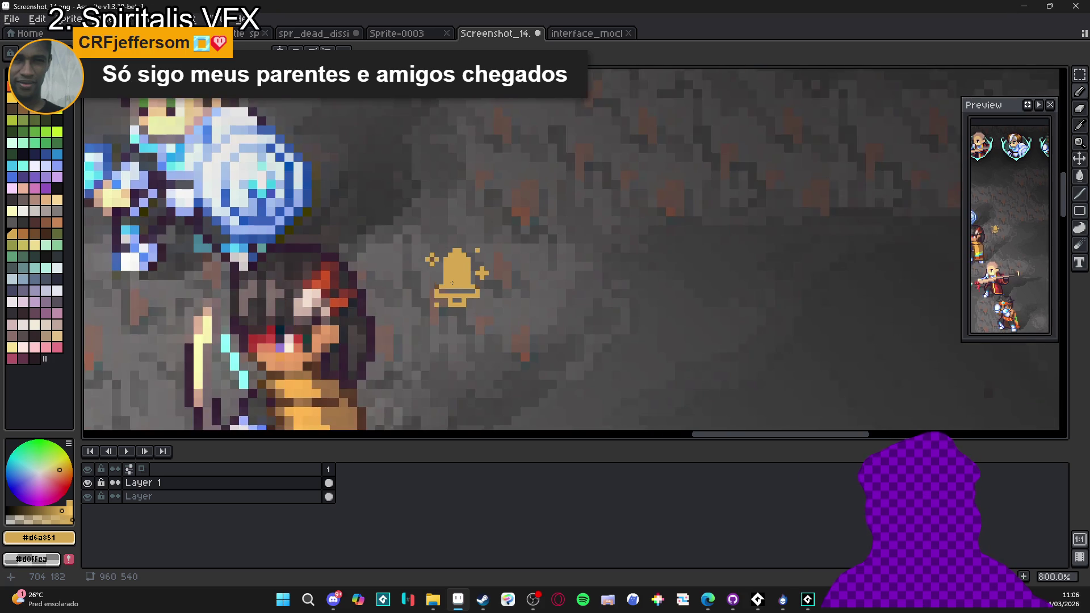
key(ctrl+apostrophe)
scroll(452, 283, up, 2)
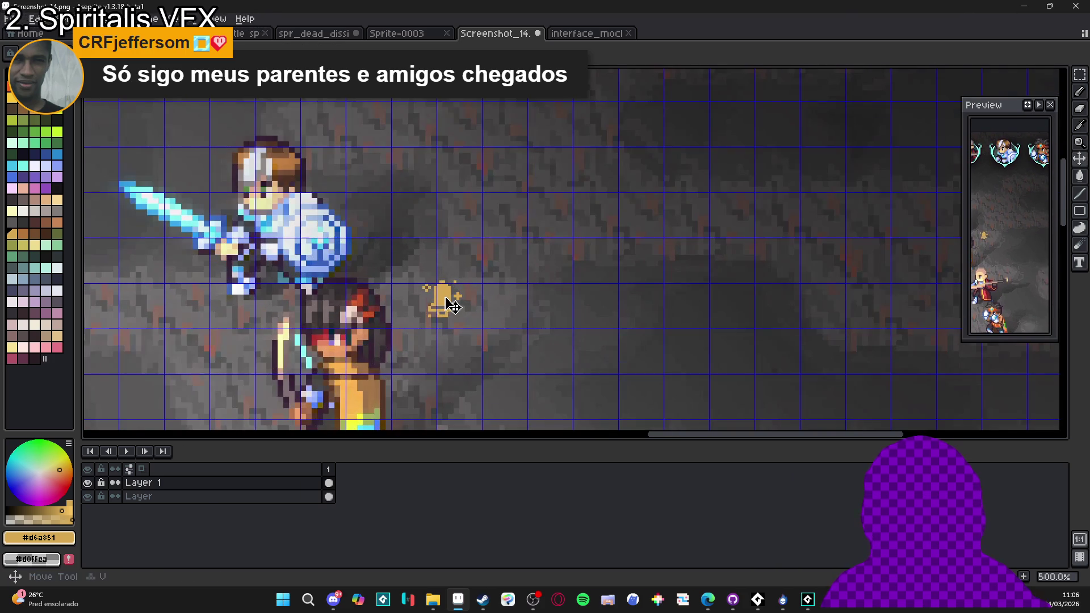
scroll(469, 313, down, 2)
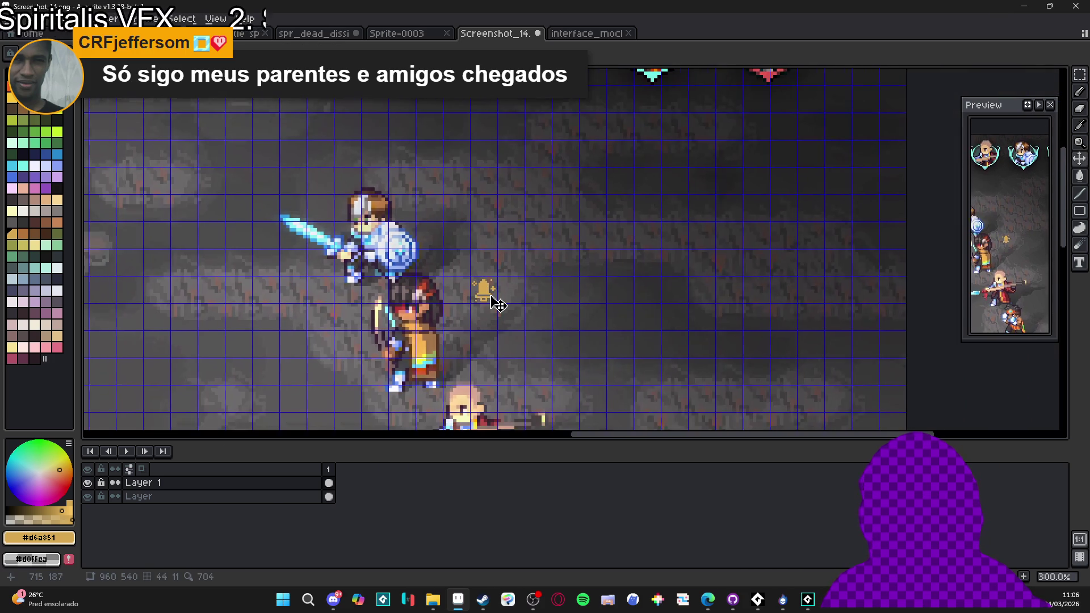
scroll(488, 296, up, 2)
drag(494, 296, 449, 296)
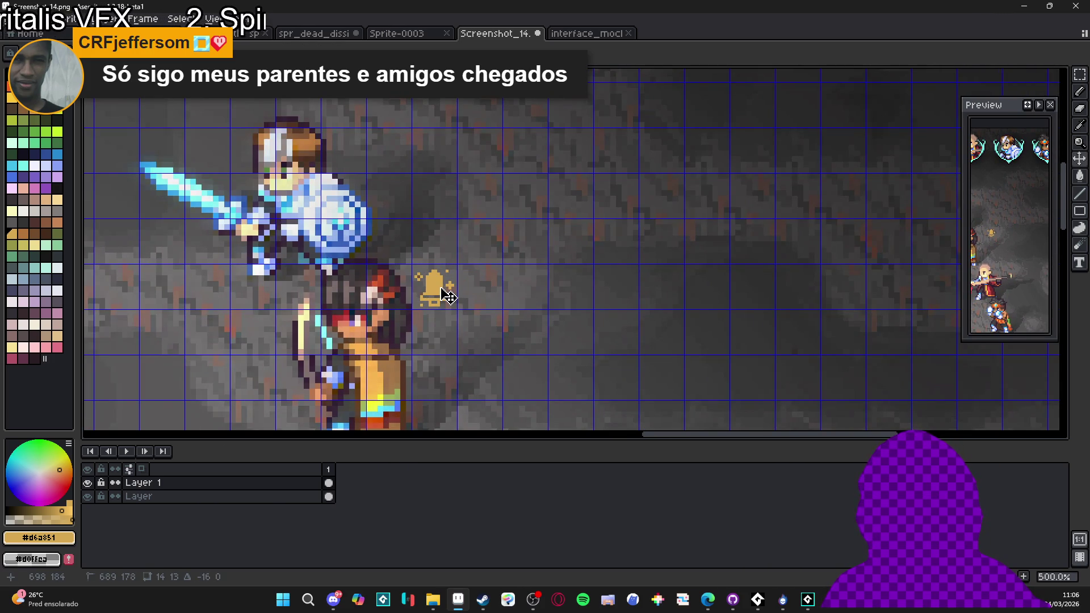
scroll(449, 297, down, 3)
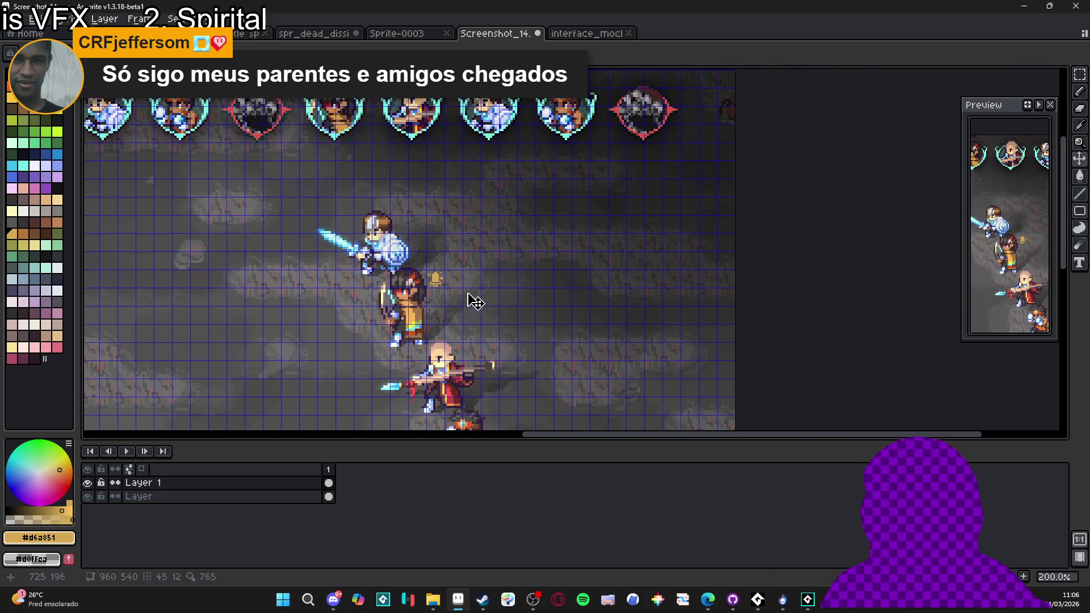
scroll(449, 296, up, 4)
drag(426, 295, 425, 293)
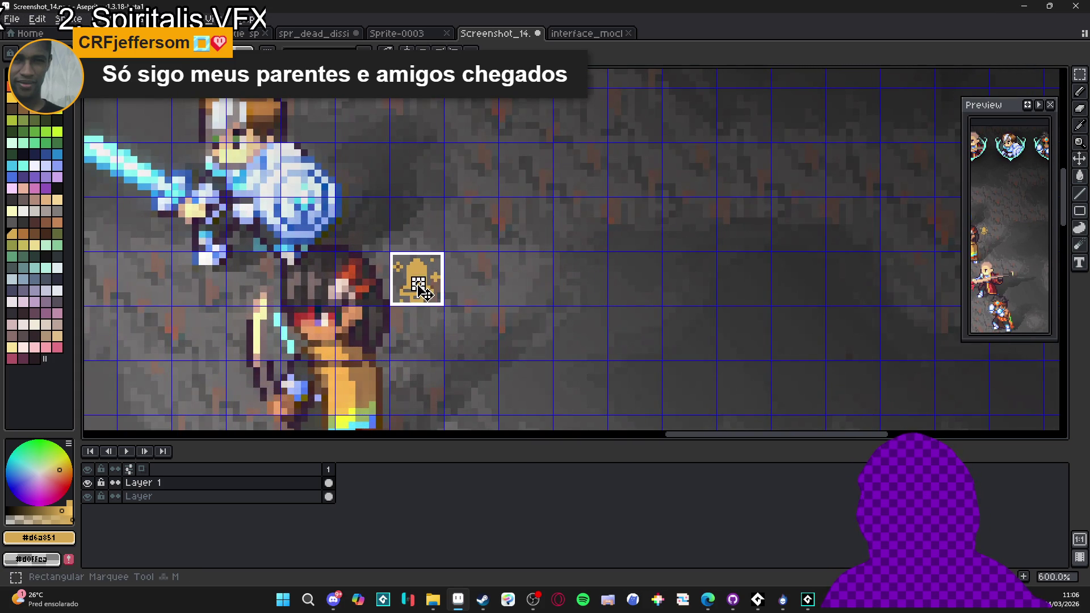
- Paste bell copies one after another to form an evenly spaced row of five
key(ctrl+c)
key(ctrl+v)
key(shift+Left)
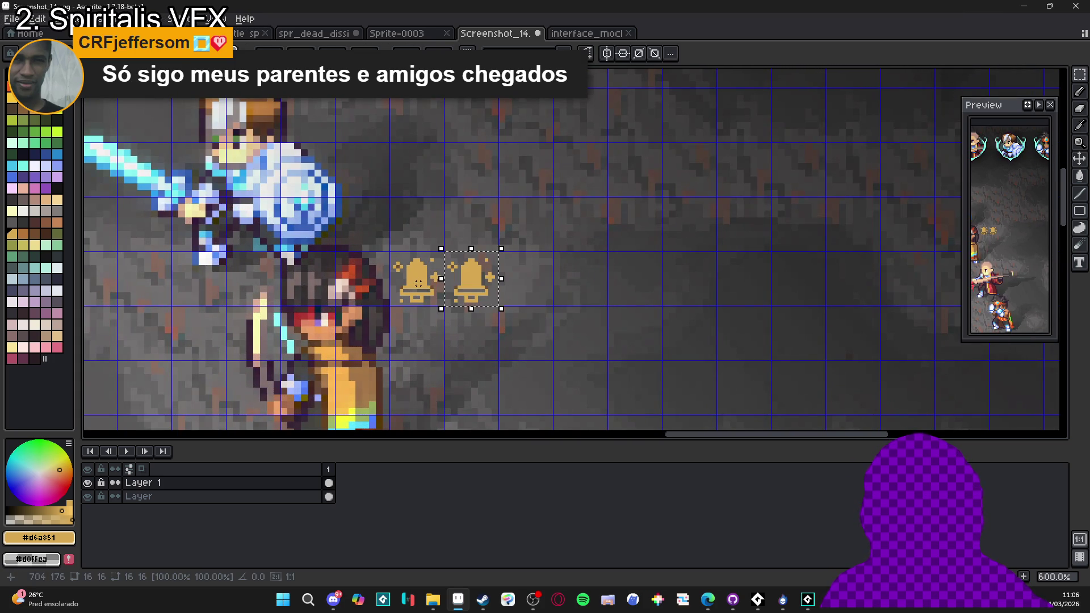
key(Return)
key(ctrl+v)
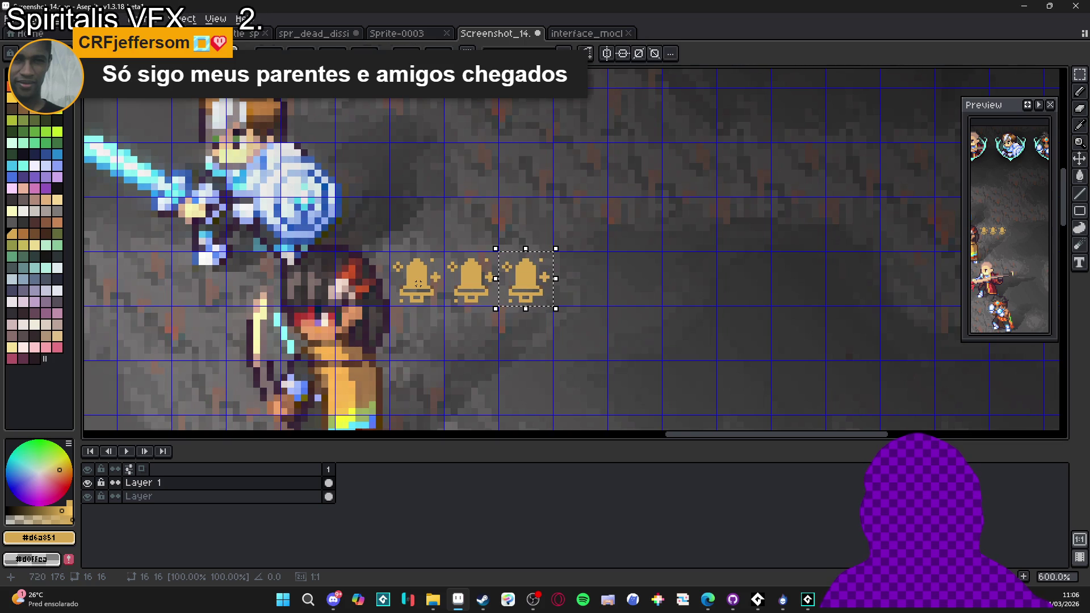
key(Return)
key(ctrl+v)
key(Return)
key(ctrl+v)
key(Return)
key(ctrl+d)
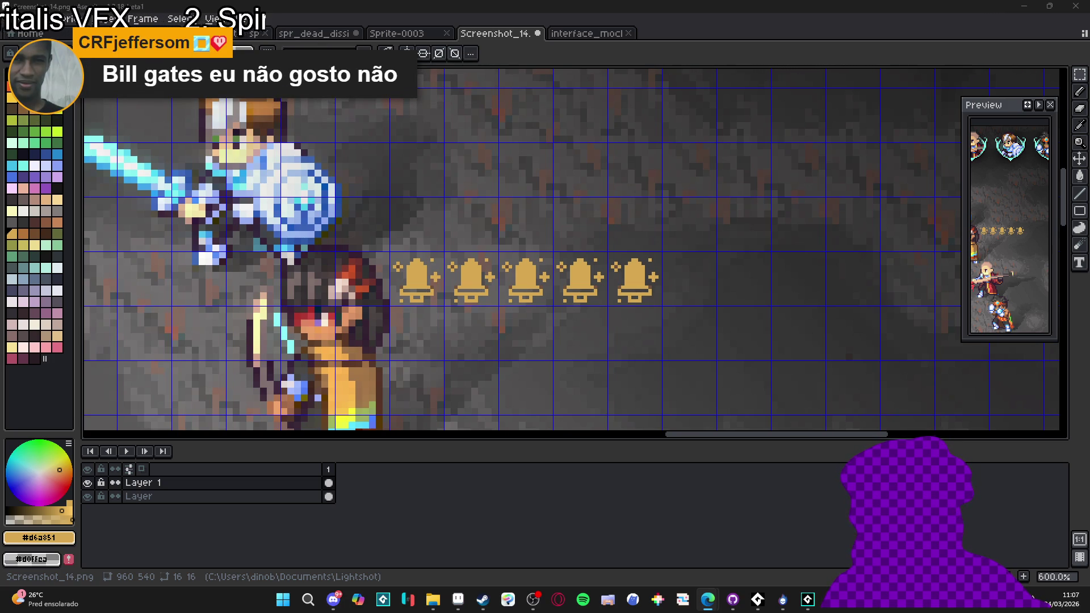
key(alt+Tab)
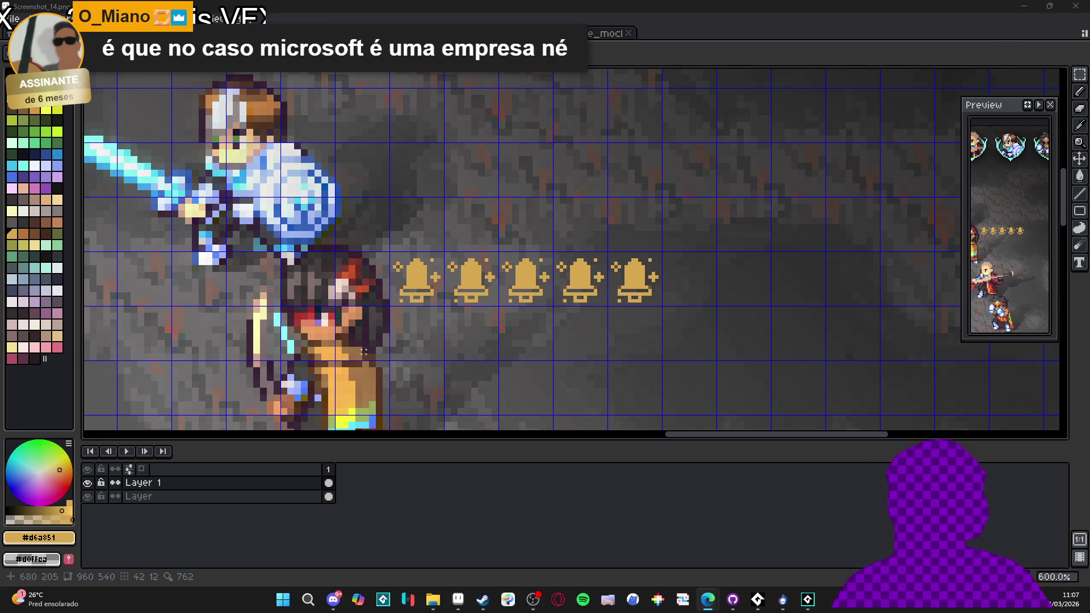
- Try painting the first bell's dark band gold with the Pencil, then undo it
scroll(433, 367, down, 1)
scroll(433, 367, down, 2)
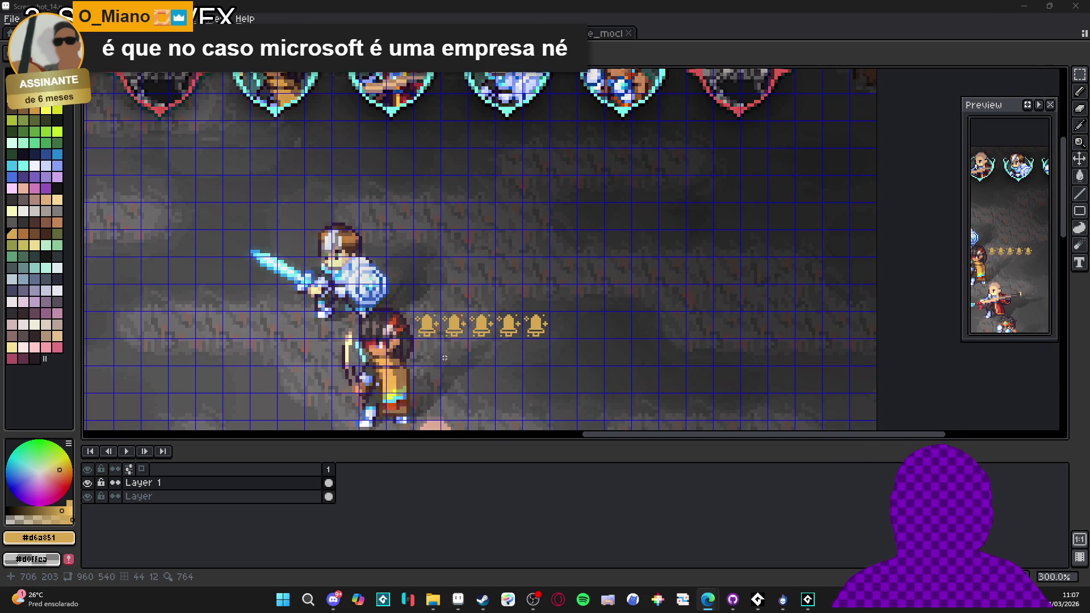
scroll(422, 335, up, 3)
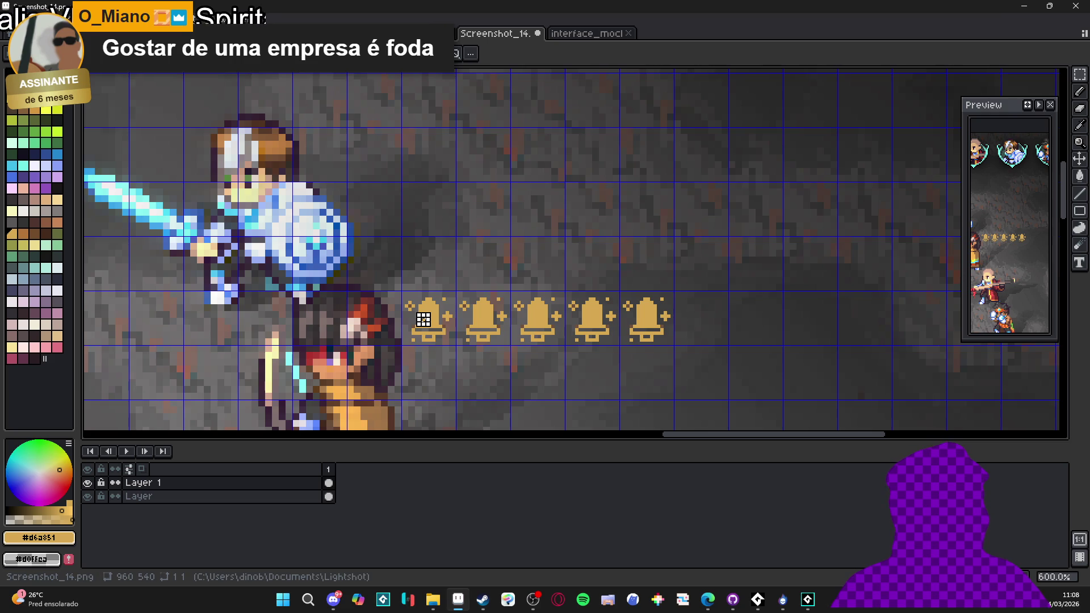
drag(423, 320, 419, 308)
click(419, 308)
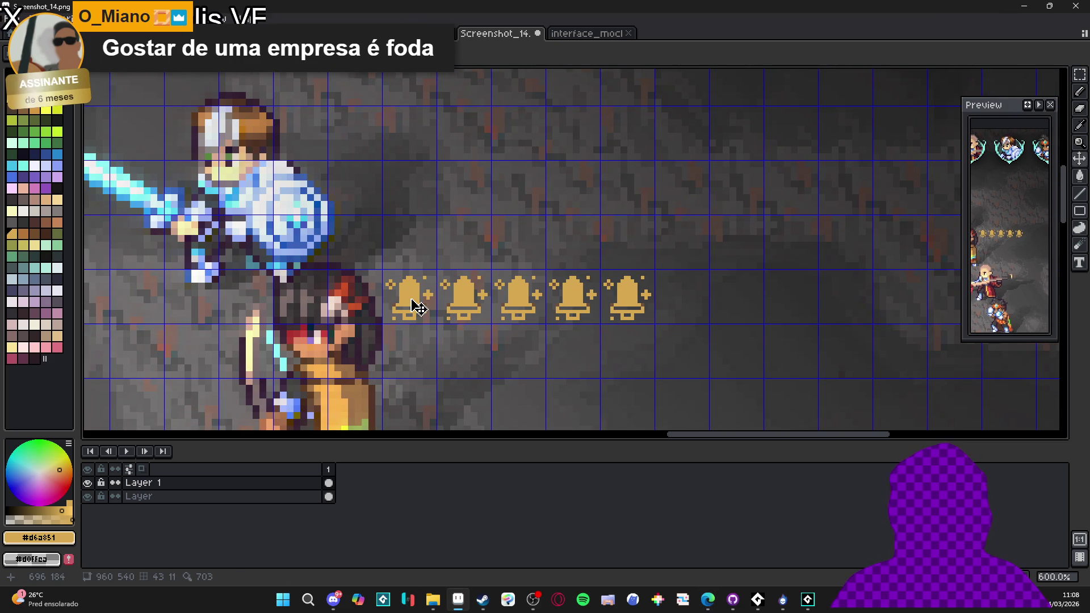
scroll(409, 300, up, 3)
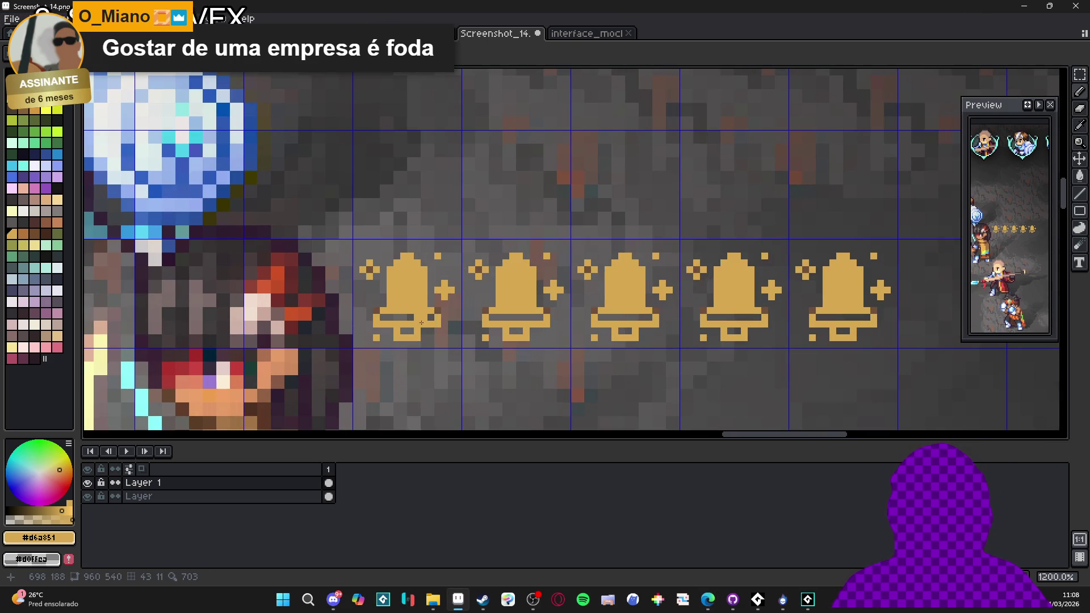
drag(434, 317, 379, 317)
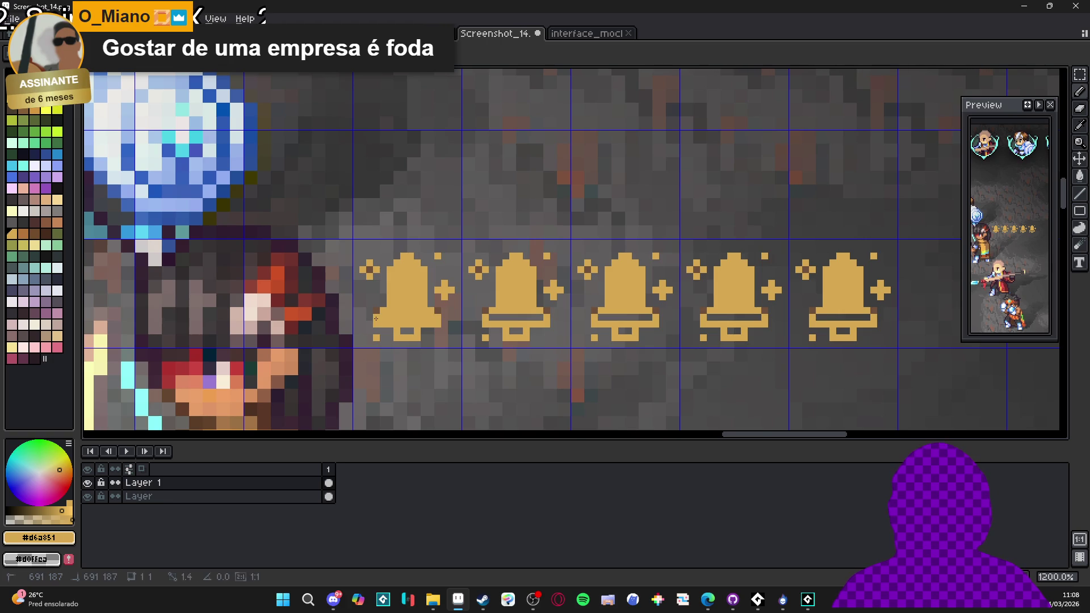
scroll(402, 333, down, 2)
scroll(414, 341, up, 3)
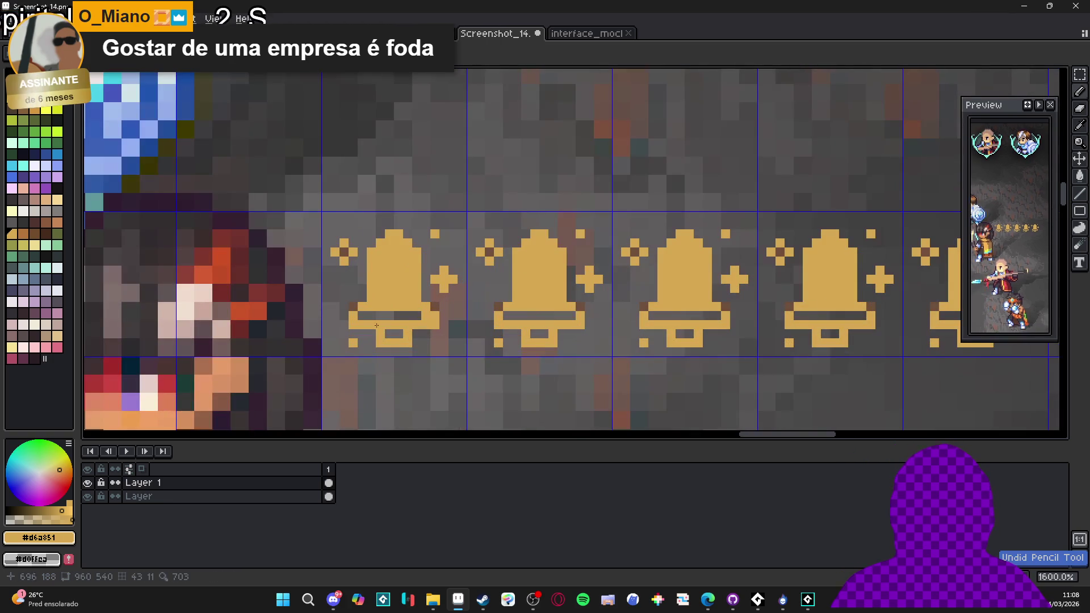
scroll(427, 319, up, 1)
drag(419, 317, 323, 316)
scroll(323, 316, down, 5)
key(ctrl+z)
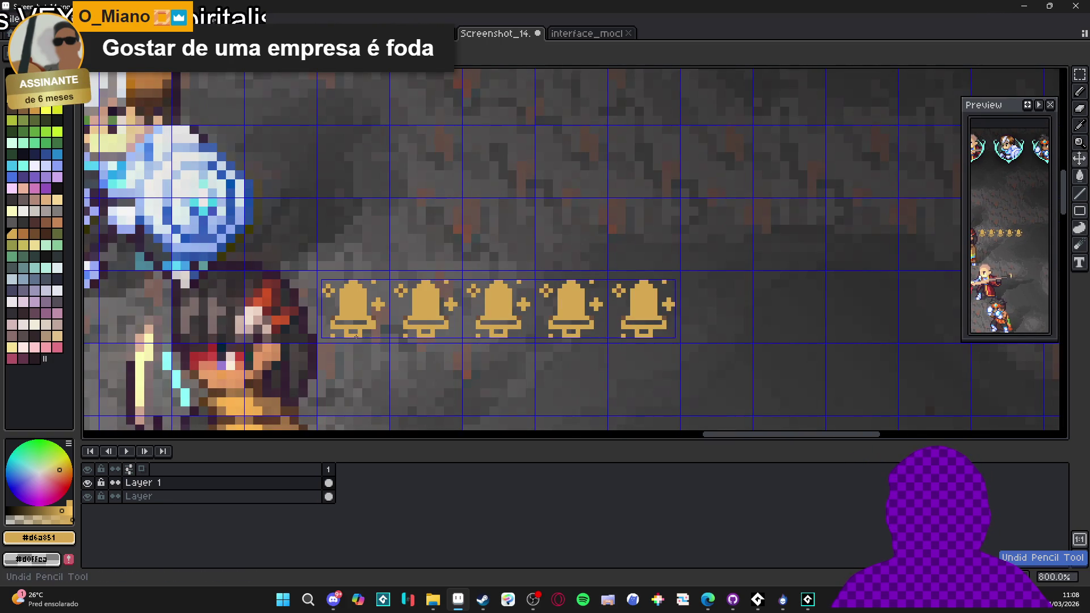
- Paste a sixth bell and place it right of the fifth in the row
key(ctrl+d)
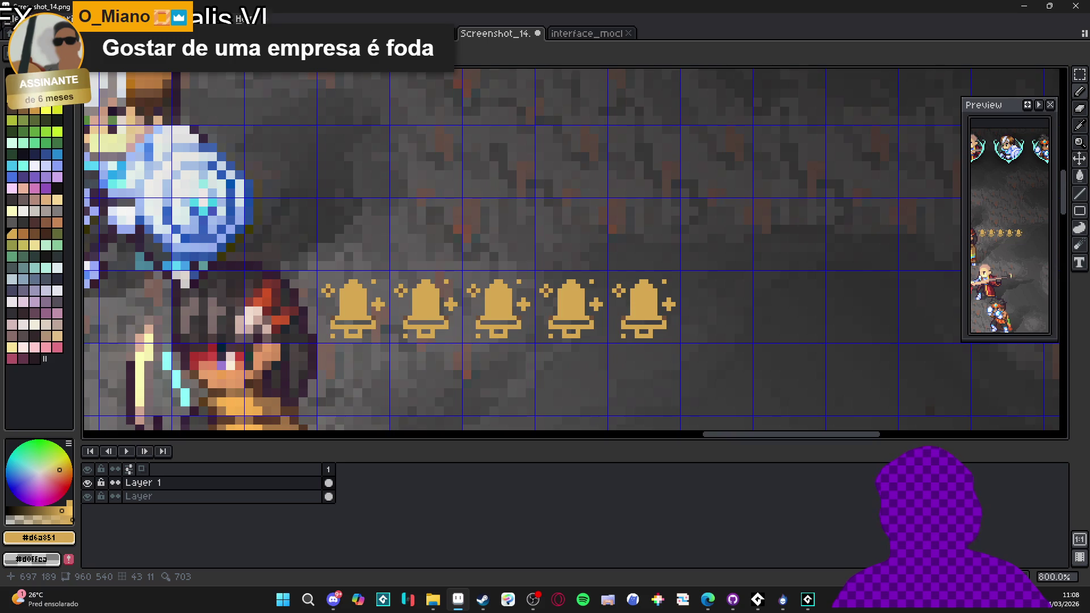
scroll(347, 331, up, 3)
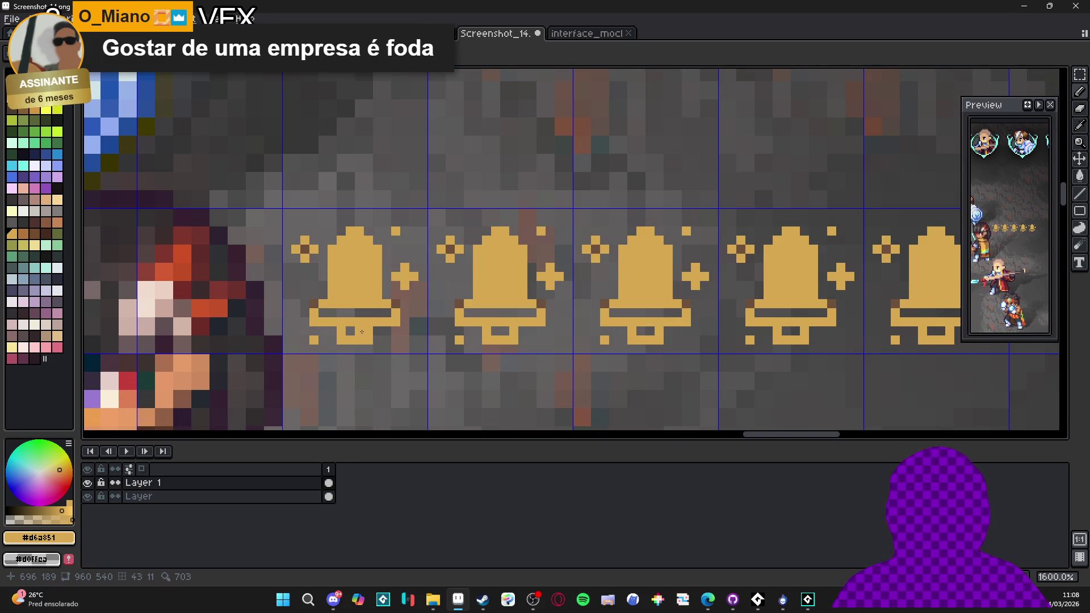
scroll(373, 314, down, 9)
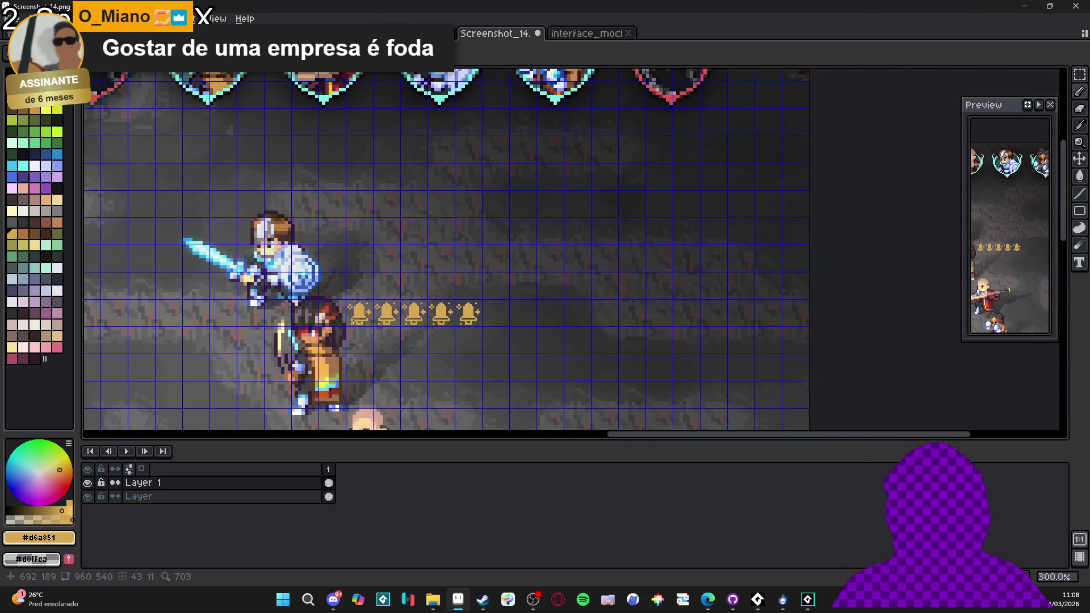
scroll(352, 333, up, 1)
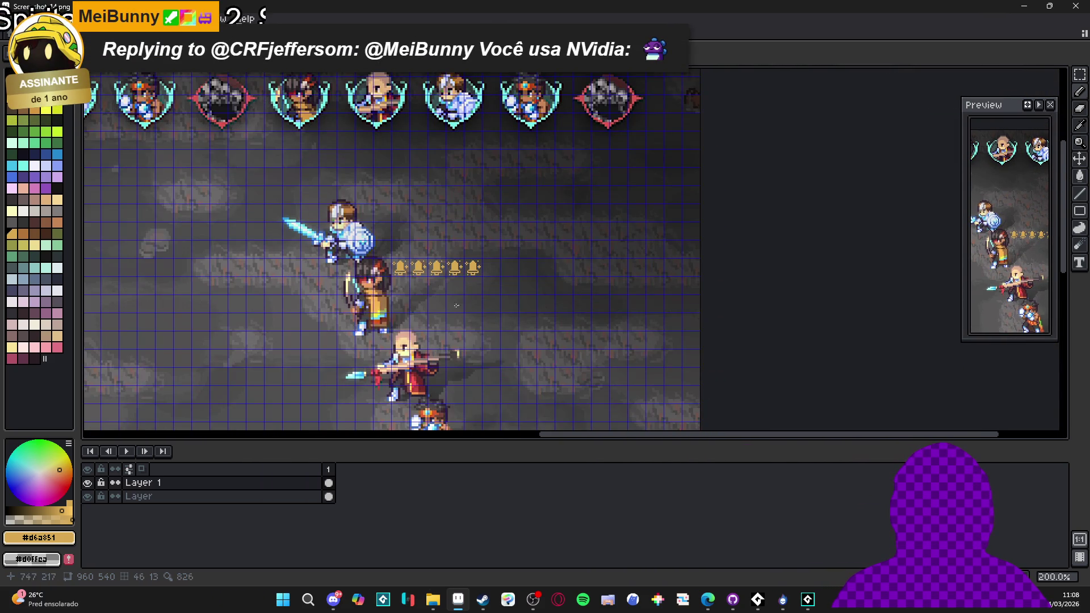
scroll(403, 279, up, 1)
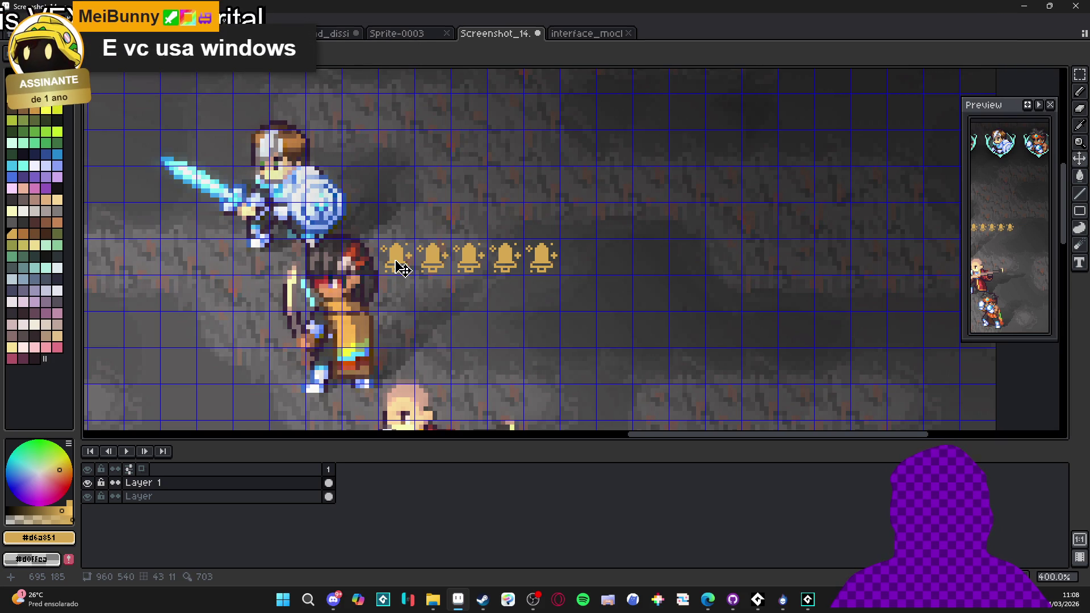
drag(377, 237, 562, 277)
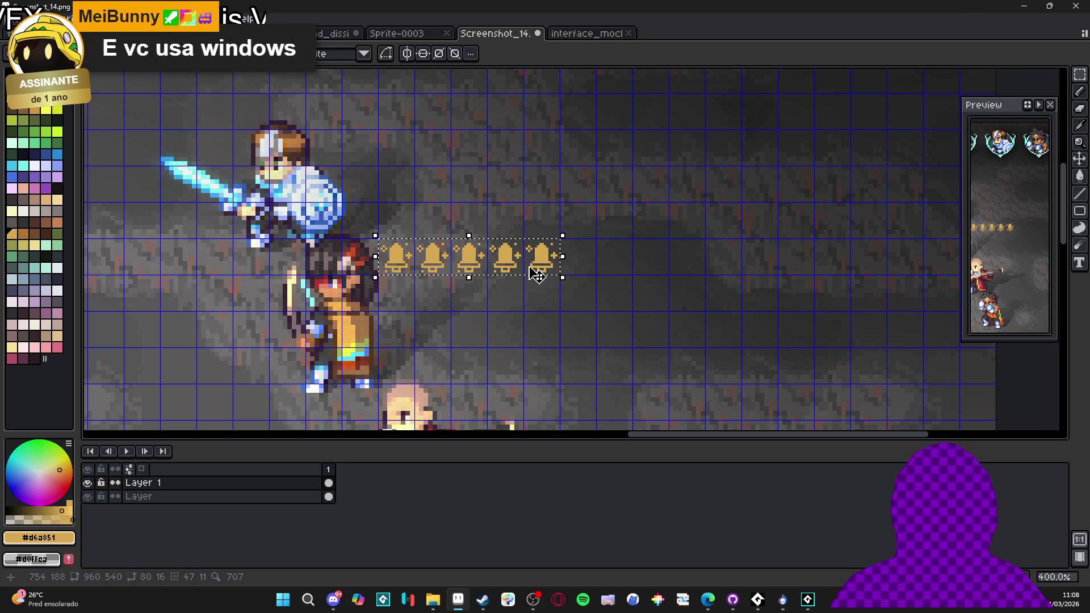
scroll(529, 267, down, 3)
scroll(493, 248, up, 4)
key(ctrl+d)
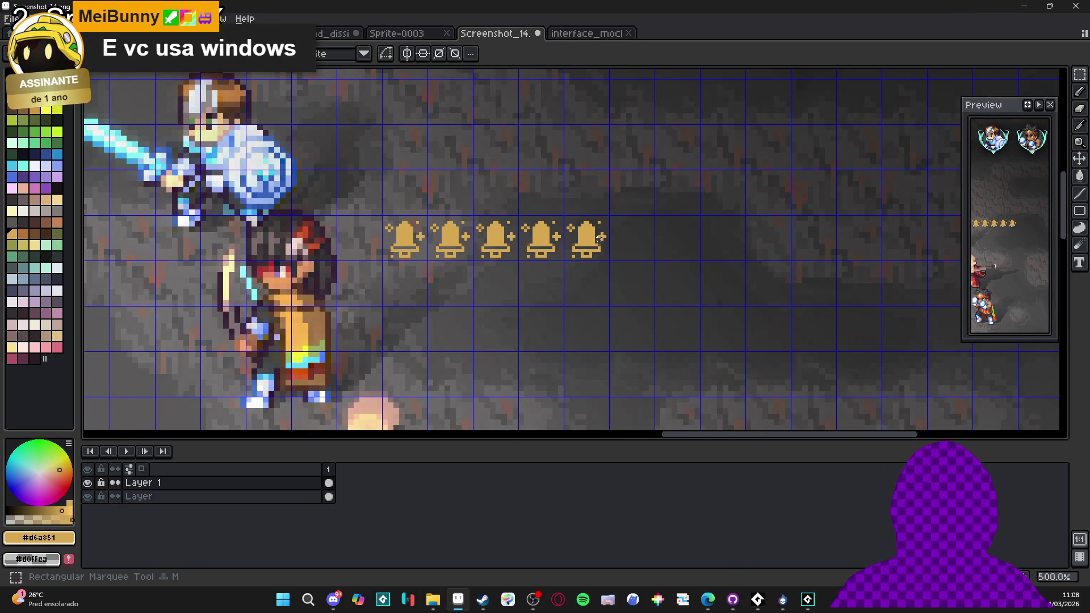
key(ctrl+v)
drag(608, 249, 631, 249)
key(ctrl+d)
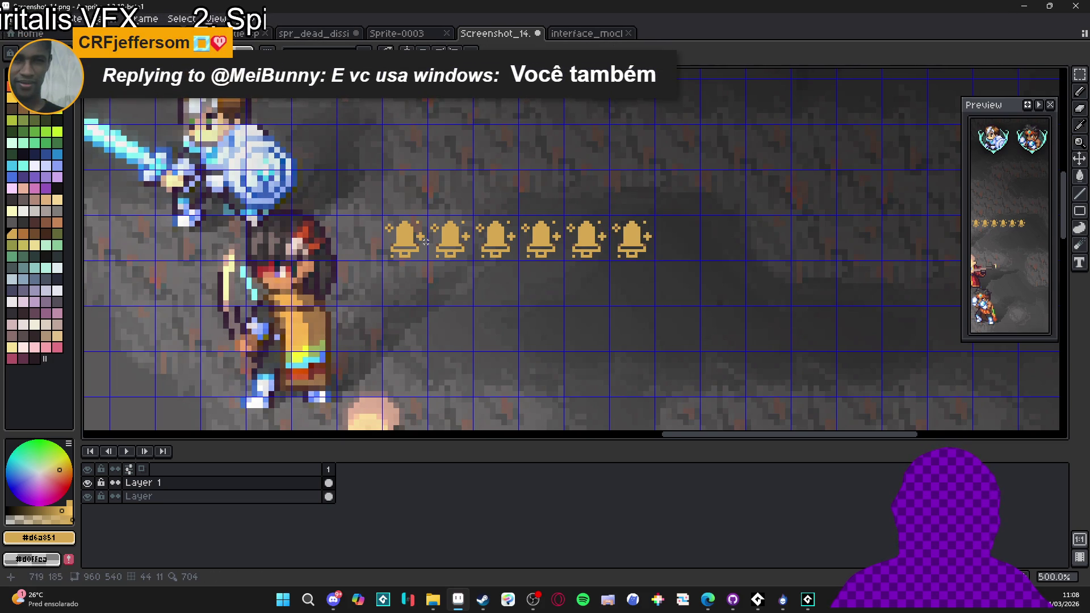
scroll(426, 241, down, 2)
scroll(426, 241, up, 2)
- Select the row of six bells and duplicate it one cell below
key(ctrl+shift+d)
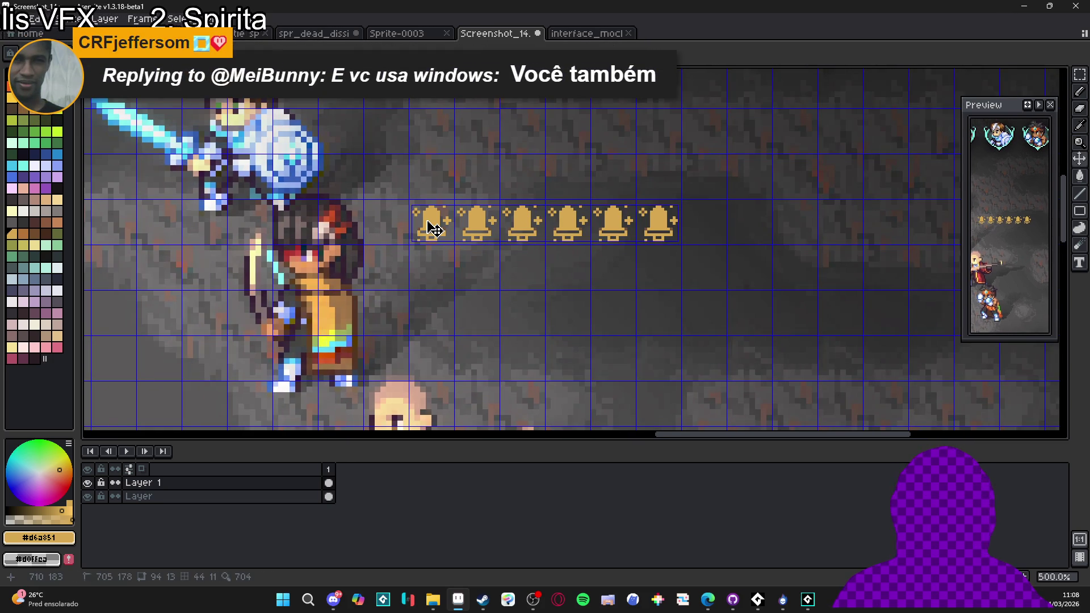
mouse_move(499, 244)
mouse_down()
mouse_move(427, 221)
mouse_move(667, 237)
mouse_up()
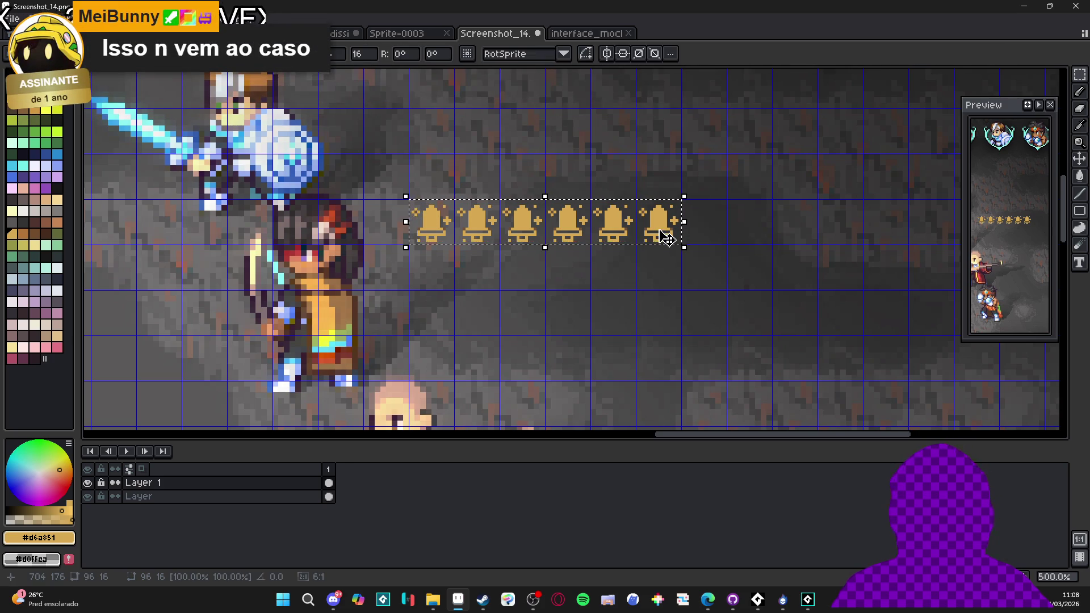
drag(666, 236, 666, 281)
key(Return)
- Reposition the second row of six bells so it sits evenly just under the first row
scroll(626, 232, down, 1)
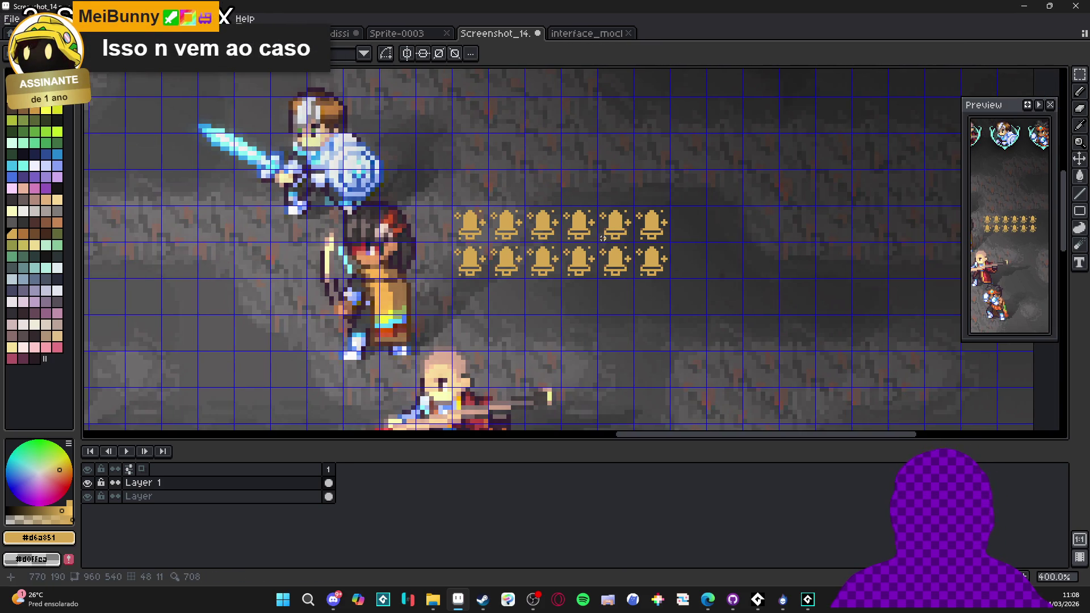
drag(422, 257, 637, 291)
key(Down)
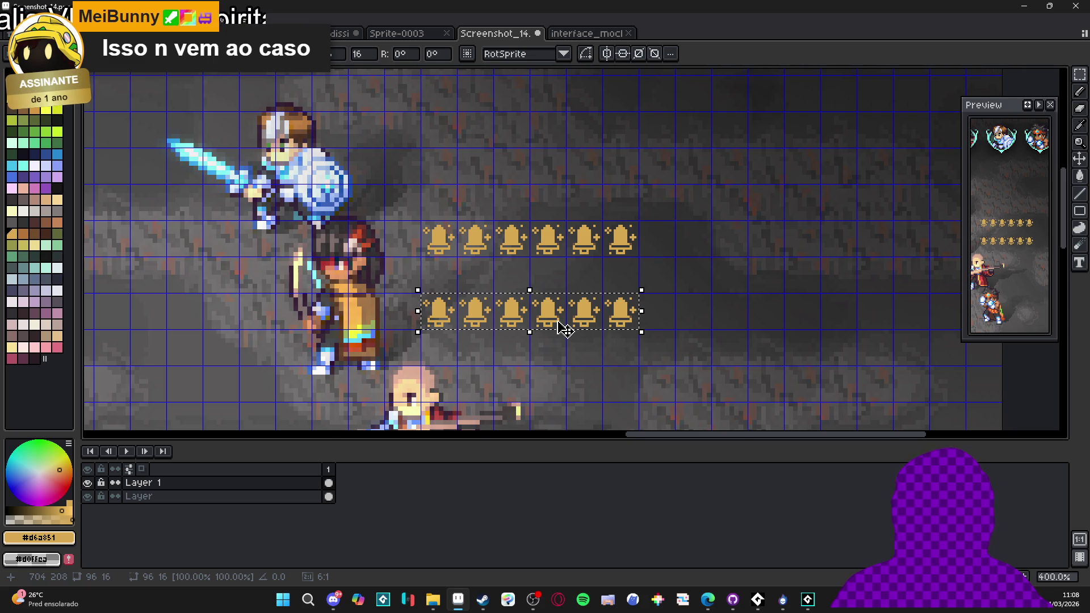
scroll(568, 327, up, 1)
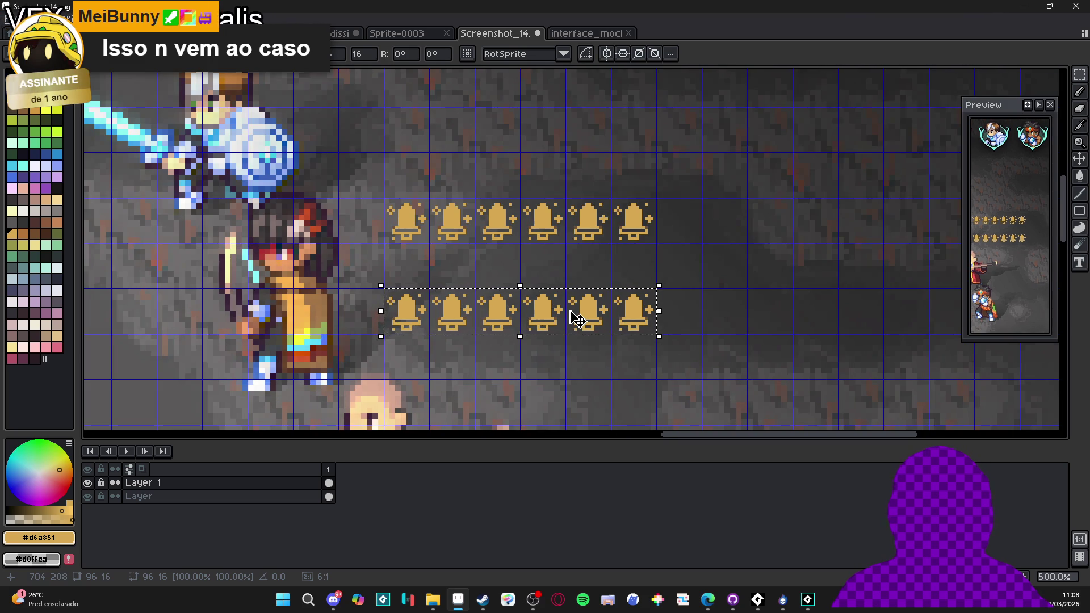
scroll(577, 320, up, 1)
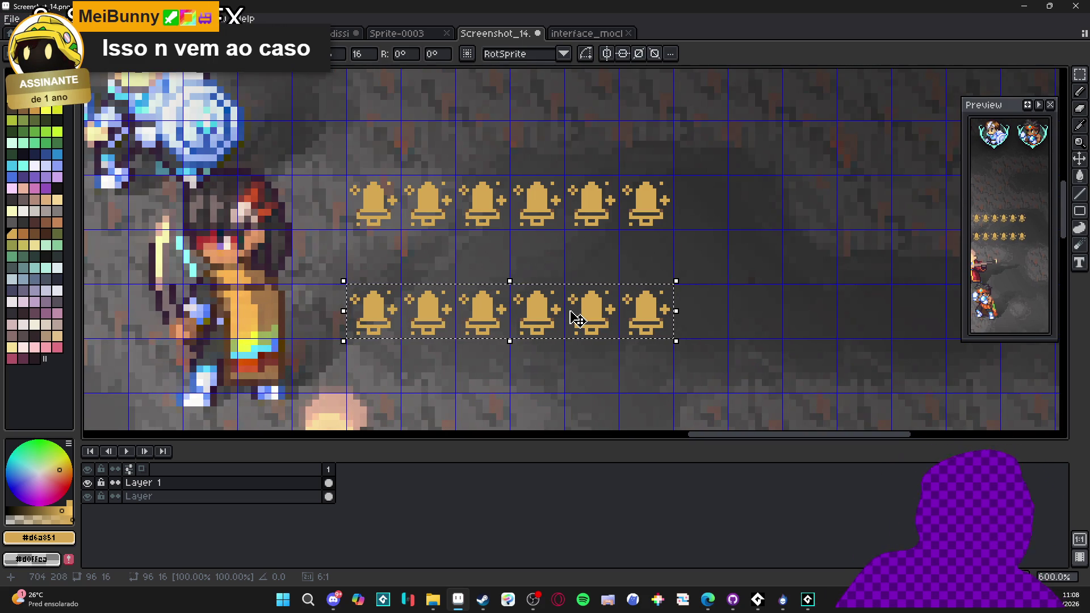
scroll(554, 309, up, 1)
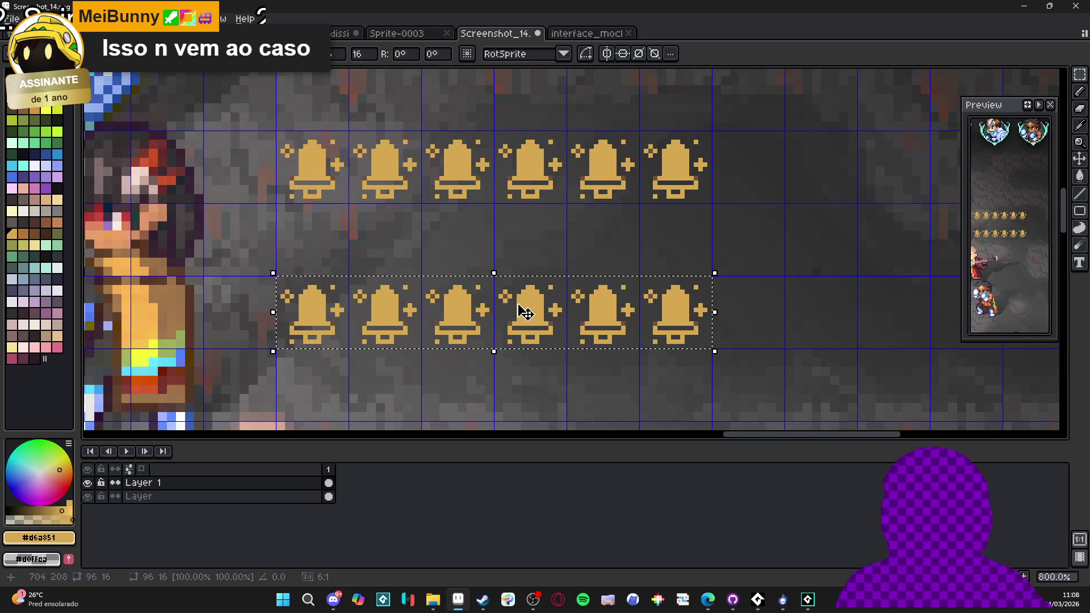
drag(525, 313, 564, 356)
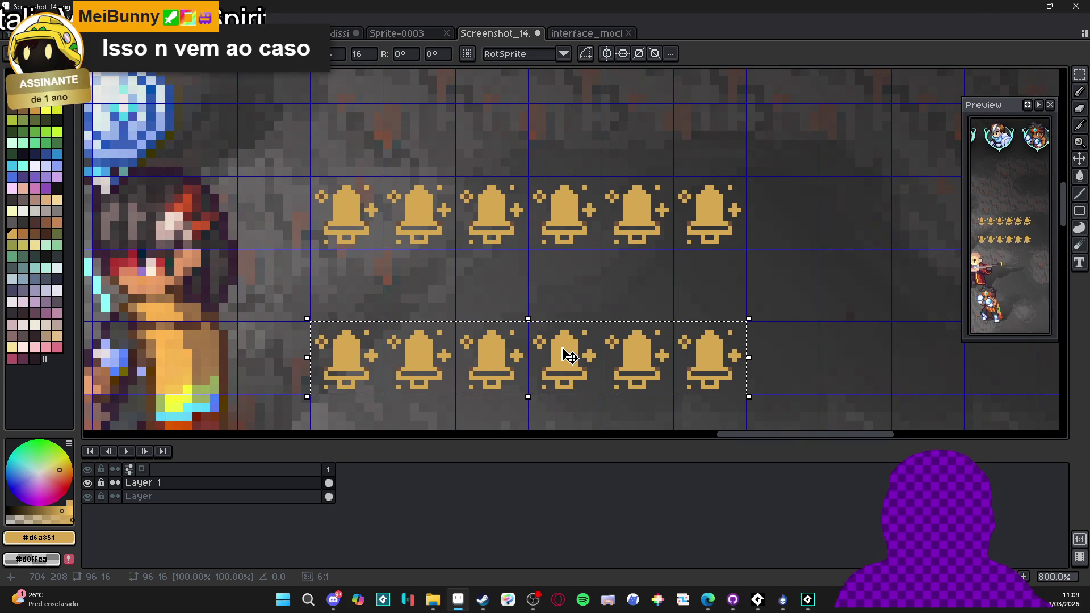
drag(567, 356, 567, 305)
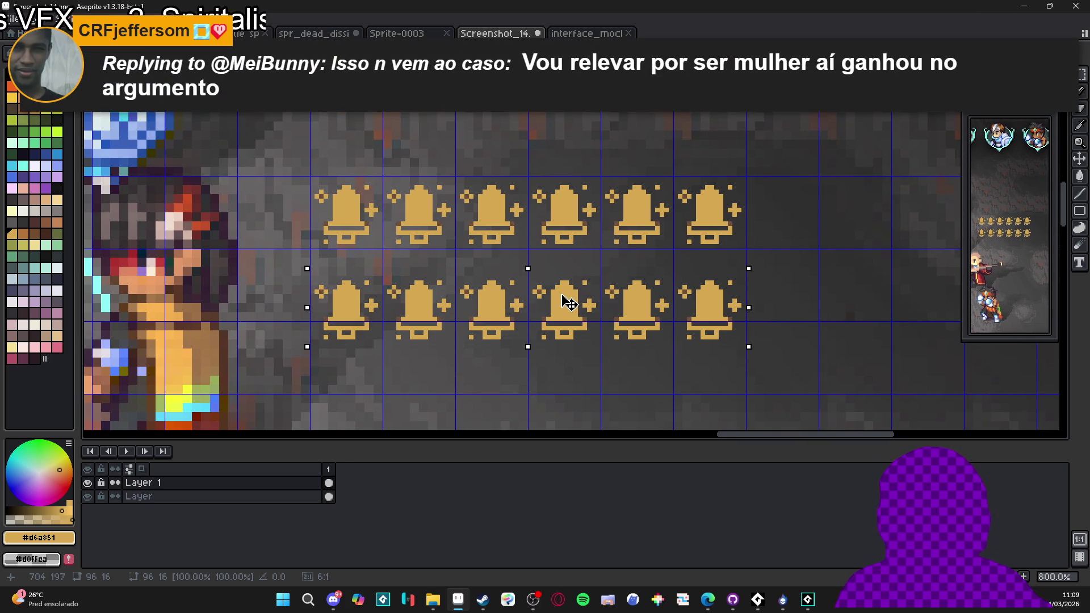
key(ctrl+d)
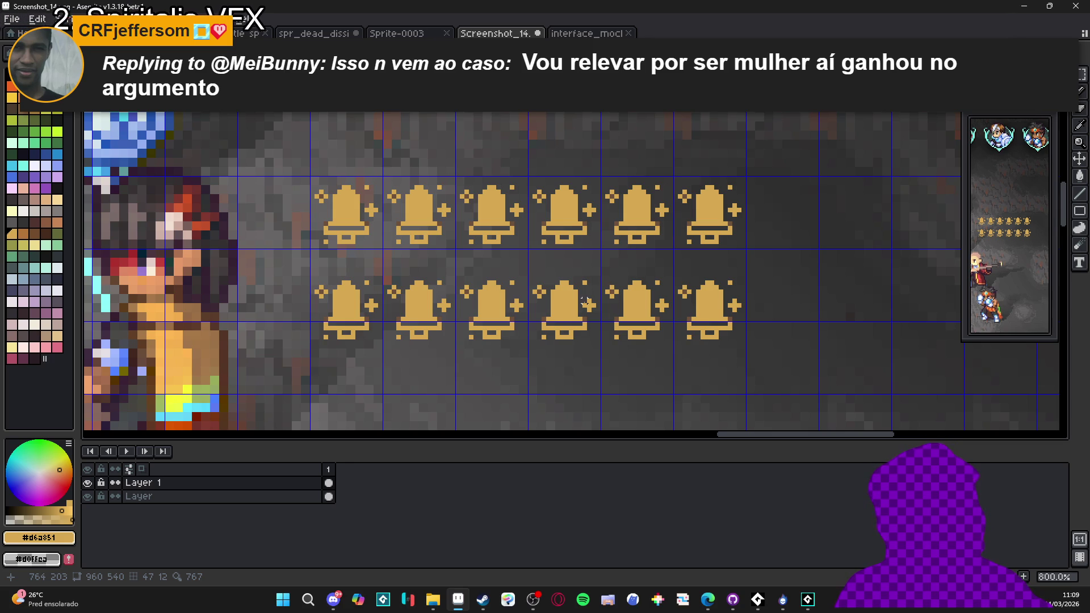
scroll(585, 301, down, 5)
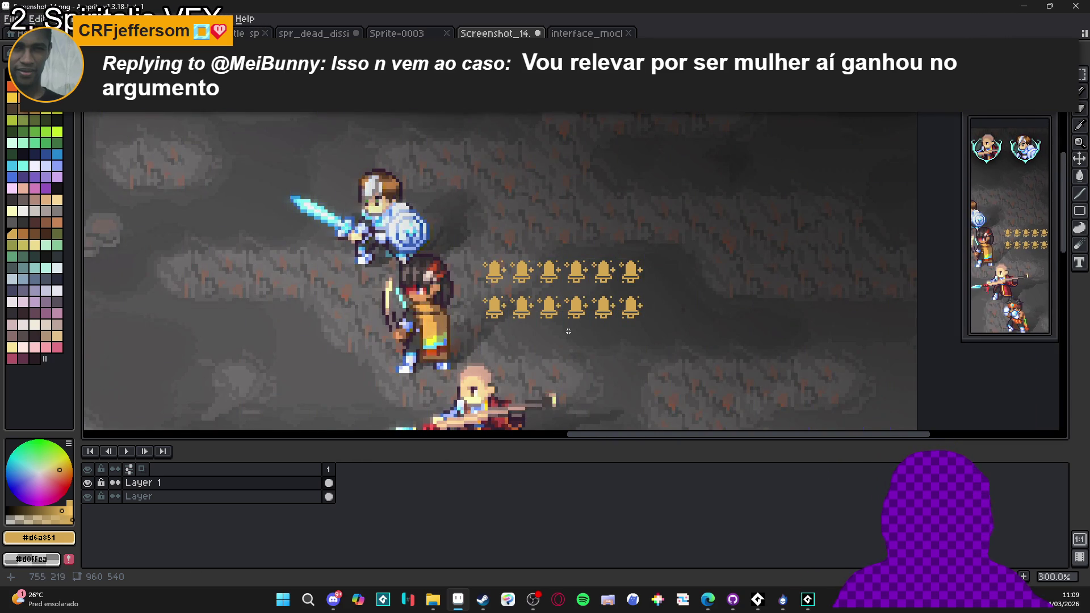
scroll(580, 335, down, 1)
scroll(591, 318, up, 1)
scroll(628, 273, down, 1)
scroll(487, 236, down, 1)
scroll(558, 265, up, 1)
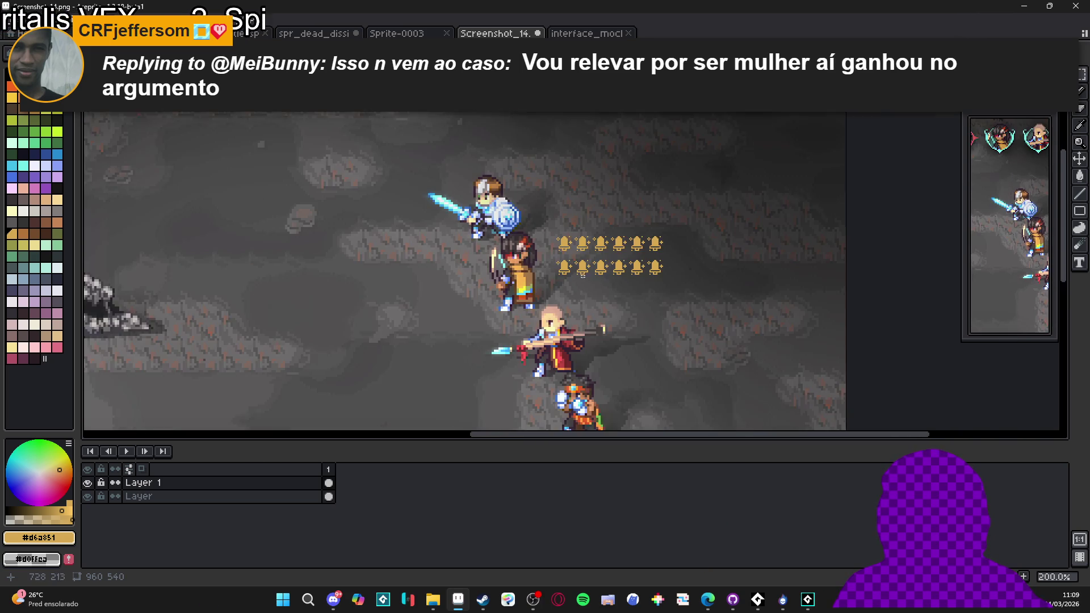
scroll(568, 250, down, 1)
scroll(626, 260, up, 1)
scroll(629, 264, down, 1)
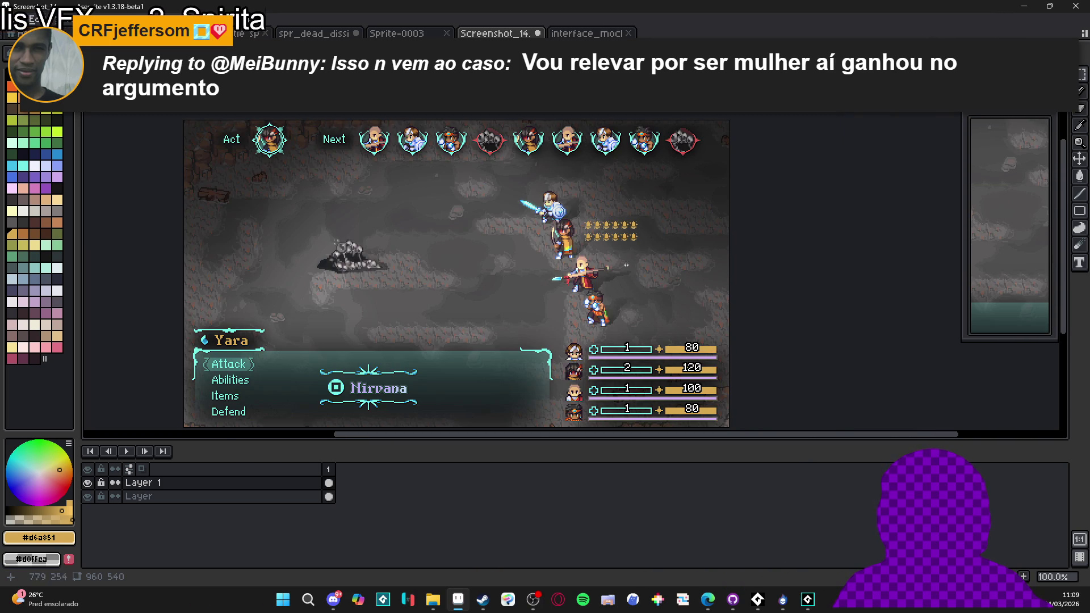
scroll(555, 252, up, 1)
scroll(550, 250, down, 1)
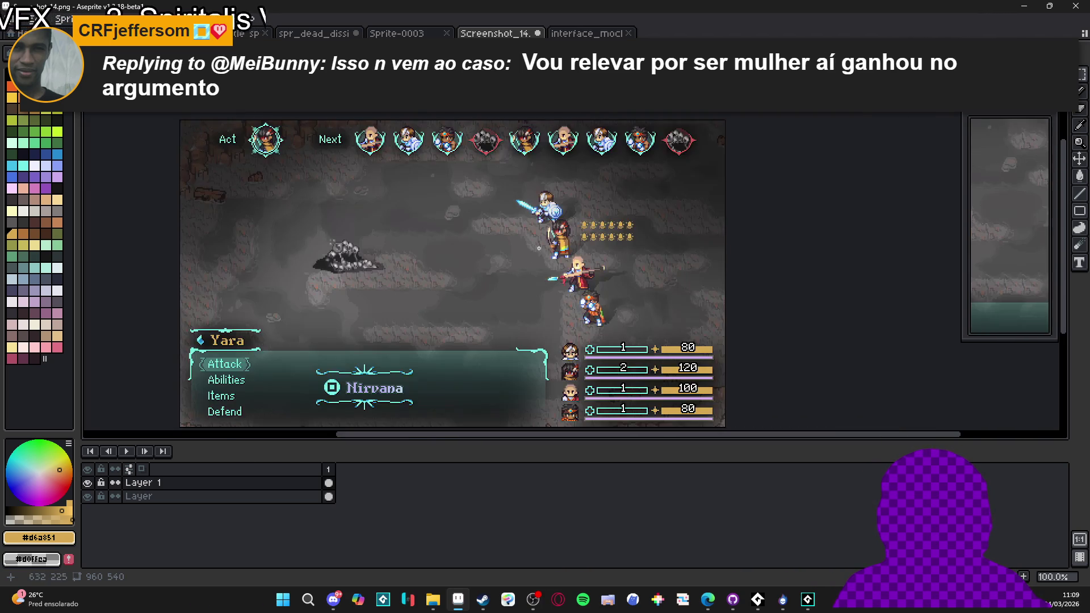
drag(545, 248, 611, 251)
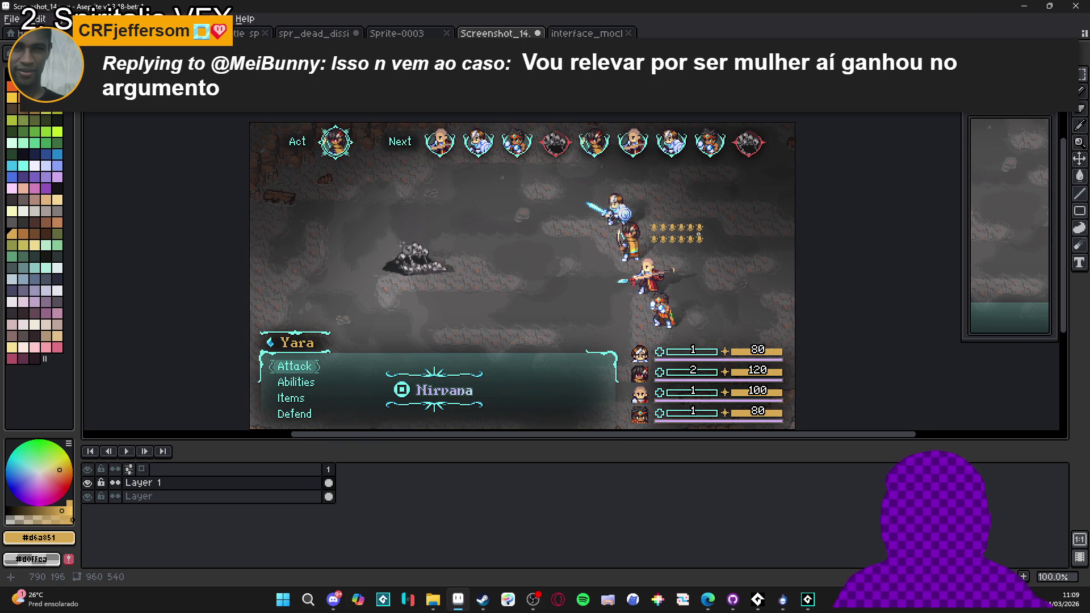
scroll(691, 236, up, 2)
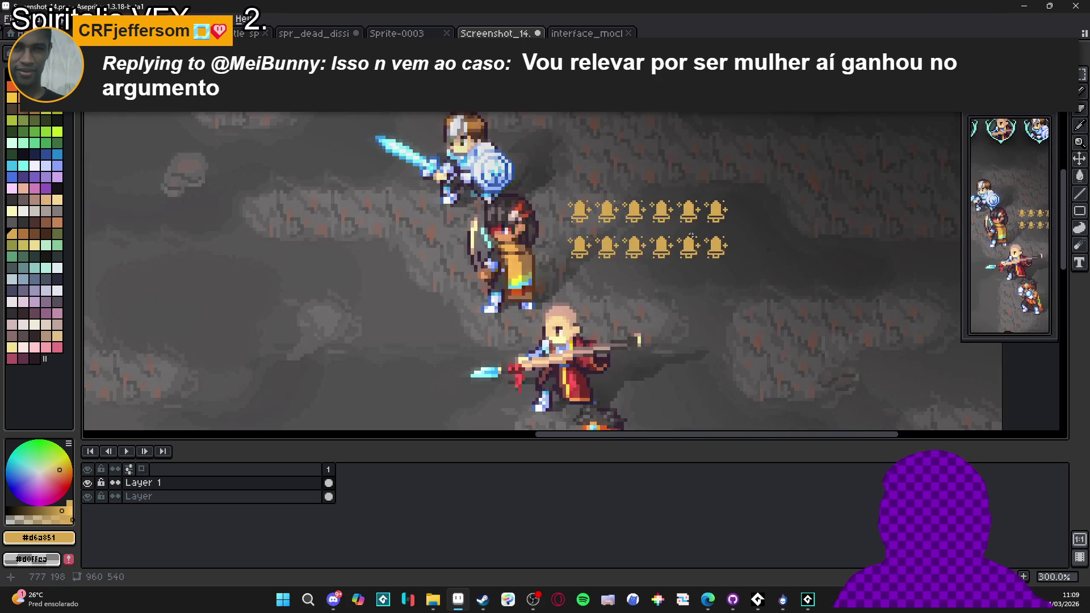
scroll(692, 235, down, 2)
scroll(708, 271, up, 1)
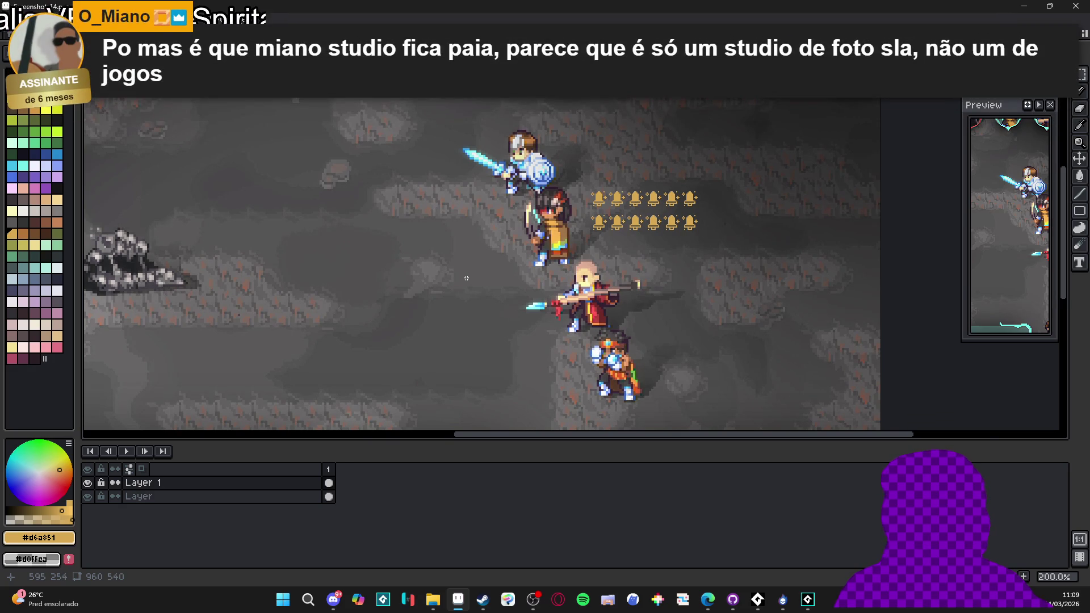
scroll(534, 274, down, 1)
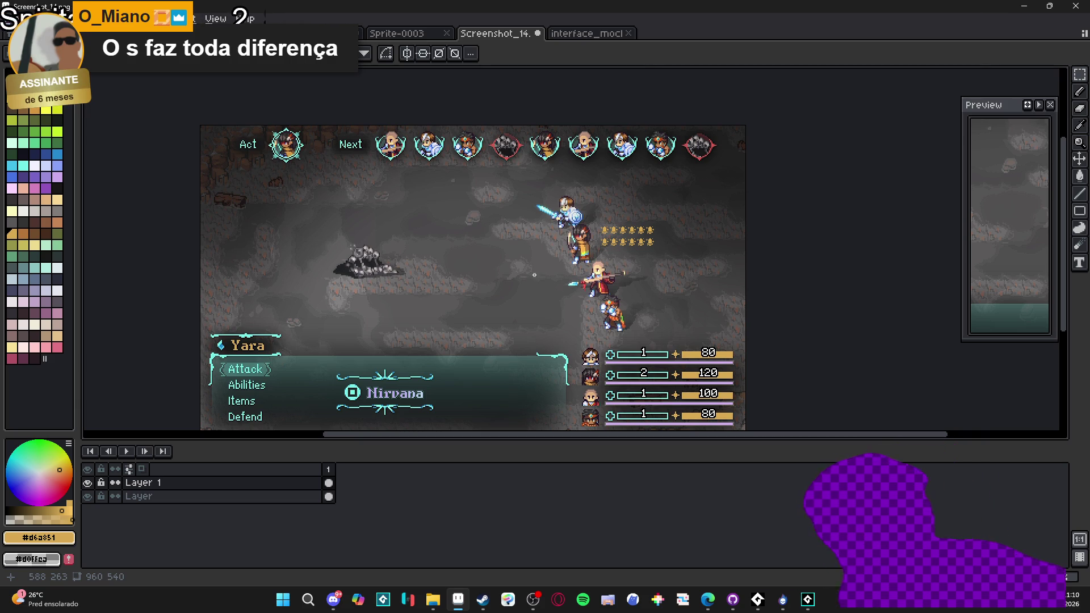
scroll(534, 275, up, 1)
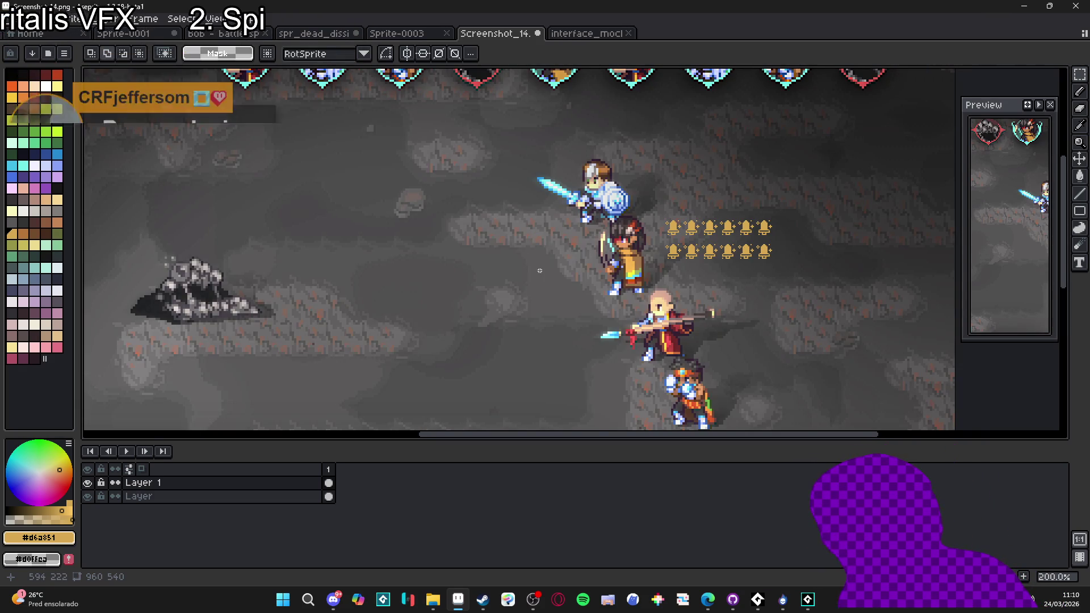
scroll(574, 312, down, 1)
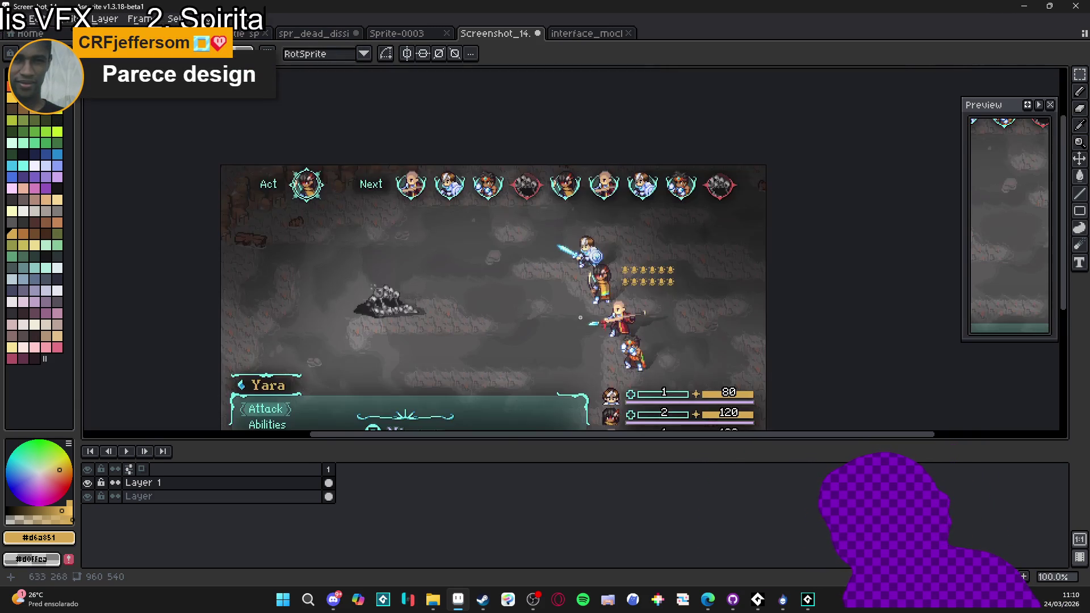
scroll(580, 319, up, 1)
scroll(580, 319, down, 1)
mouse_move(627, 296)
mouse_down()
mouse_move(627, 254)
mouse_move(617, 269)
mouse_up()
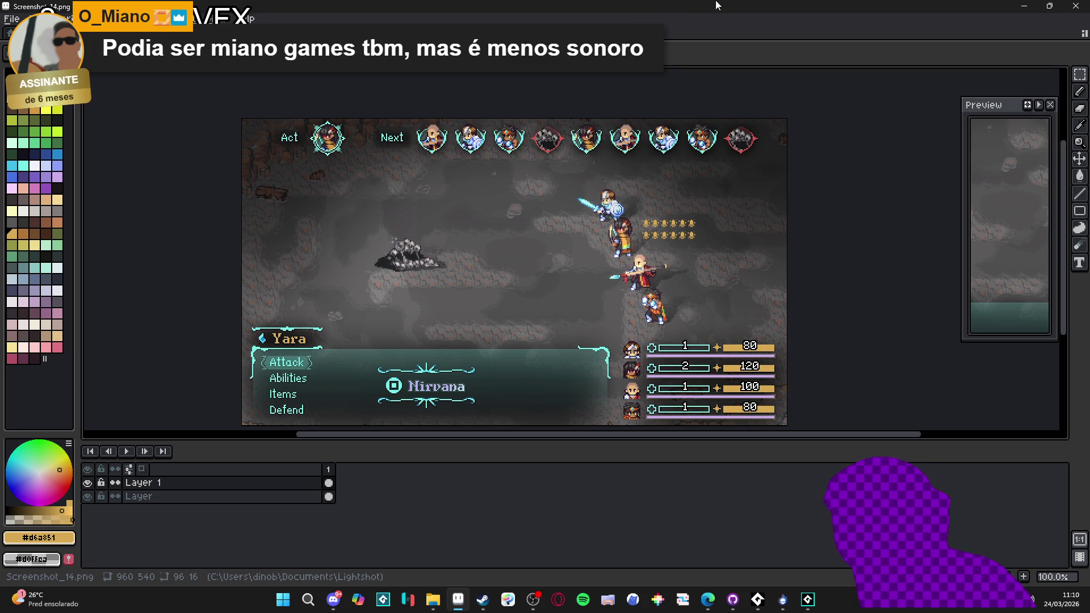
- Search the Steam store for the developer's name and open their developer page
click(481, 601)
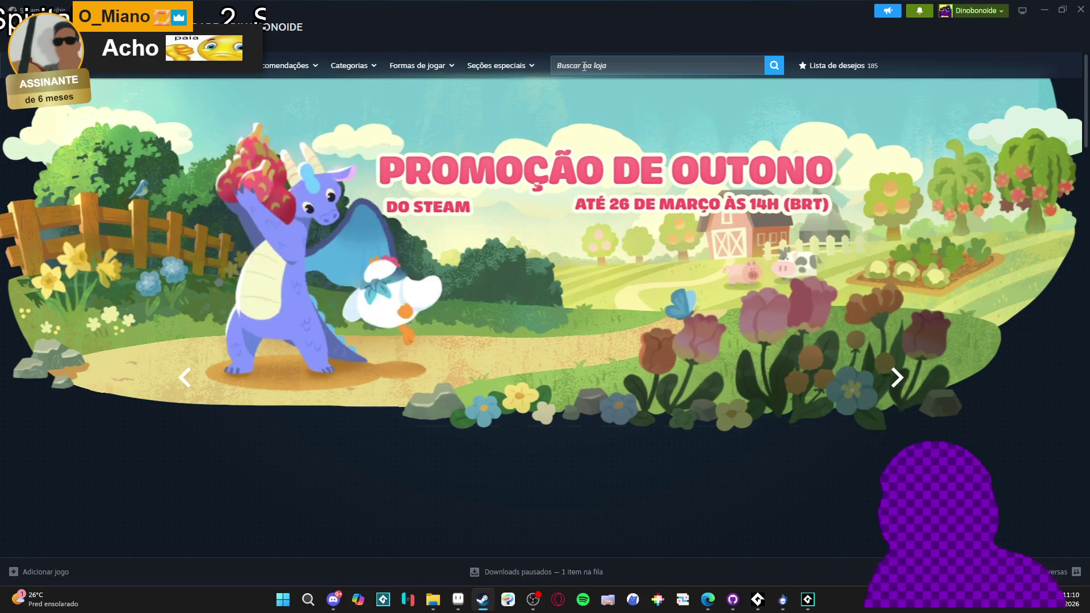
click(584, 67)
text(gagonfe)
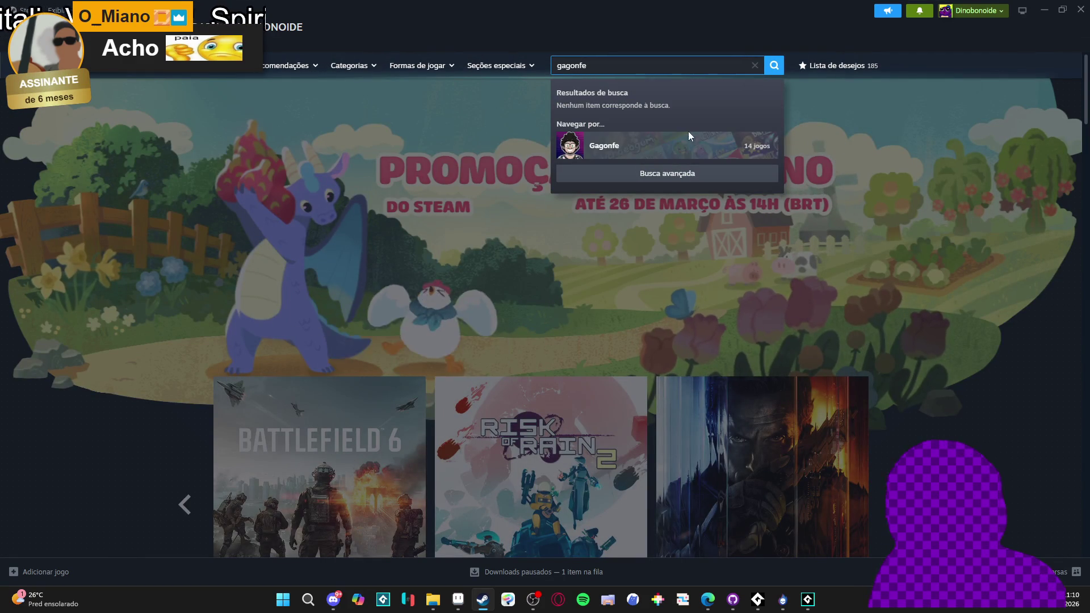
click(622, 154)
- Browse the developer page showing Evil Crops and Shelldiver, then go back and return to Aseprite
scroll(128, 295, down, 15)
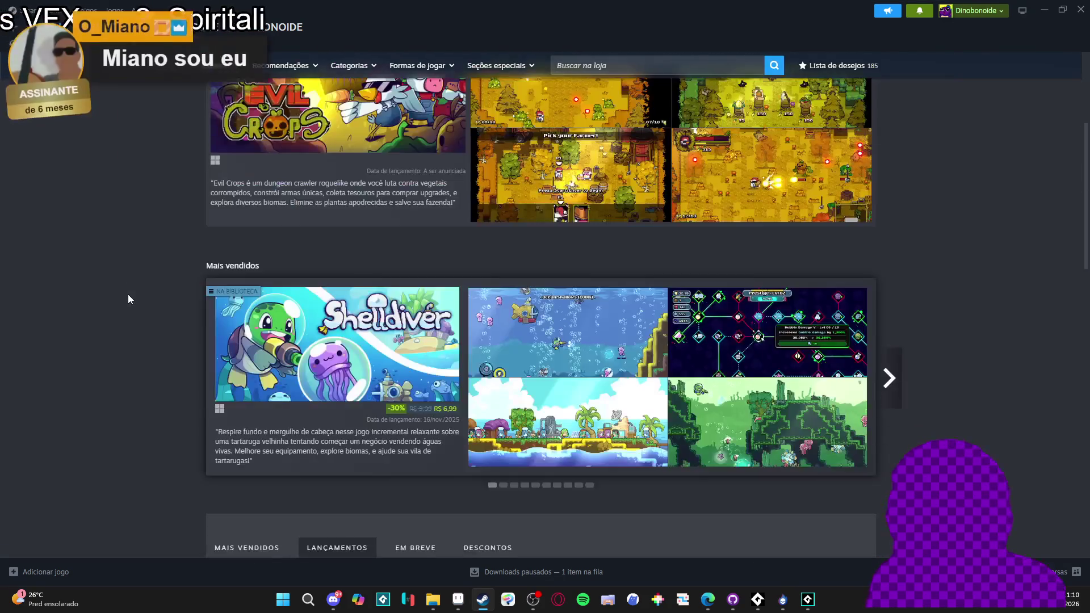
scroll(128, 294, down, 10)
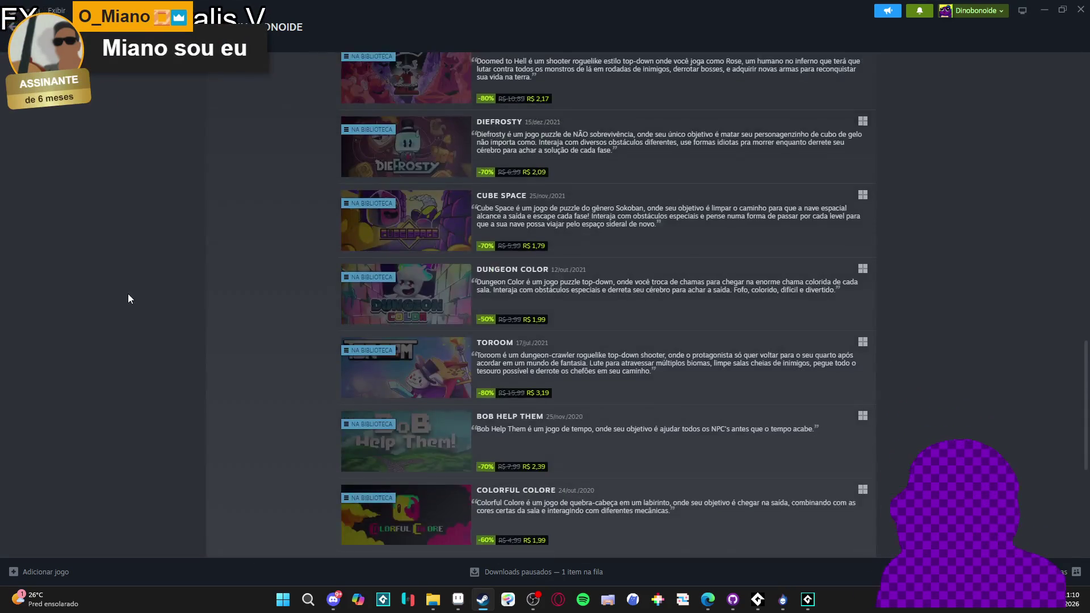
scroll(128, 295, up, 6)
scroll(128, 293, up, 10)
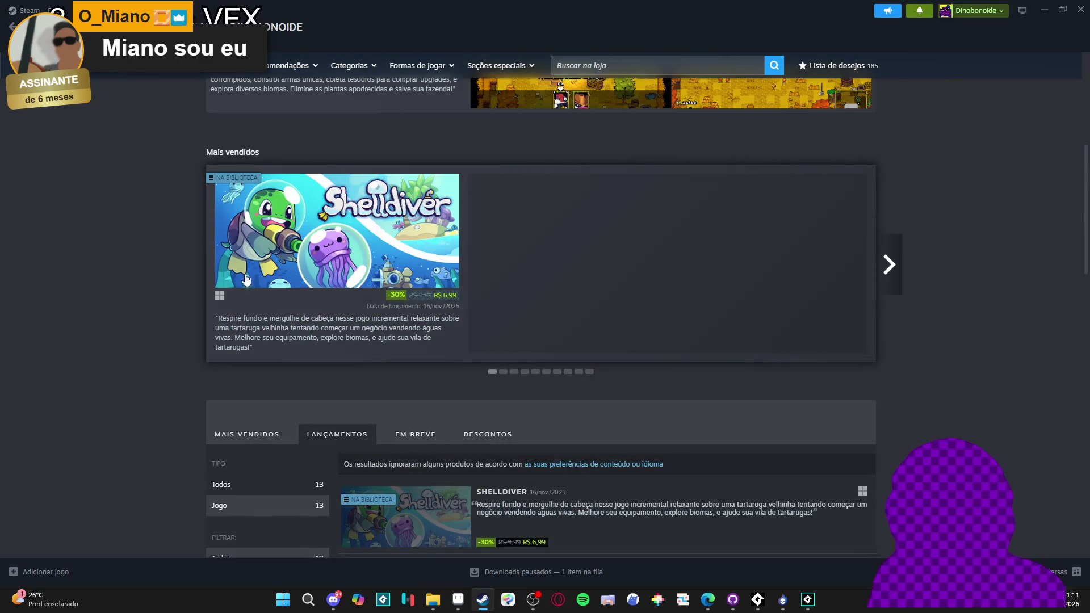
scroll(188, 300, up, 6)
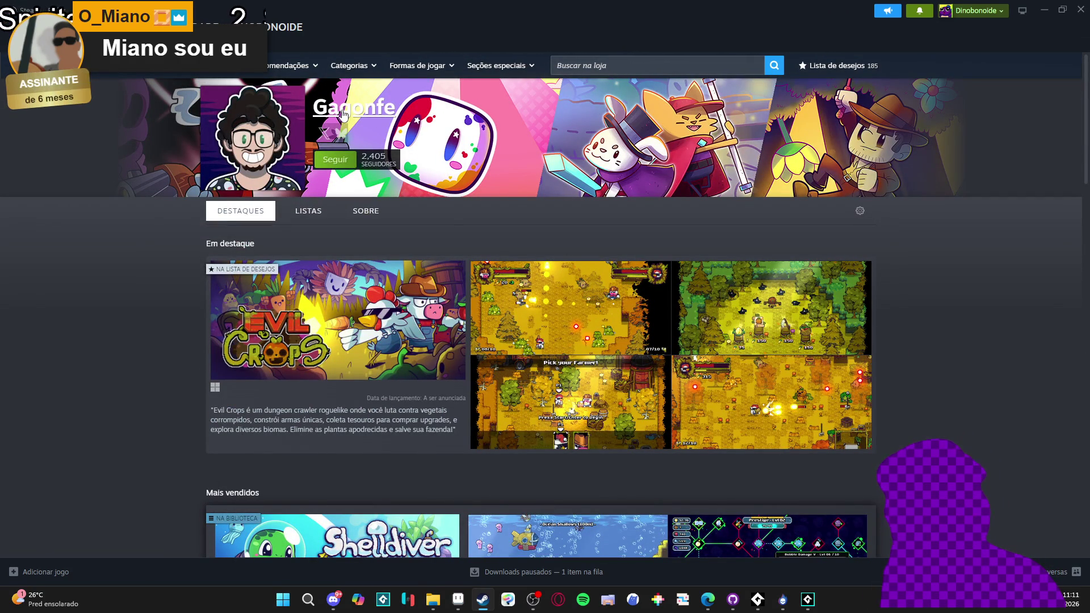
scroll(158, 198, down, 10)
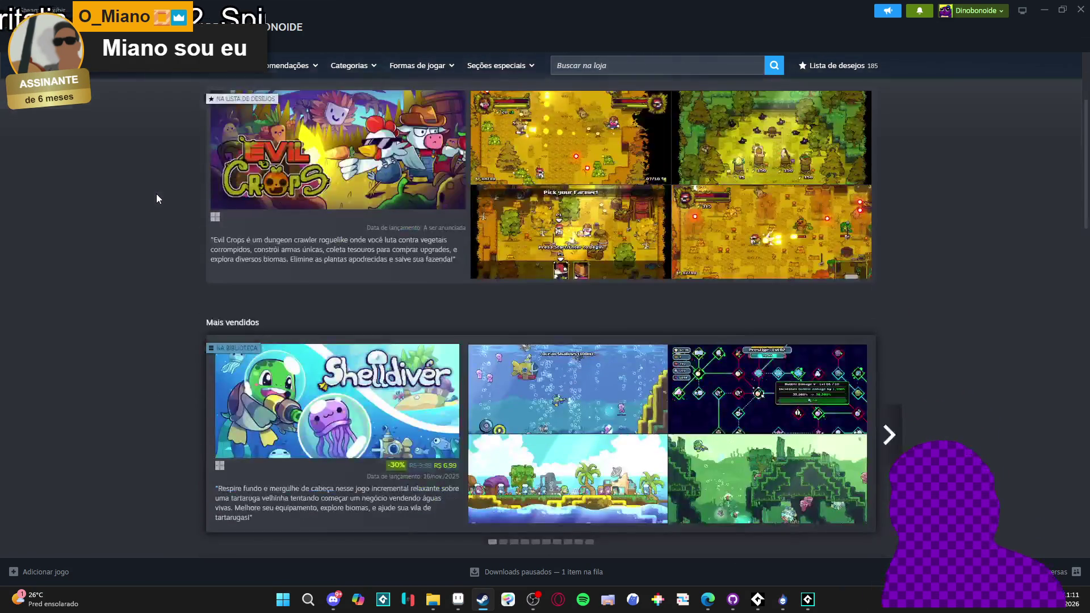
scroll(157, 197, down, 2)
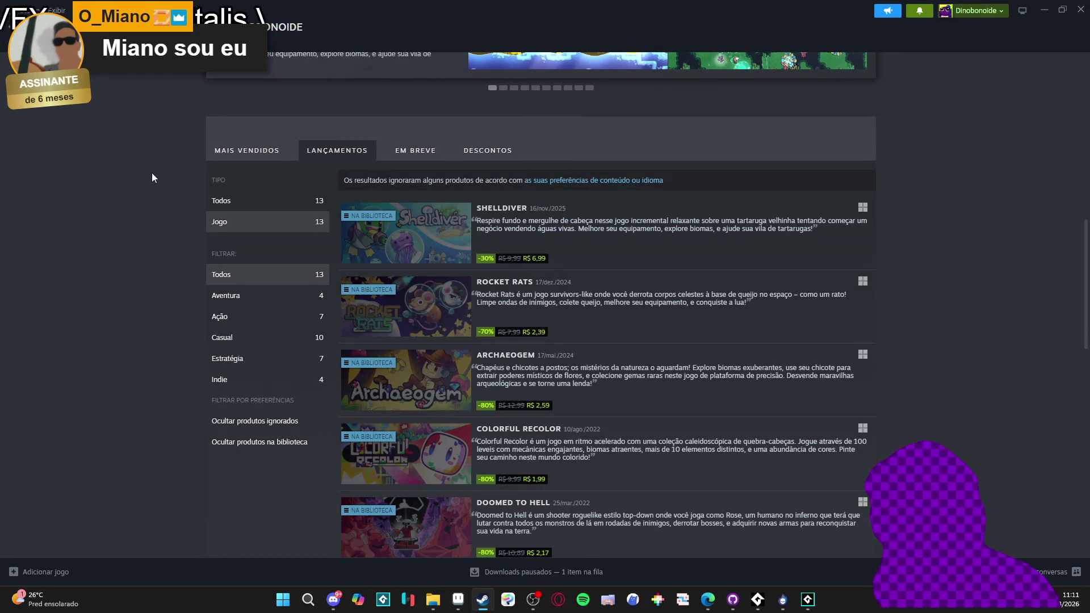
scroll(152, 173, up, 2)
scroll(152, 173, up, 10)
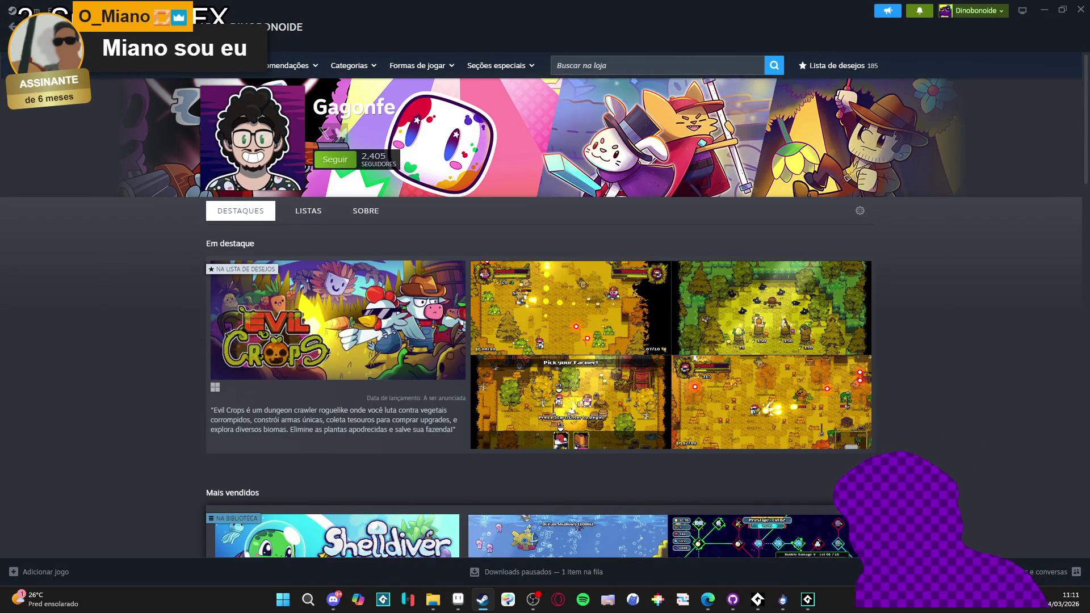
key(alt+Left)
key(alt+Tab)
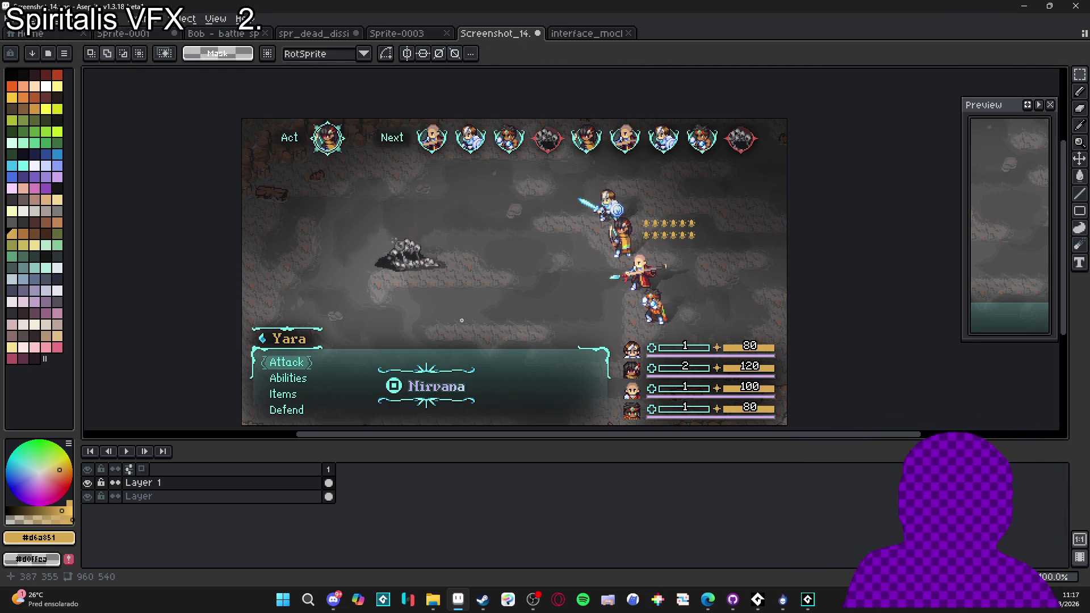
scroll(659, 244, up, 1)
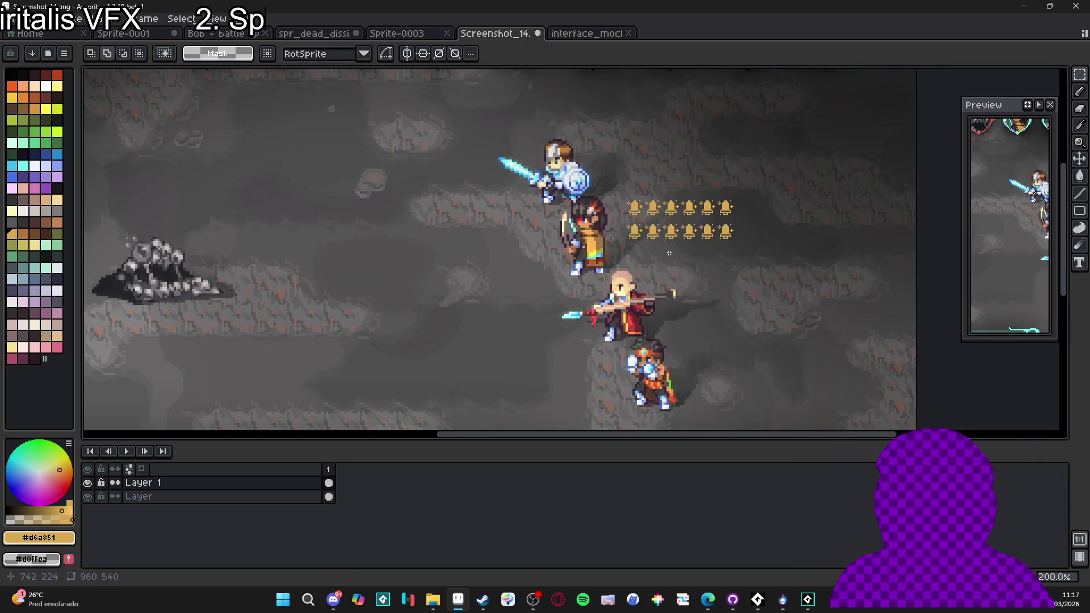
scroll(670, 254, down, 1)
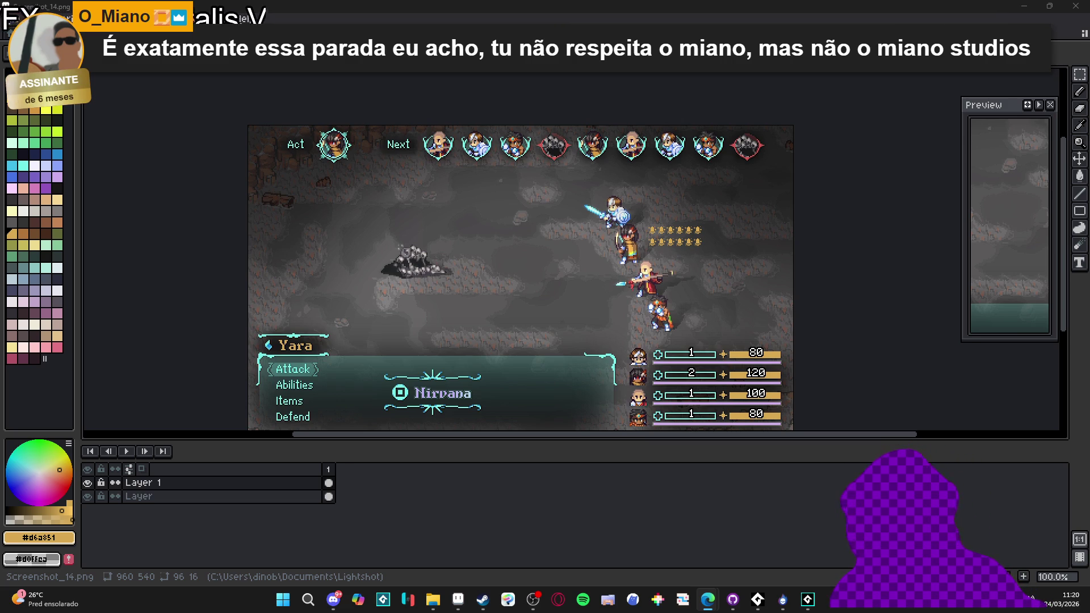
- Zoom in on the empty patch beside the knight's shield with the pixel grid shown
scroll(702, 238, up, 3)
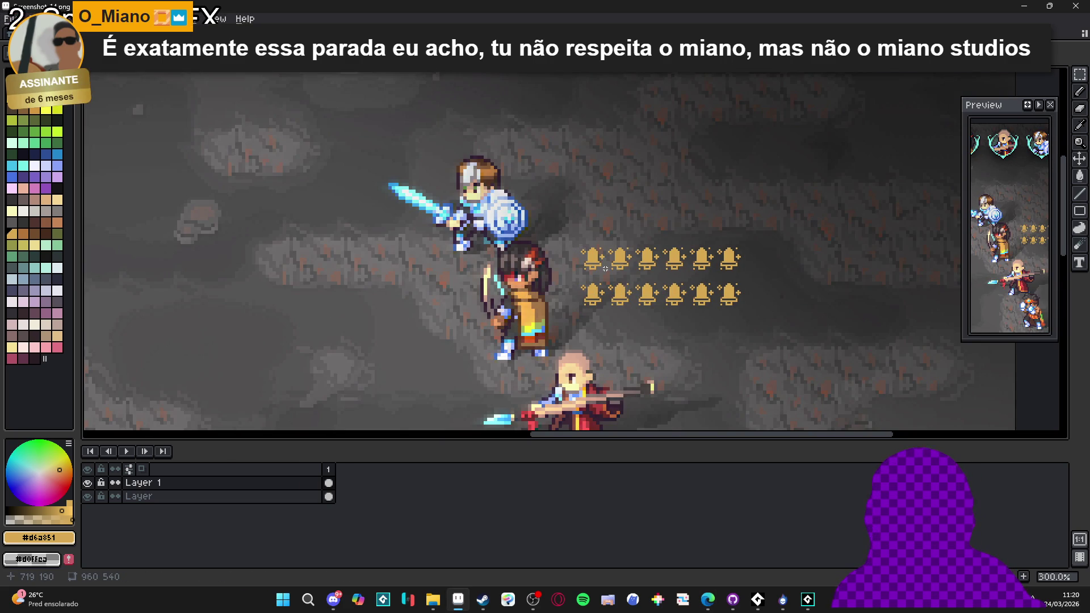
drag(593, 262, 542, 270)
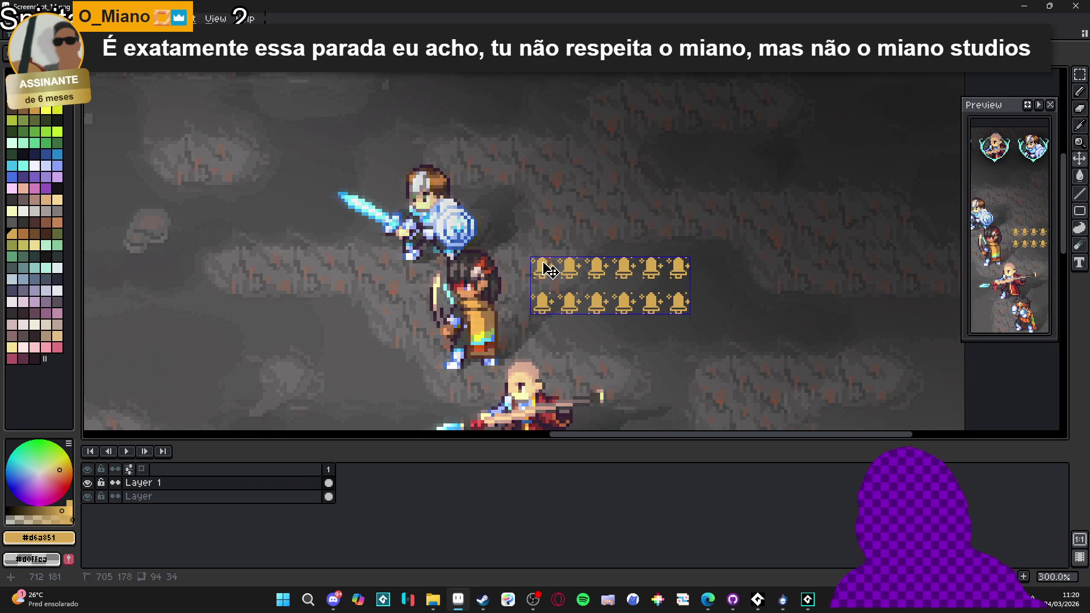
scroll(541, 262, up, 2)
drag(548, 256, 498, 312)
key(ctrl+apostrophe)
drag(479, 275, 462, 281)
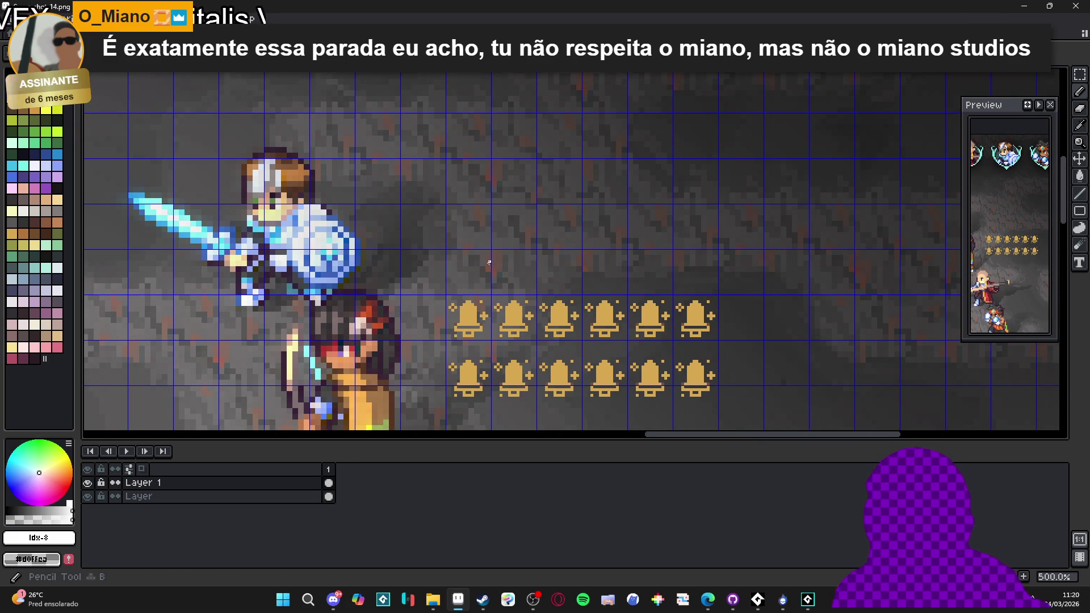
scroll(479, 280, down, 3)
scroll(480, 281, down, 2)
scroll(479, 280, up, 2)
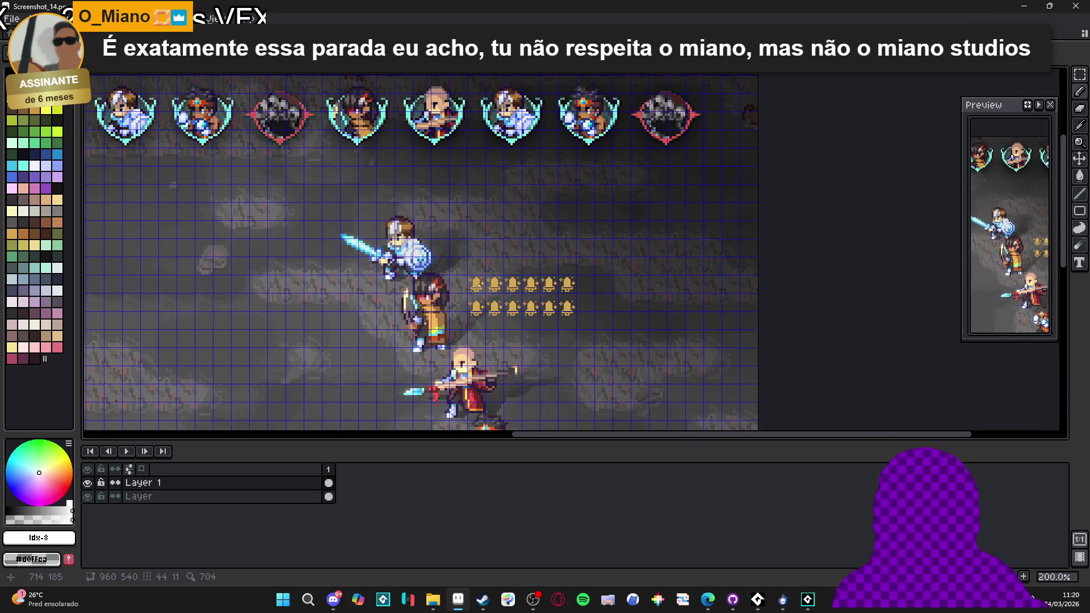
scroll(477, 284, up, 3)
scroll(504, 206, up, 3)
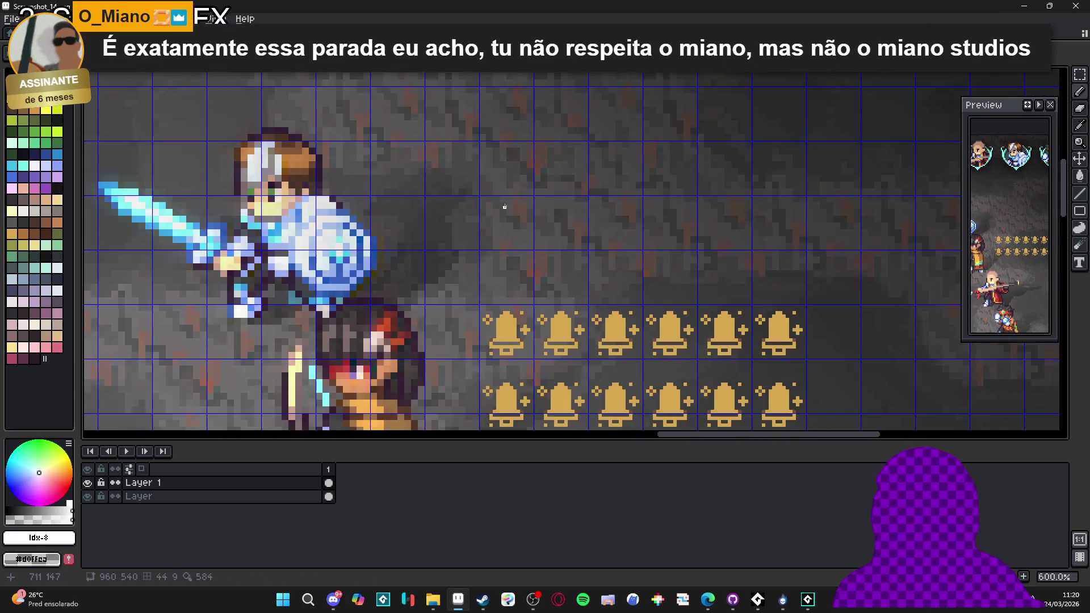
scroll(504, 204, down, 3)
scroll(510, 205, up, 3)
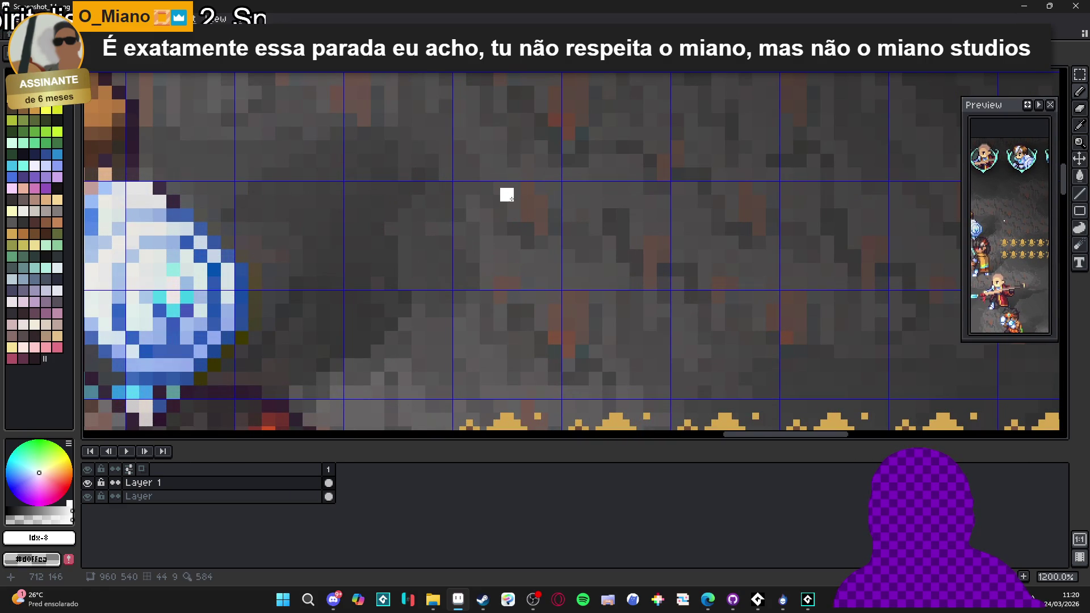
scroll(507, 195, down, 2)
- Undo the stray pencil stroke and begin the sword blade's top edge in white
key(ctrl+z)
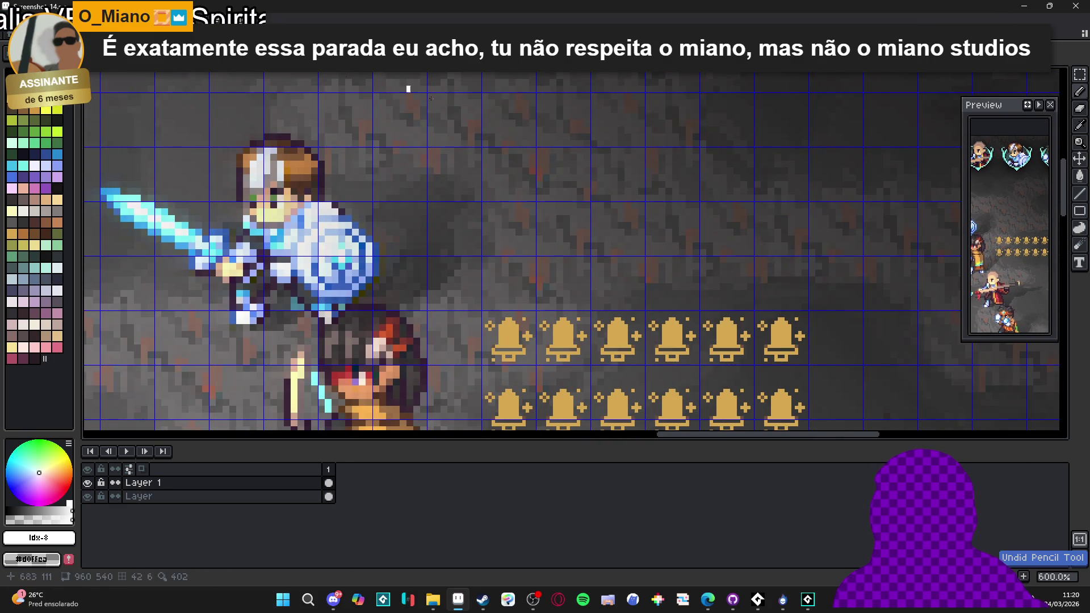
scroll(499, 170, up, 1)
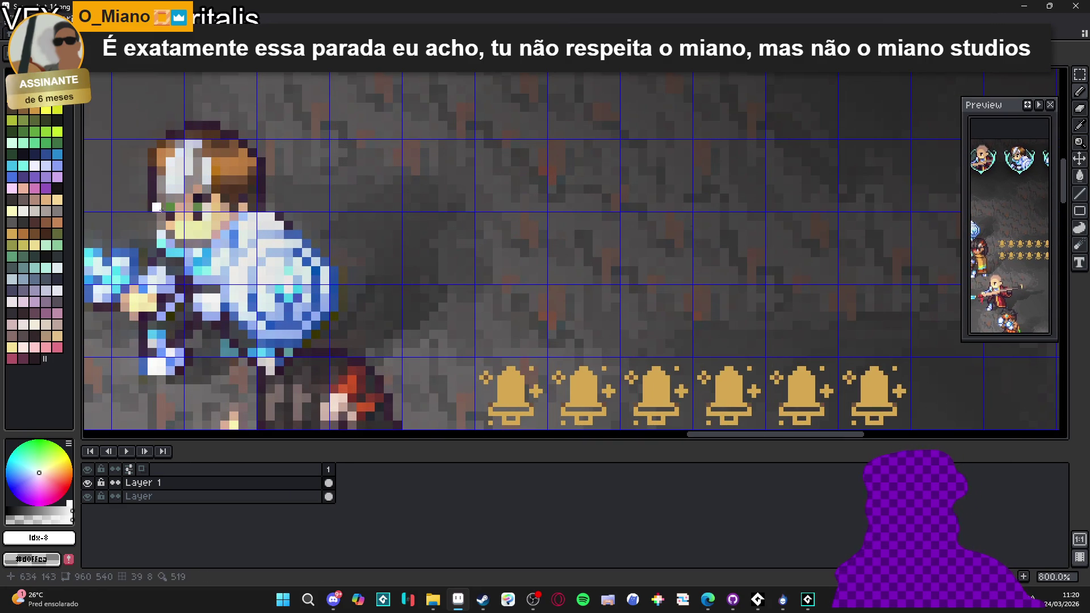
scroll(513, 243, up, 2)
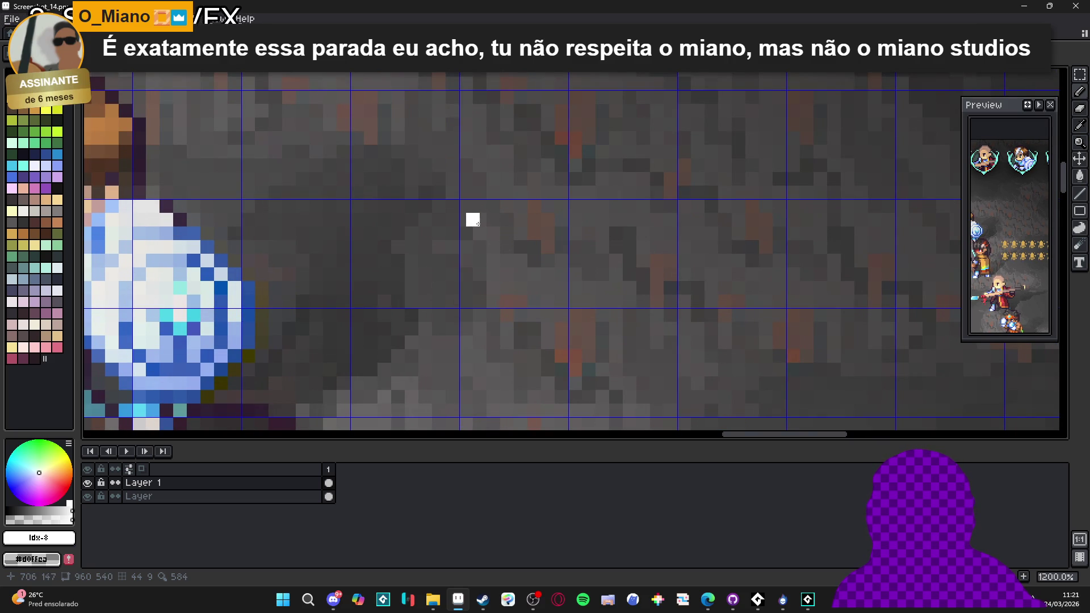
mouse_move(473, 219)
mouse_down()
mouse_move(541, 260)
mouse_move(479, 236)
mouse_up()
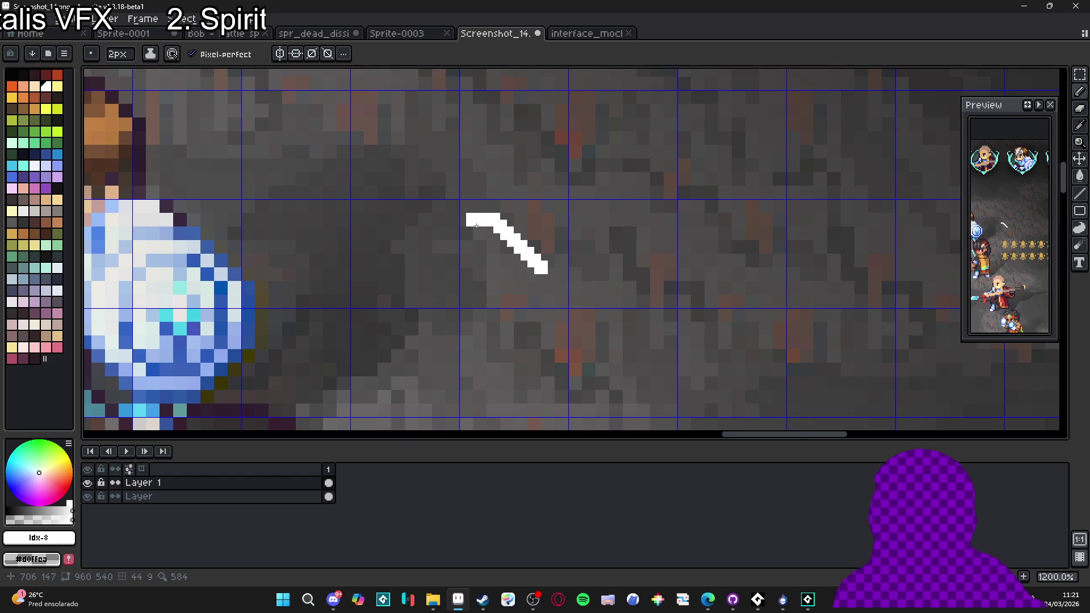
- Outline the diagonal sword blade angled down-right and fill it solid white
click(478, 245)
shift+click(526, 284)
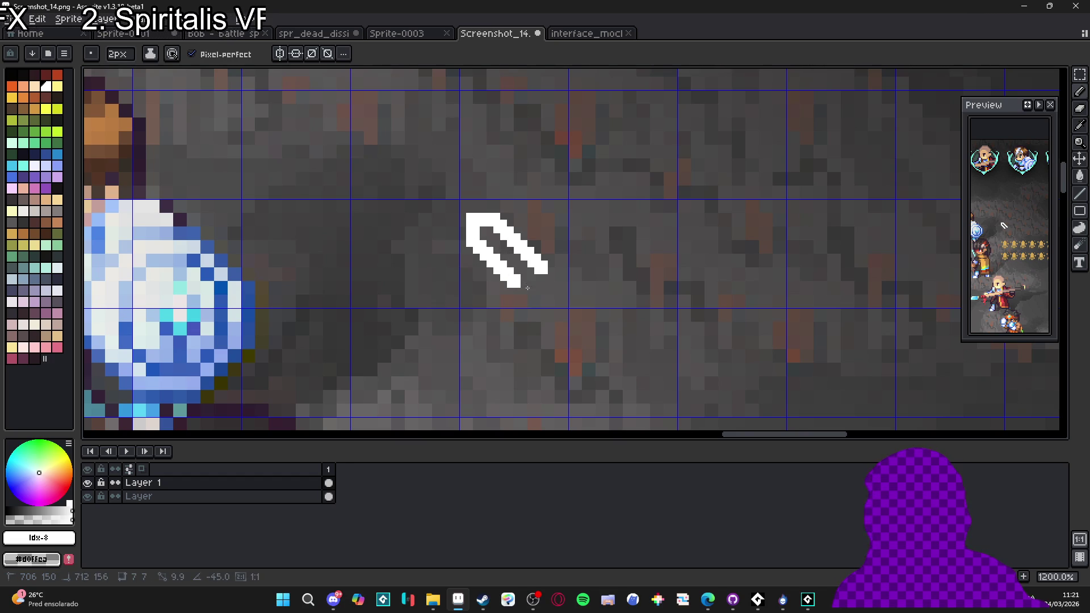
shift+click(536, 276)
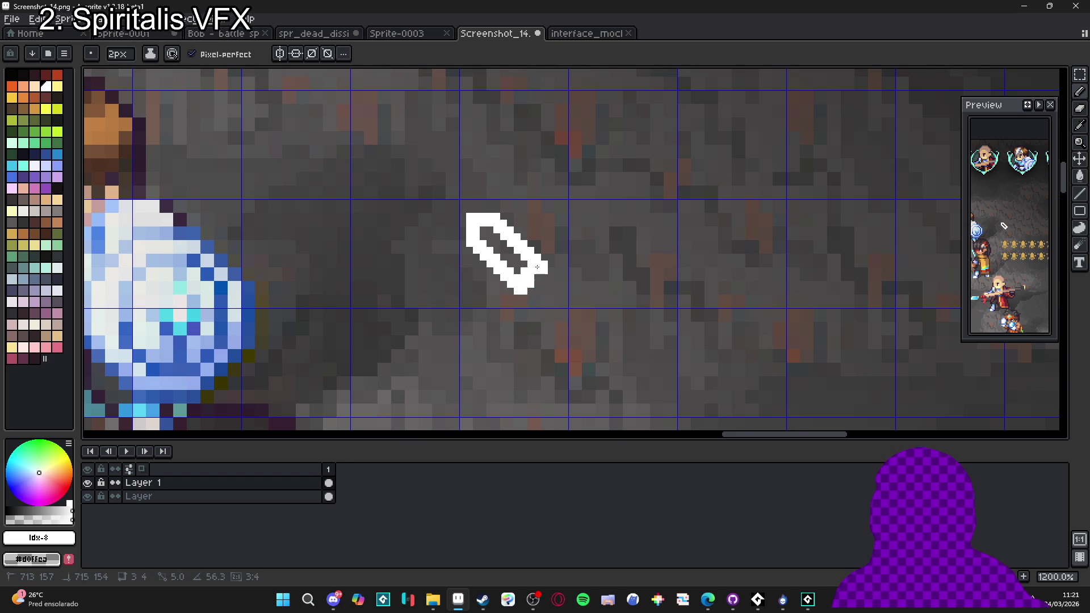
drag(521, 271, 485, 229)
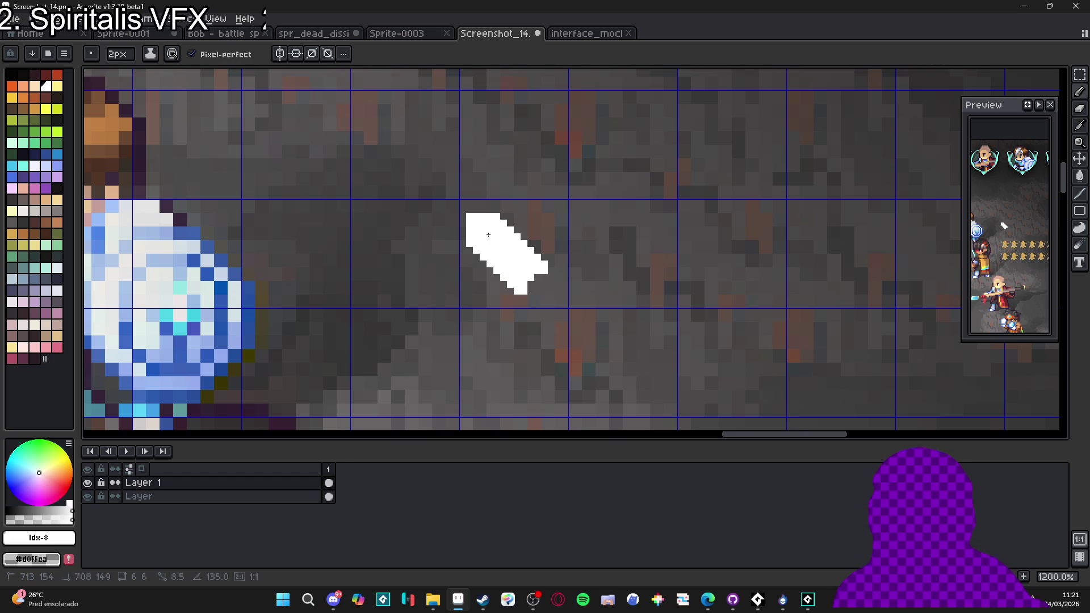
- Add the white crossguard tips and hilt, undoing a few stray pixels
click(550, 258)
click(508, 299)
drag(531, 292, 557, 290)
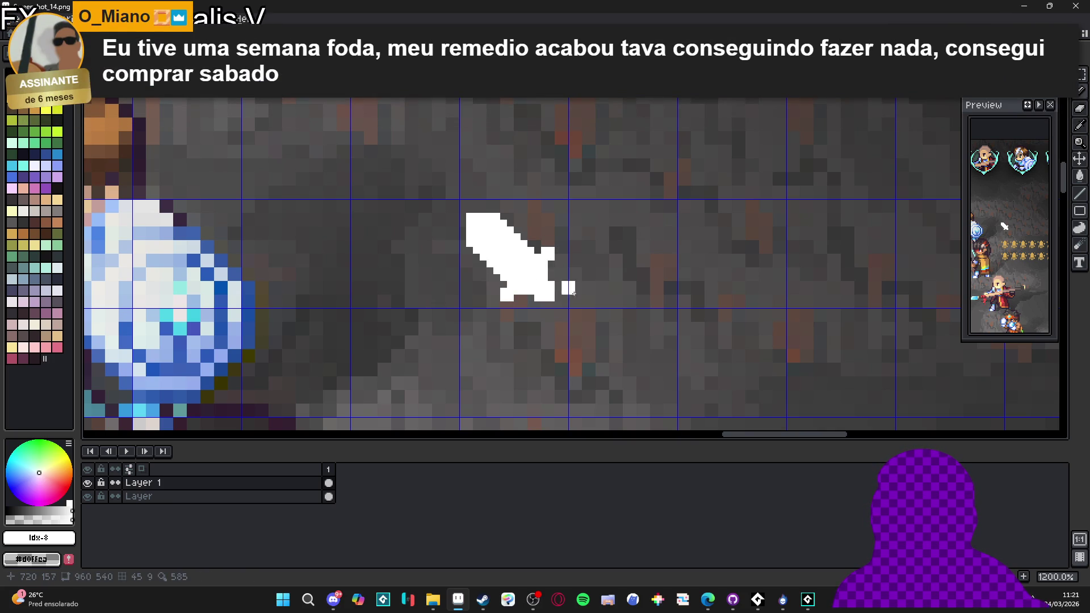
scroll(591, 301, down, 3)
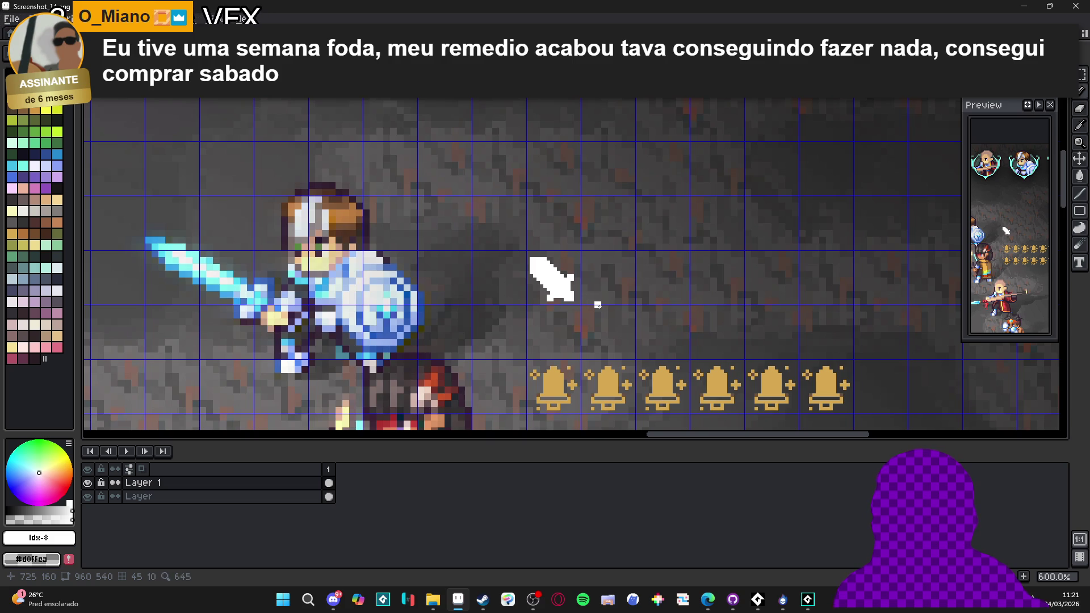
scroll(572, 300, up, 3)
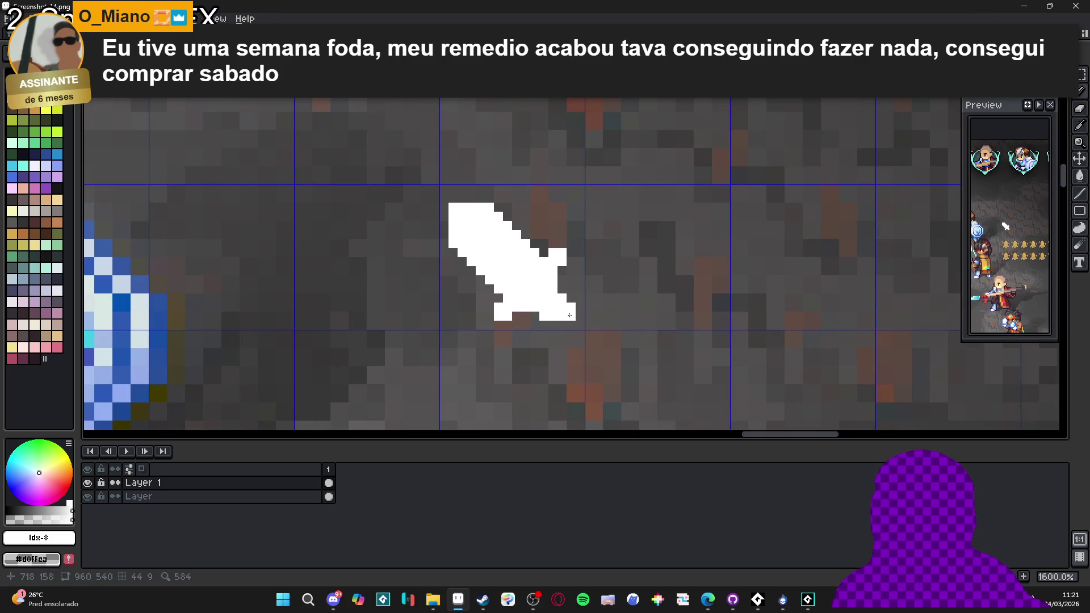
scroll(569, 328, down, 3)
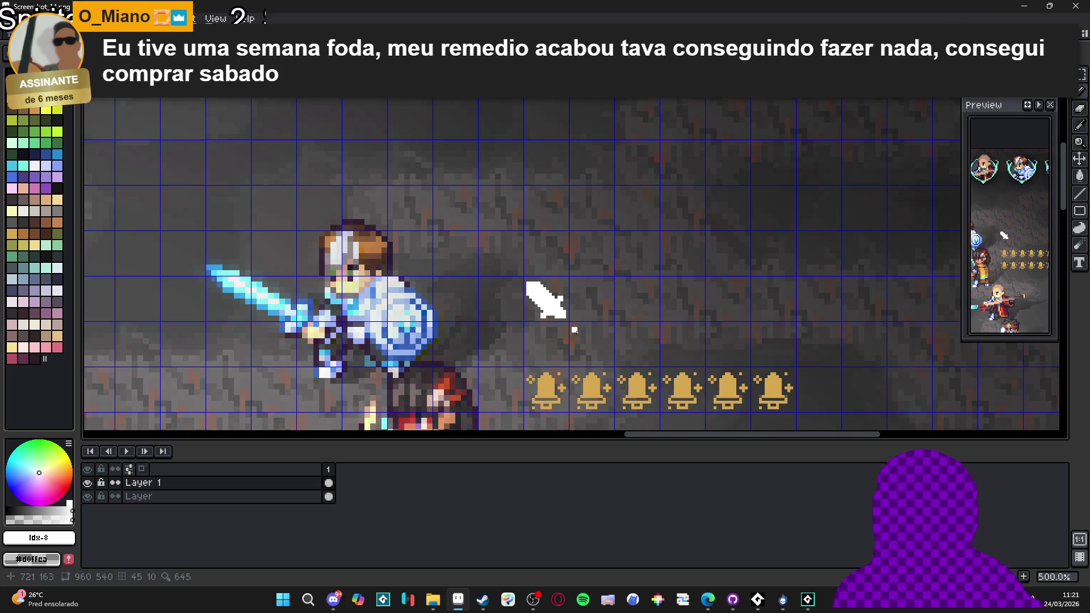
key(ctrl+z)
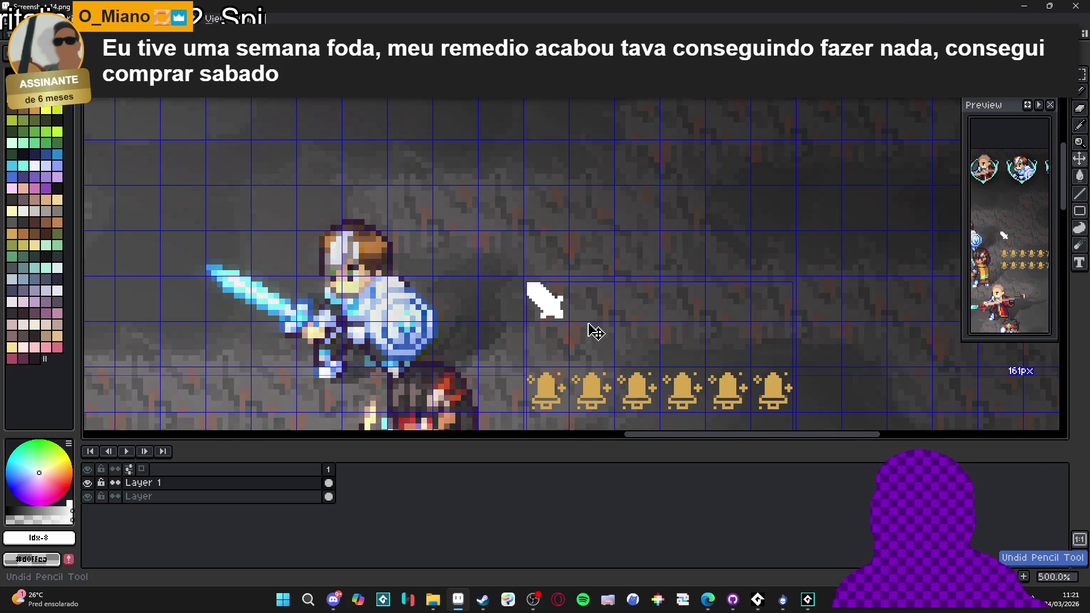
scroll(566, 318, up, 4)
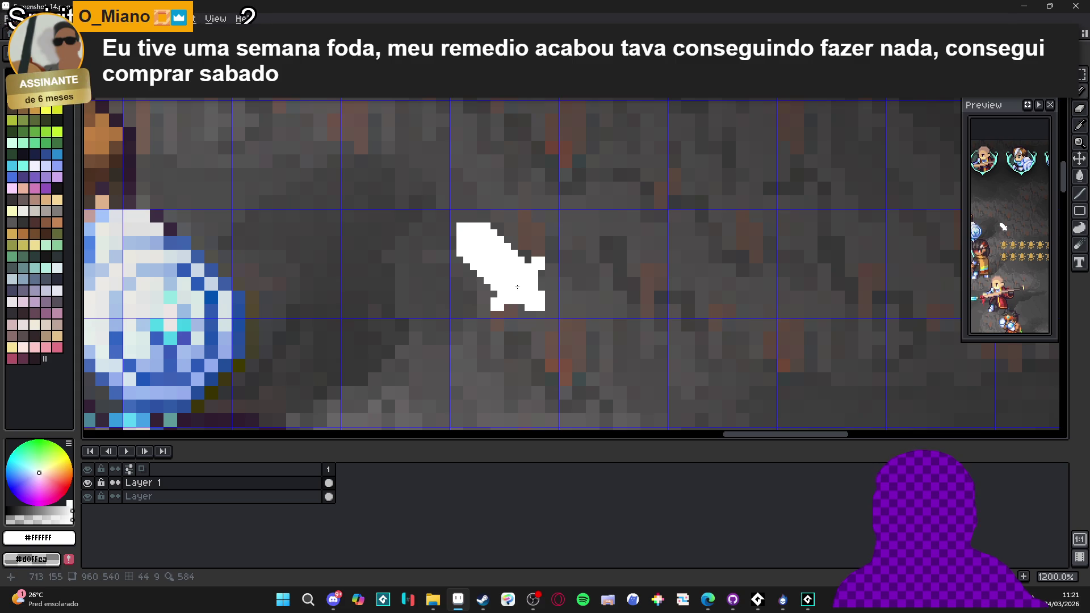
- Set the drawing colour to black and marquee-select the whole white sword
click(11, 105)
key(m)
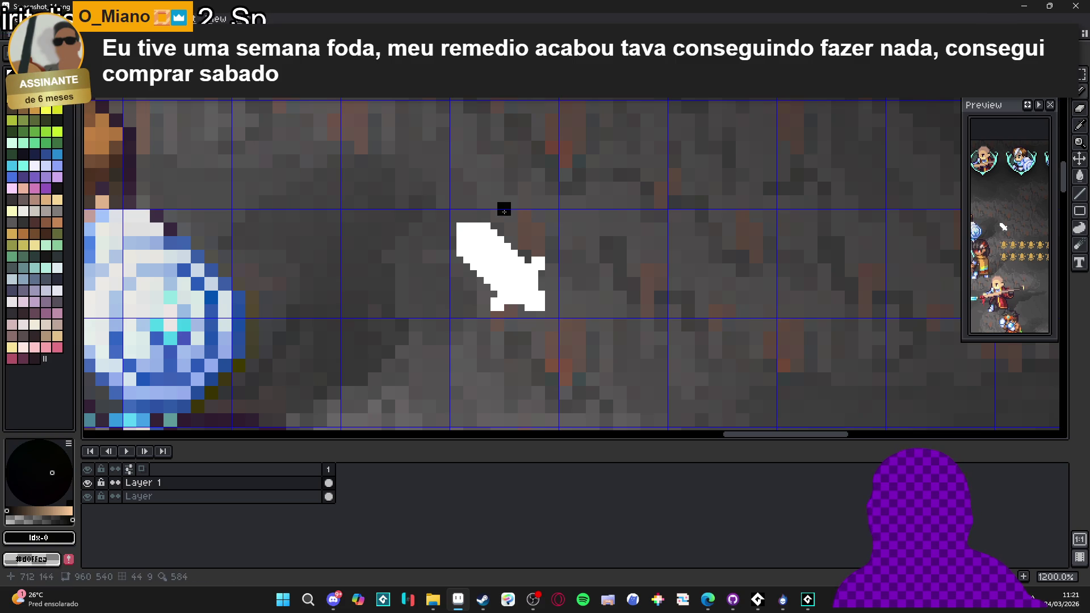
scroll(494, 210, down, 2)
scroll(494, 210, up, 2)
drag(452, 206, 573, 321)
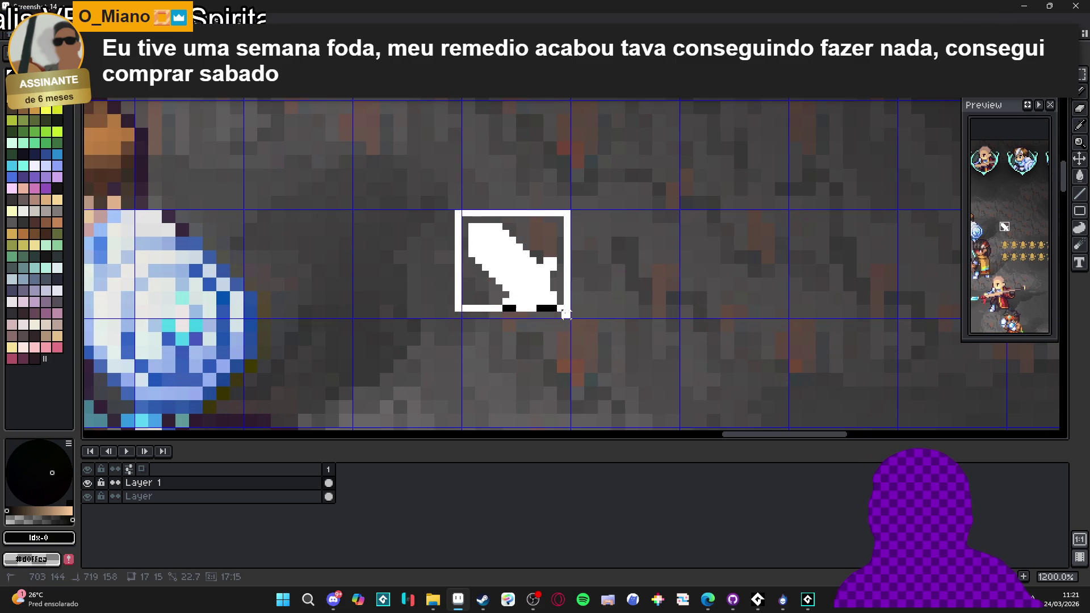
mouse_move(462, 211)
mouse_down()
mouse_move(591, 319)
mouse_move(562, 318)
mouse_move(572, 317)
mouse_up()
- Apply a black plus-pattern outline around the selected sword
key(shift+o)
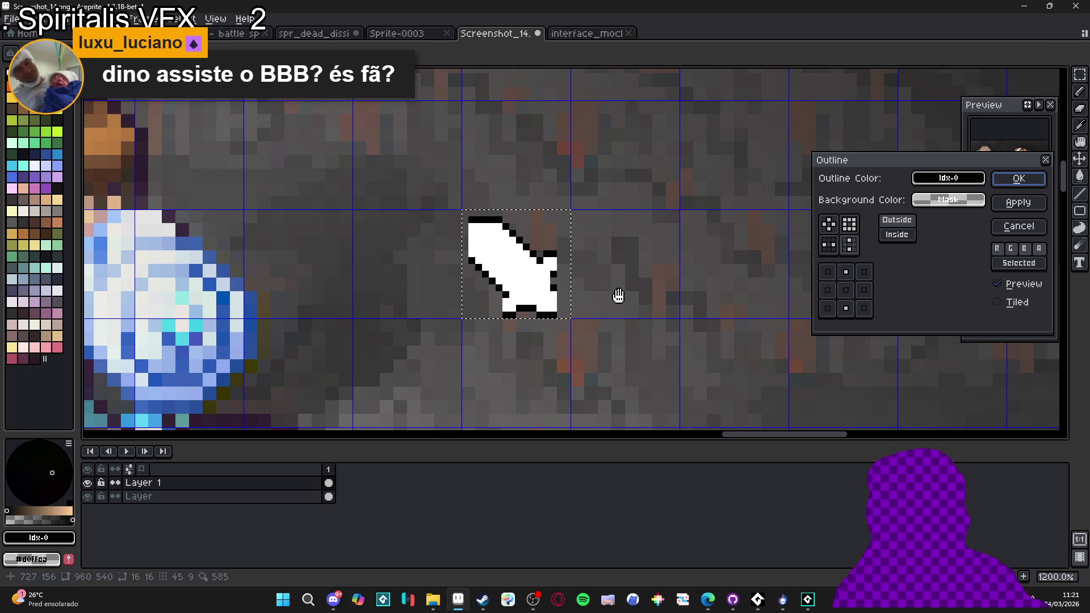
click(830, 228)
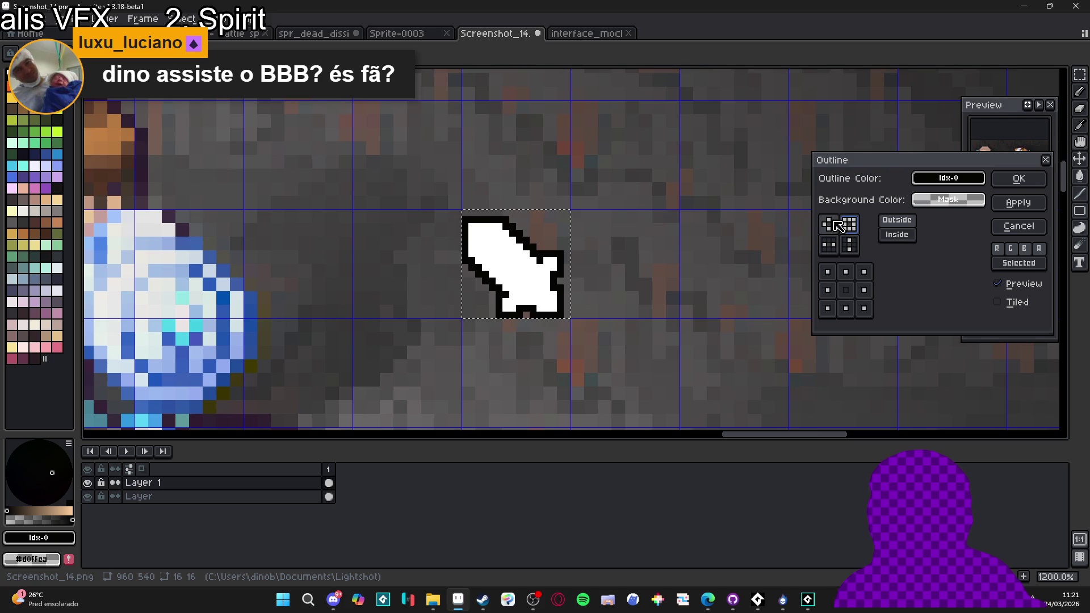
click(1019, 180)
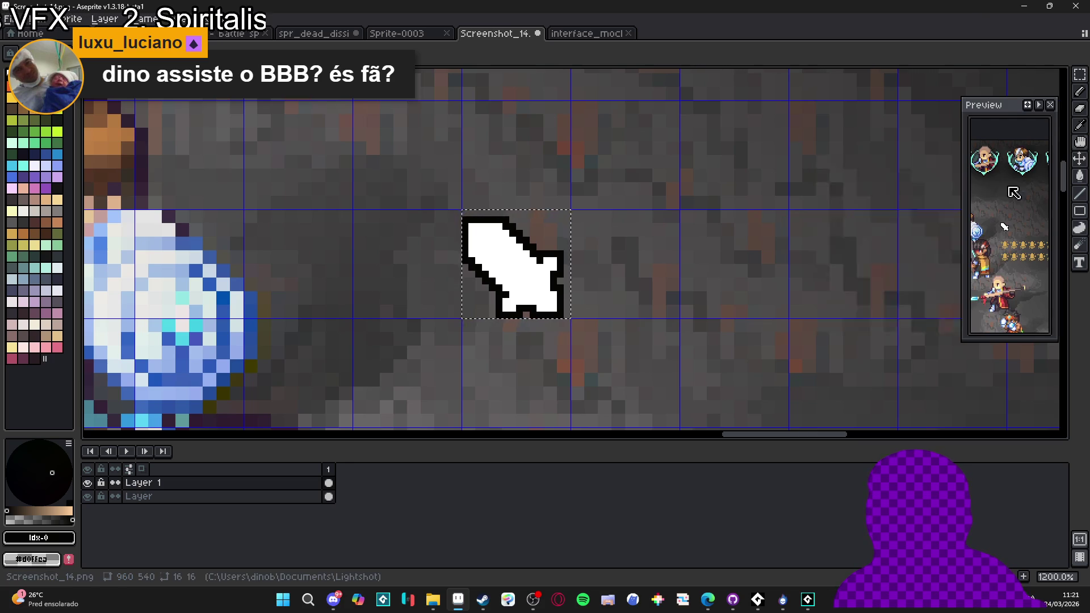
scroll(514, 261, down, 3)
scroll(516, 275, up, 4)
- Paint the black pixels inside the sword guard white, then undo to restore the sword selection
drag(521, 282, 519, 271)
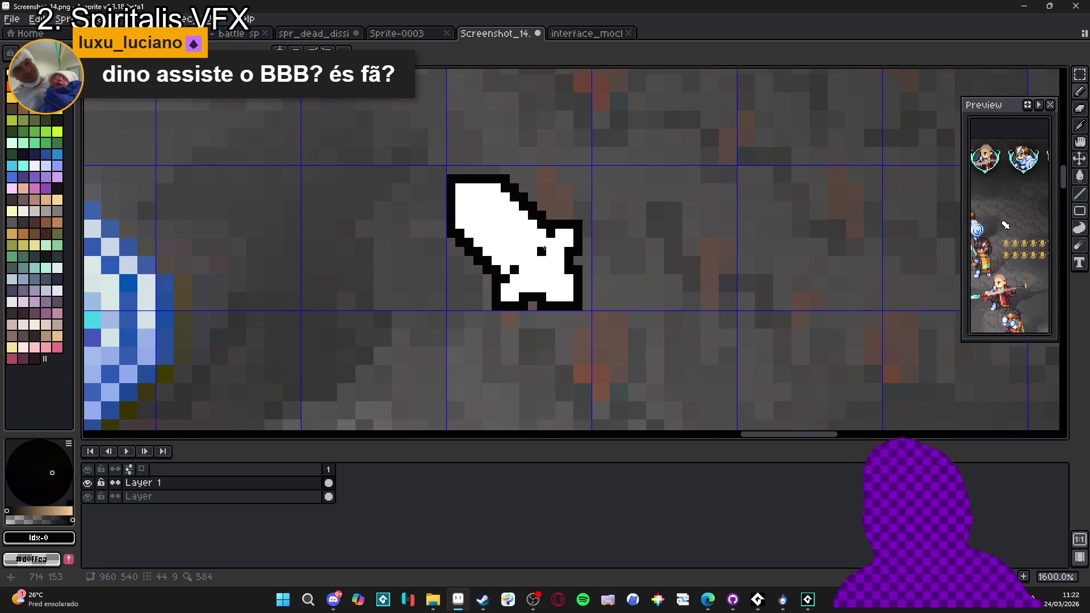
scroll(543, 243, down, 4)
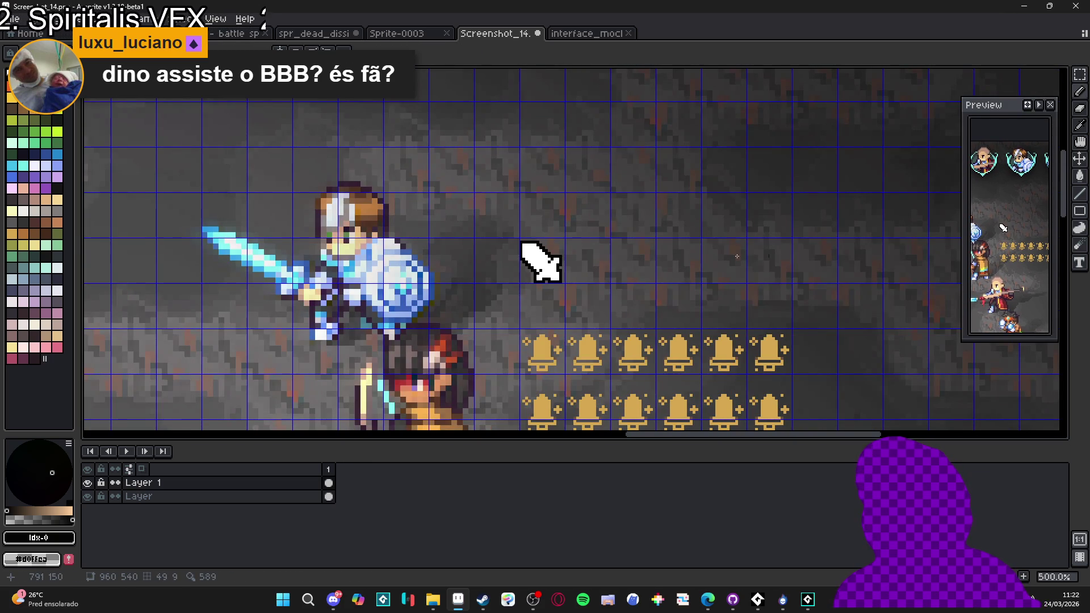
scroll(577, 267, down, 1)
key(ctrl+z)
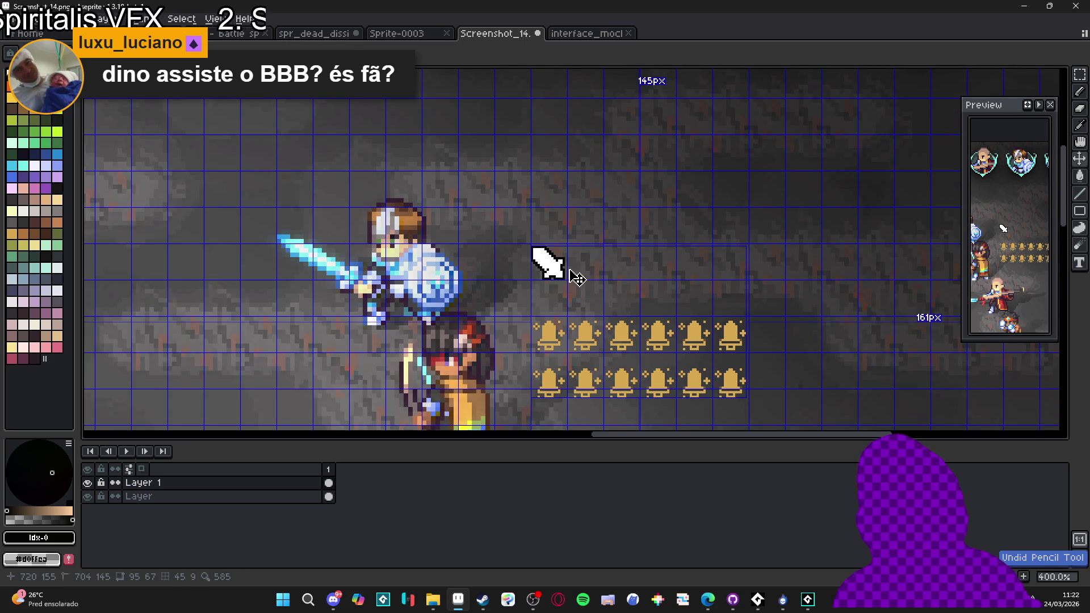
scroll(562, 275, up, 6)
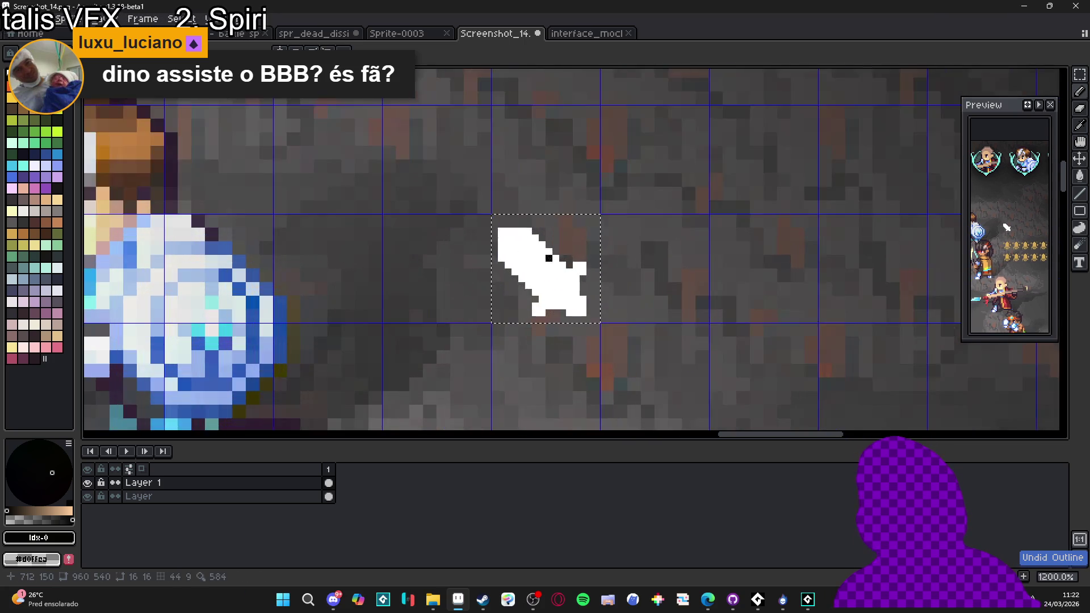
- Erase a diagonal row off the blade's upper-right edge and one step off its lower-left edge
key(e)
drag(555, 276, 464, 185)
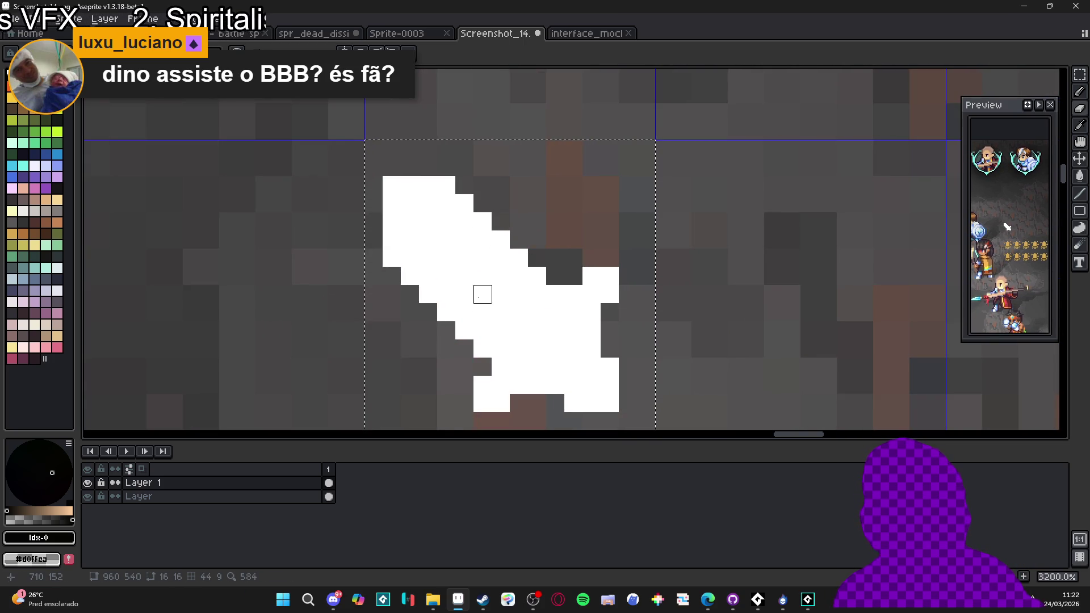
drag(483, 349, 390, 253)
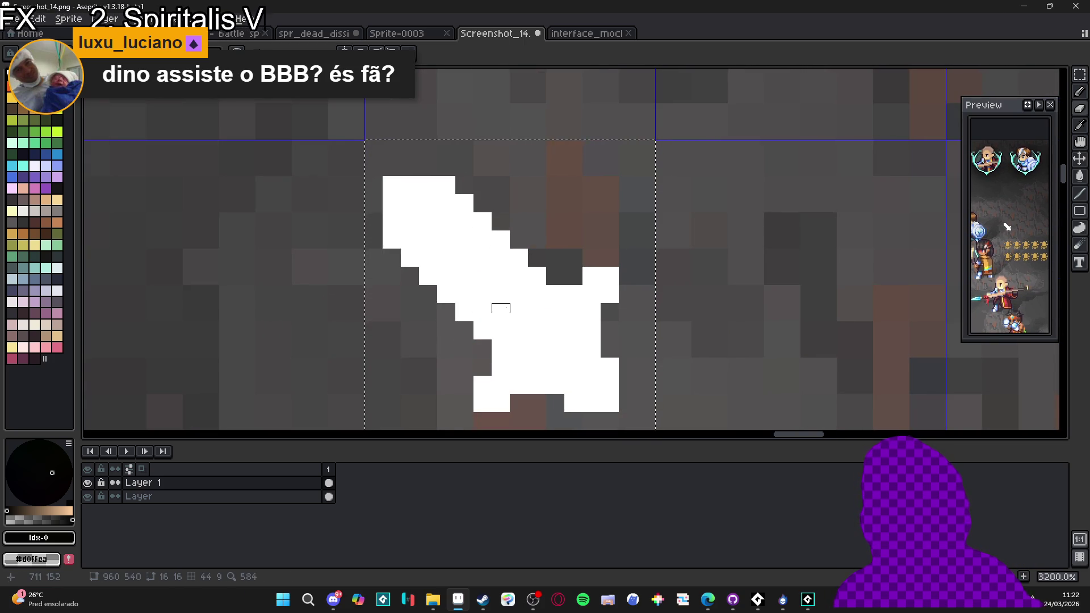
- Erase the stray pixels around the sword's crossguard, including its right end
scroll(493, 343, down, 1)
click(506, 343)
click(547, 302)
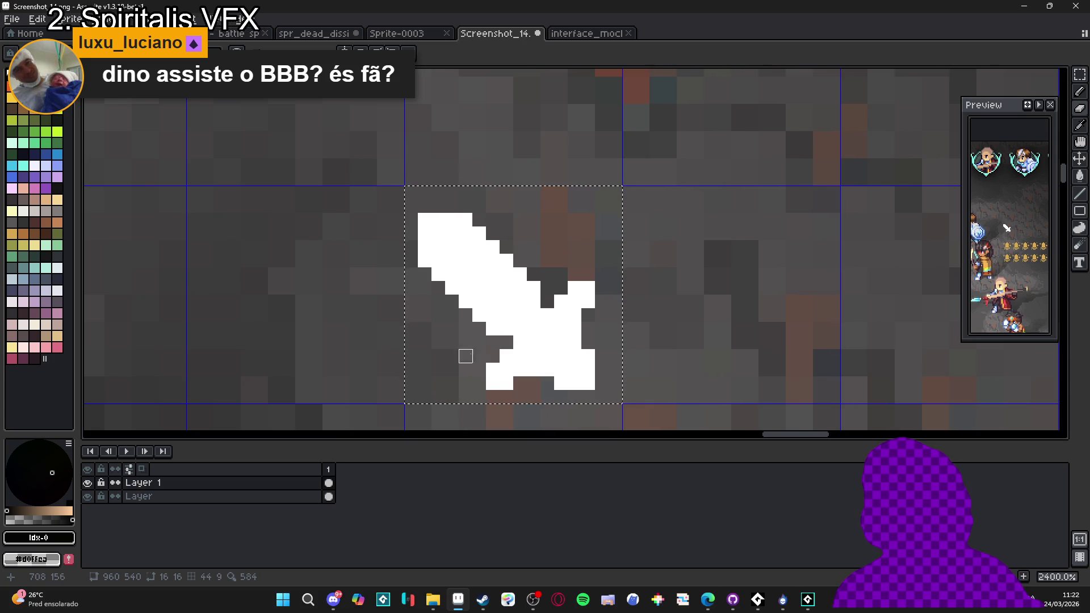
scroll(512, 347, down, 2)
scroll(522, 344, up, 2)
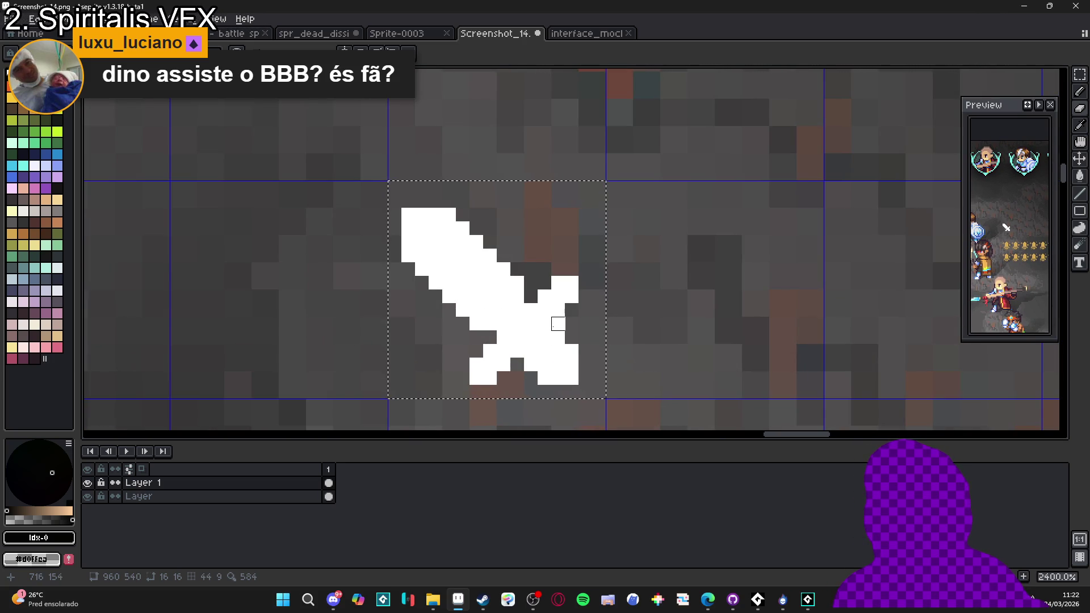
click(558, 324)
scroll(547, 365, down, 2)
scroll(554, 357, up, 2)
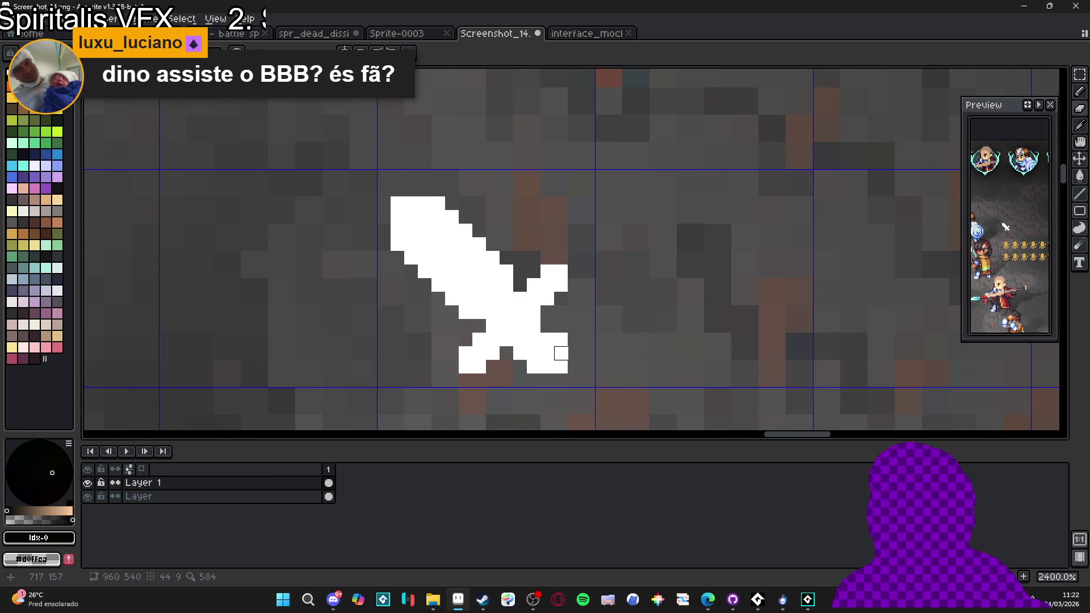
click(561, 340)
drag(520, 353, 534, 367)
scroll(556, 367, down, 2)
scroll(554, 366, down, 1)
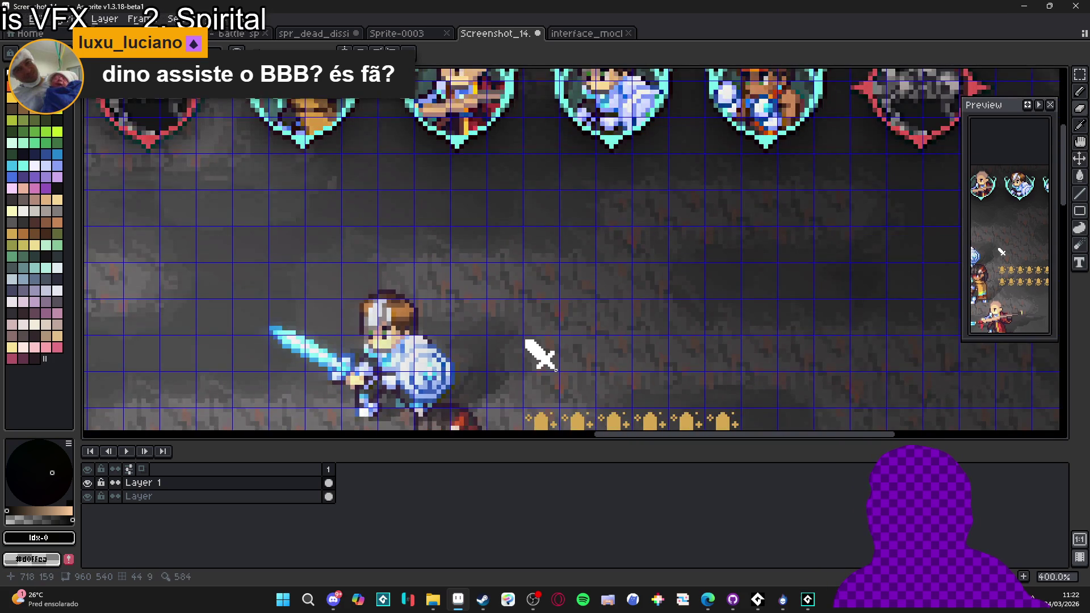
scroll(539, 355, up, 1)
scroll(467, 289, up, 4)
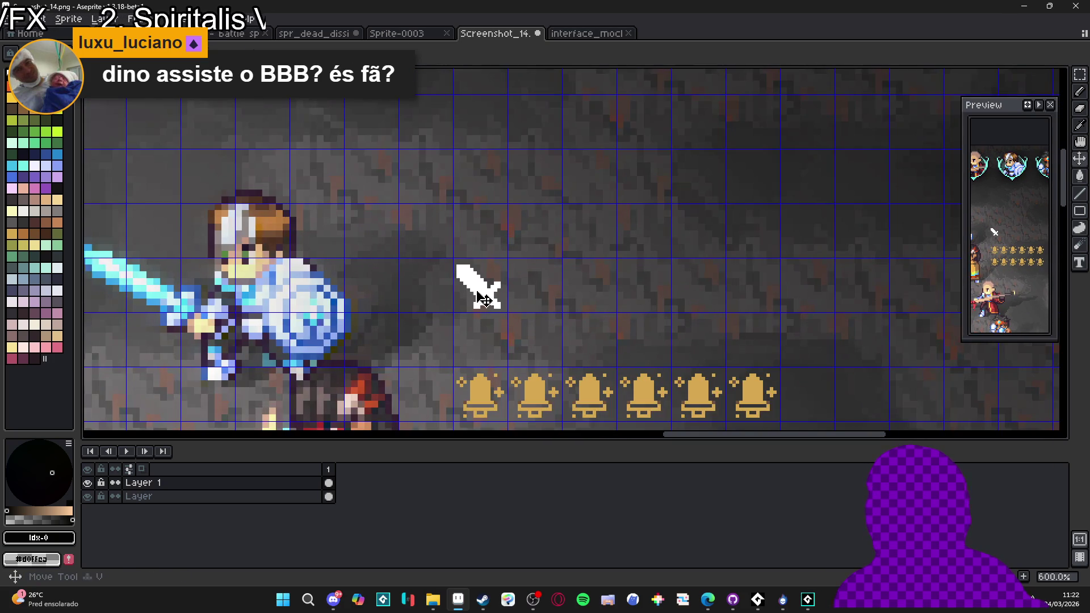
drag(486, 299, 504, 293)
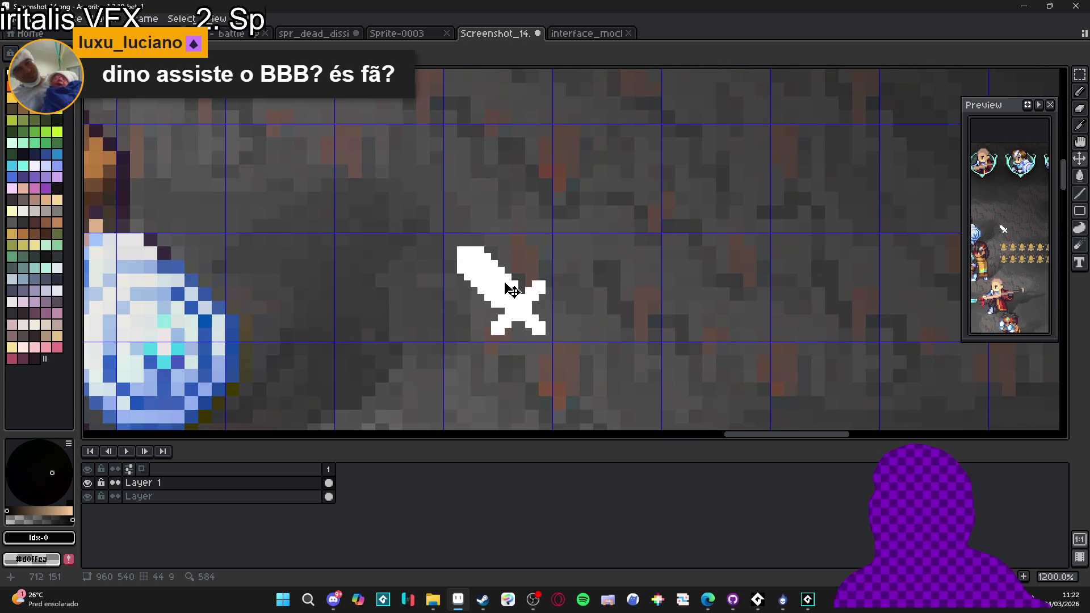
drag(505, 283, 511, 293)
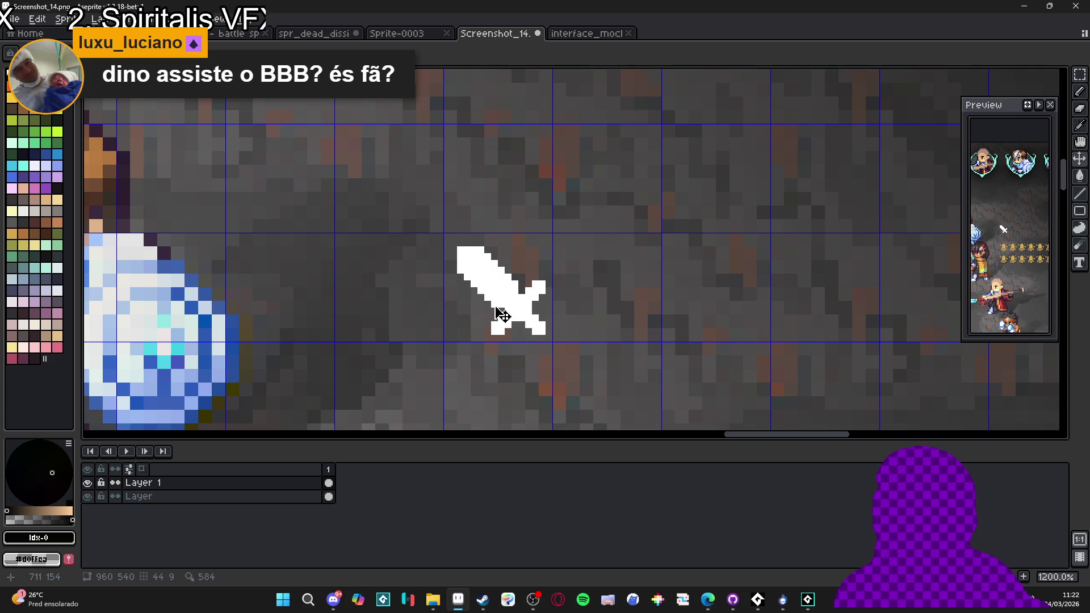
key(b)
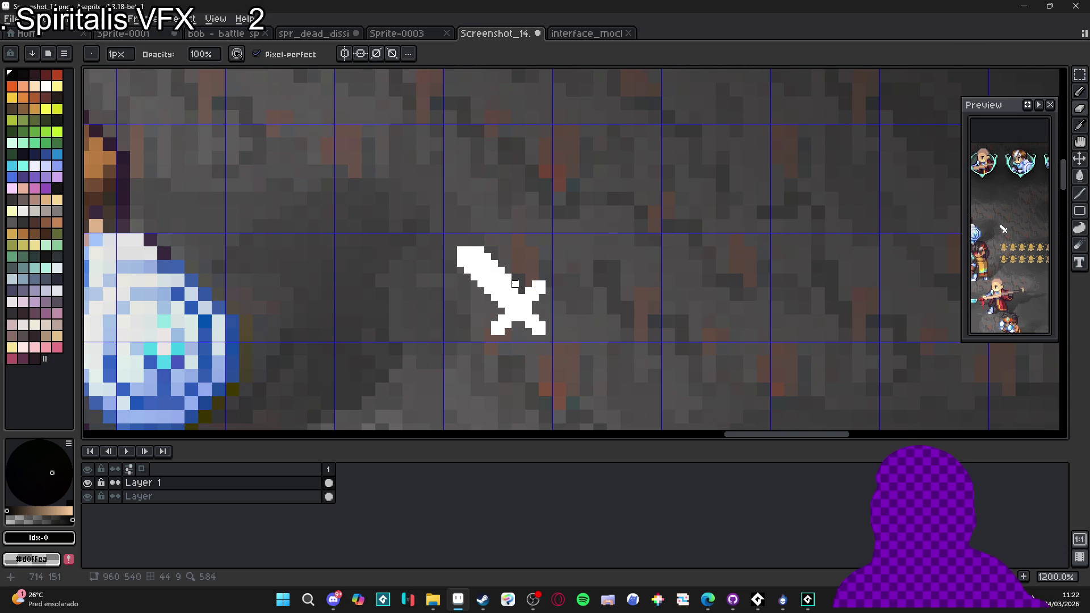
key(ctrl+z)
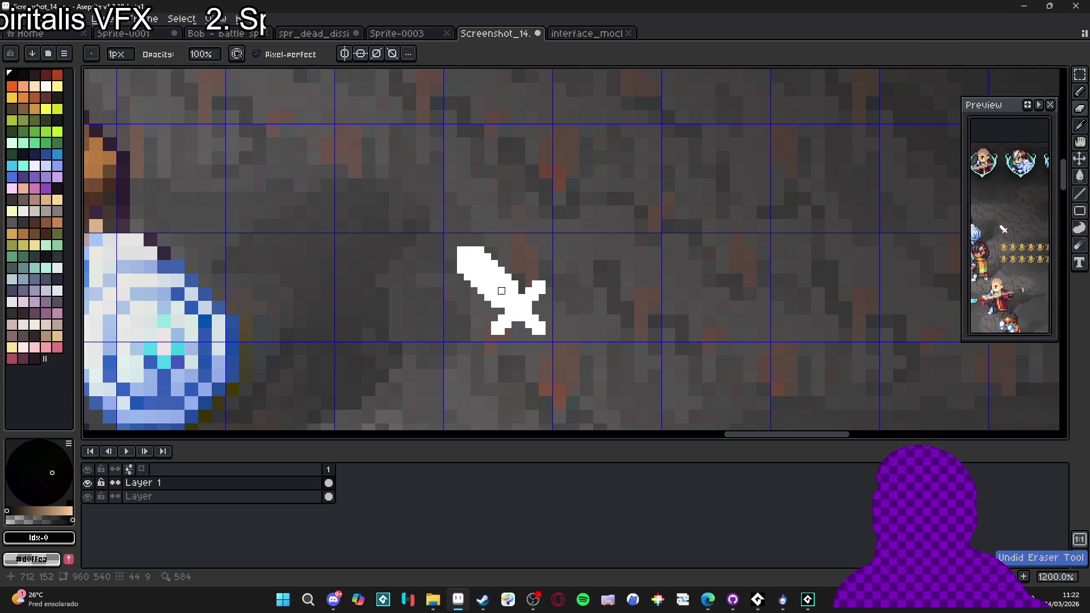
scroll(530, 333, down, 4)
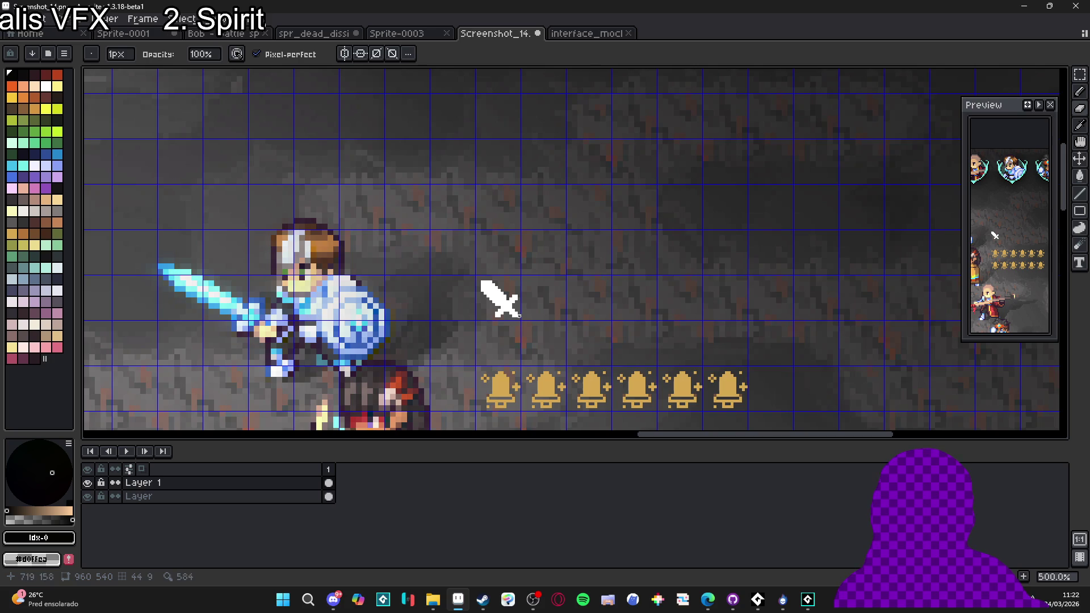
scroll(497, 301, up, 5)
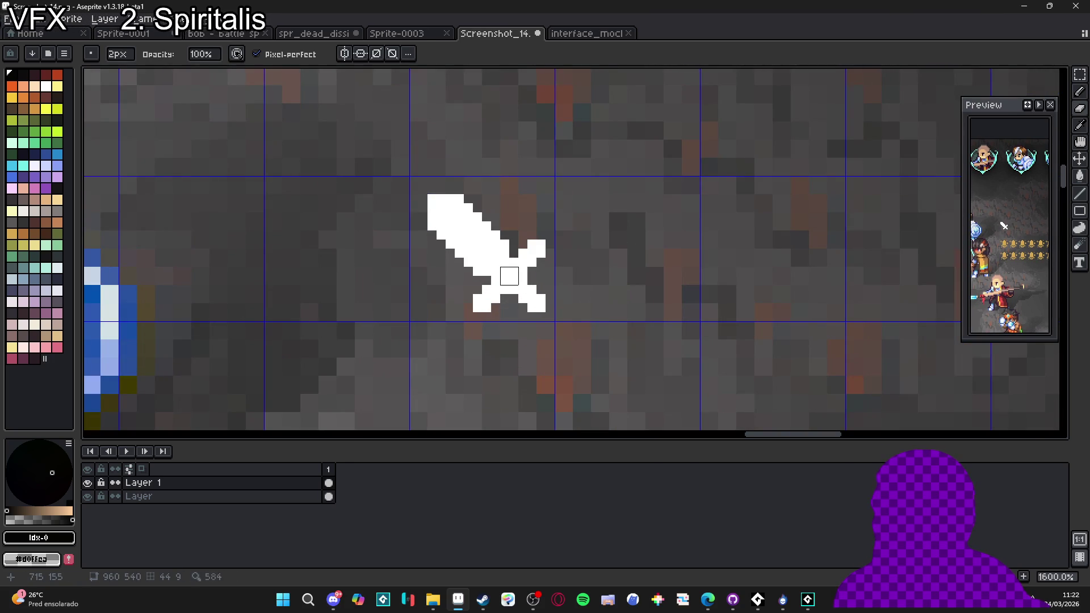
scroll(523, 307, down, 4)
key(ctrl+z)
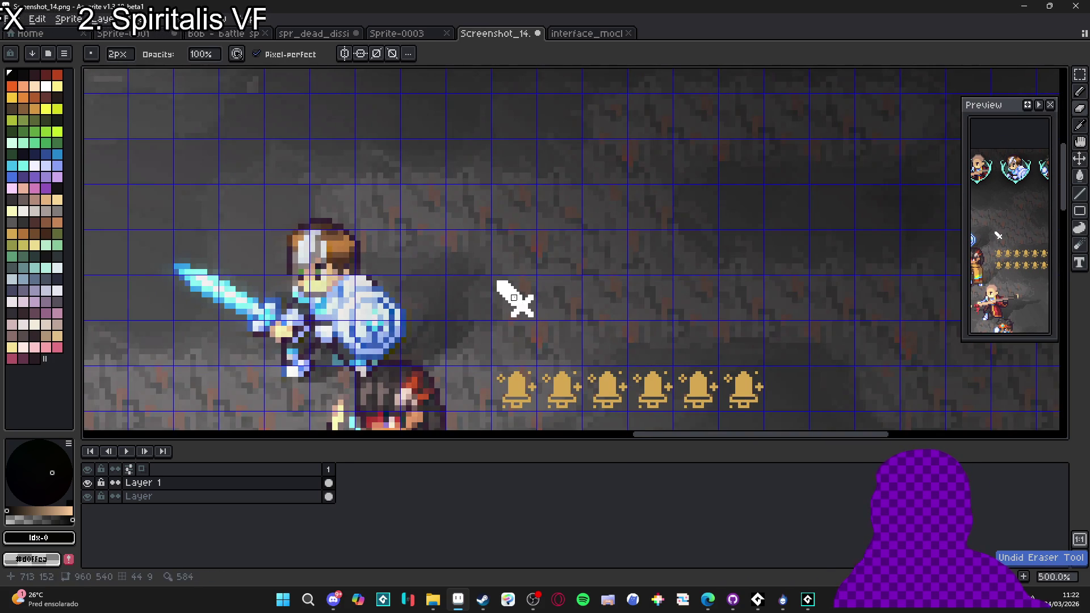
key(minus)
scroll(510, 293, up, 4)
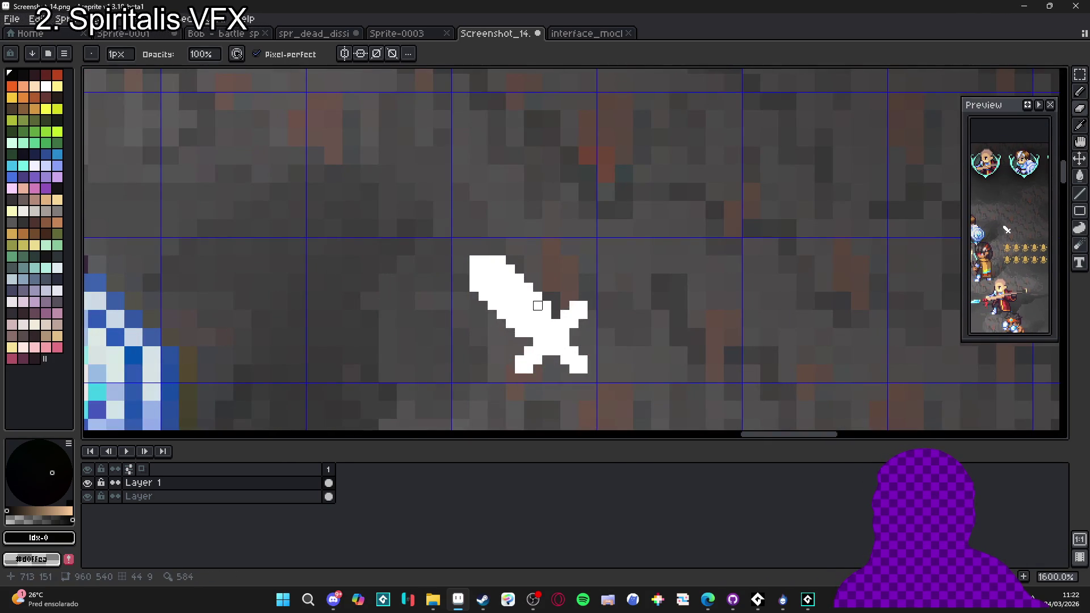
key(v)
drag(545, 319, 498, 300)
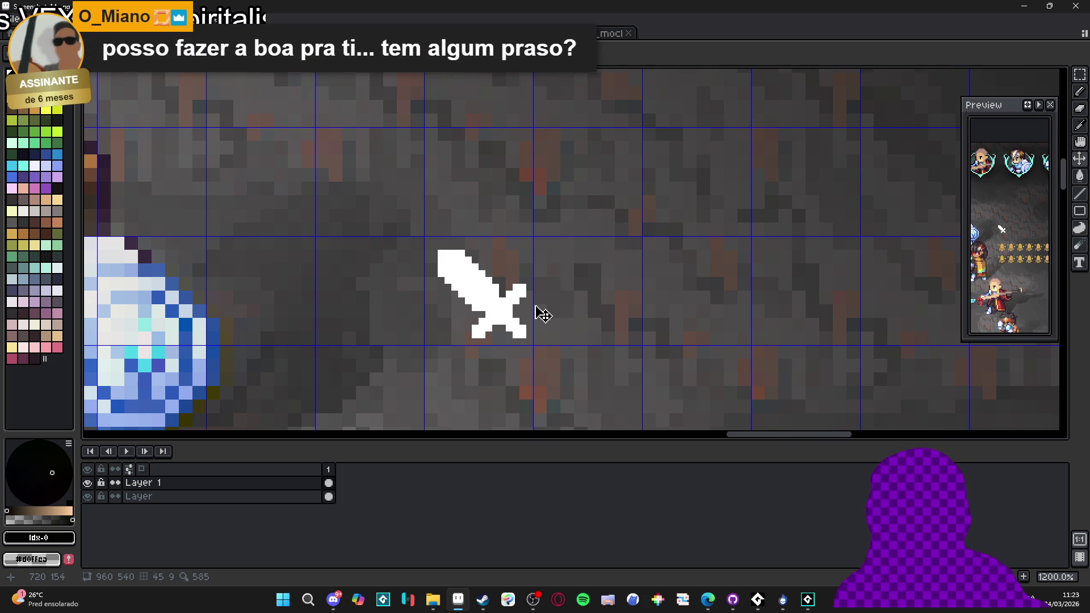
alt+click(505, 313)
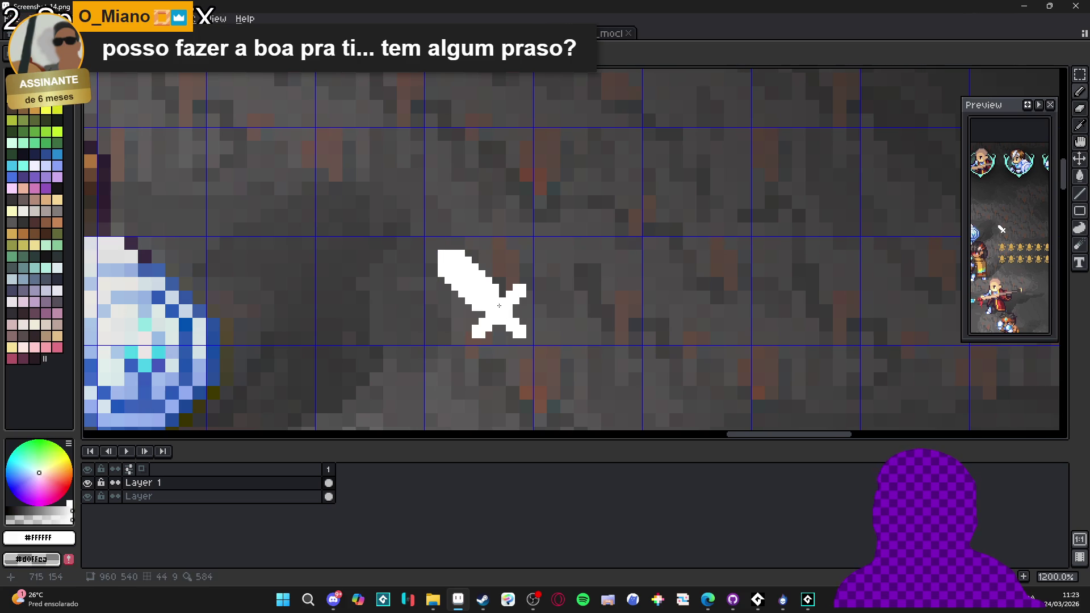
key(e)
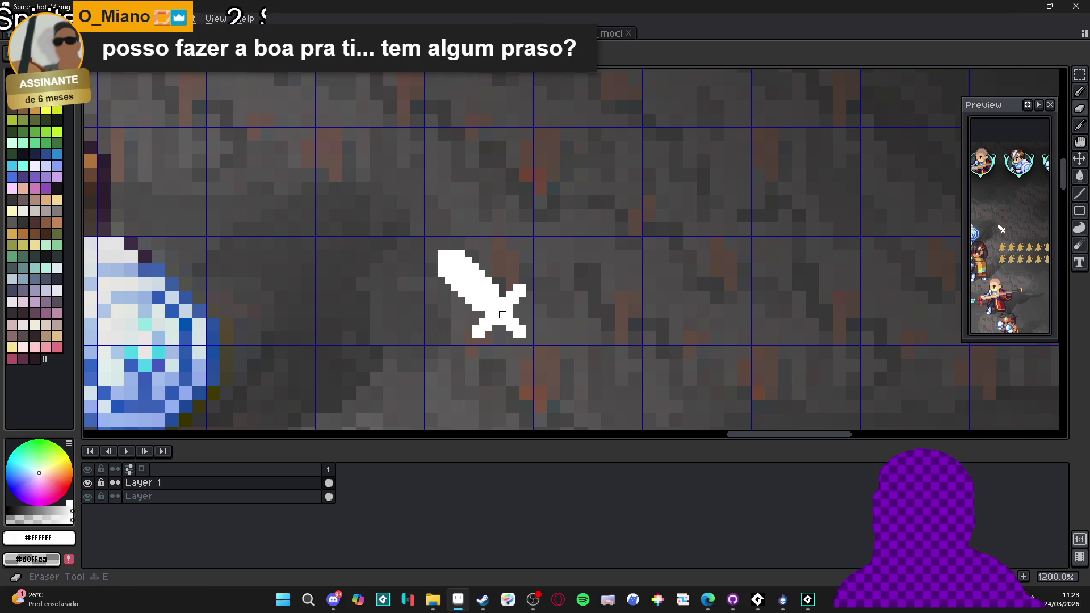
key(ctrl+z)
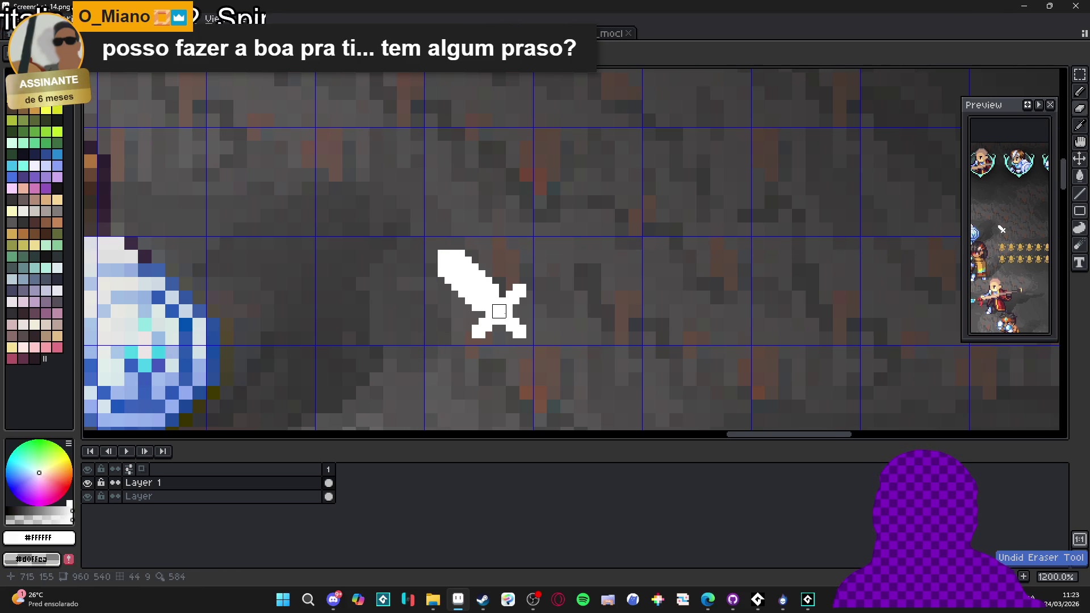
key(ctrl+z)
click(500, 312)
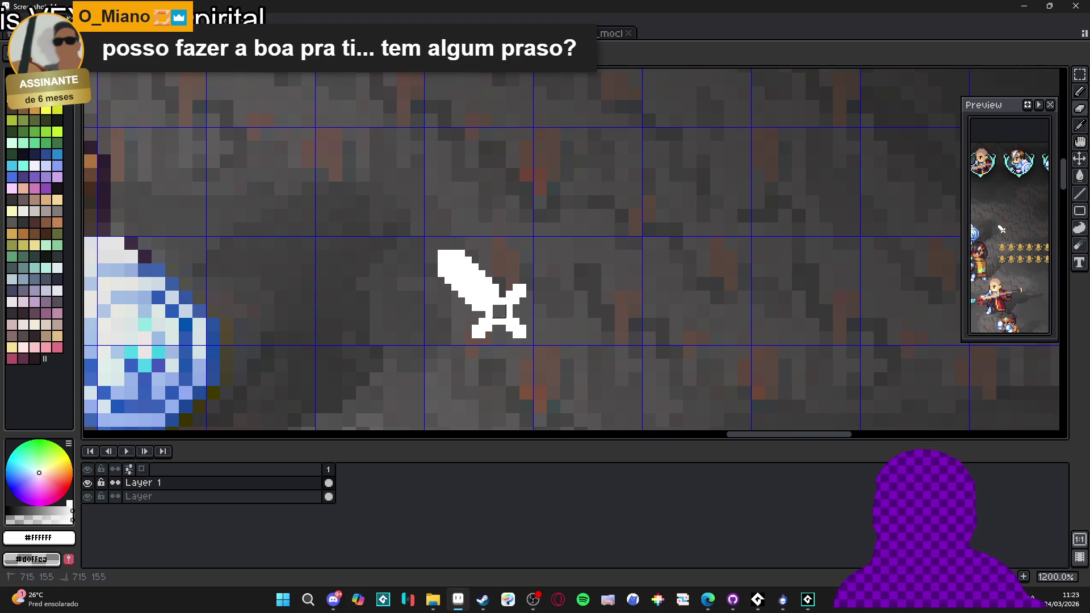
key(ctrl+z)
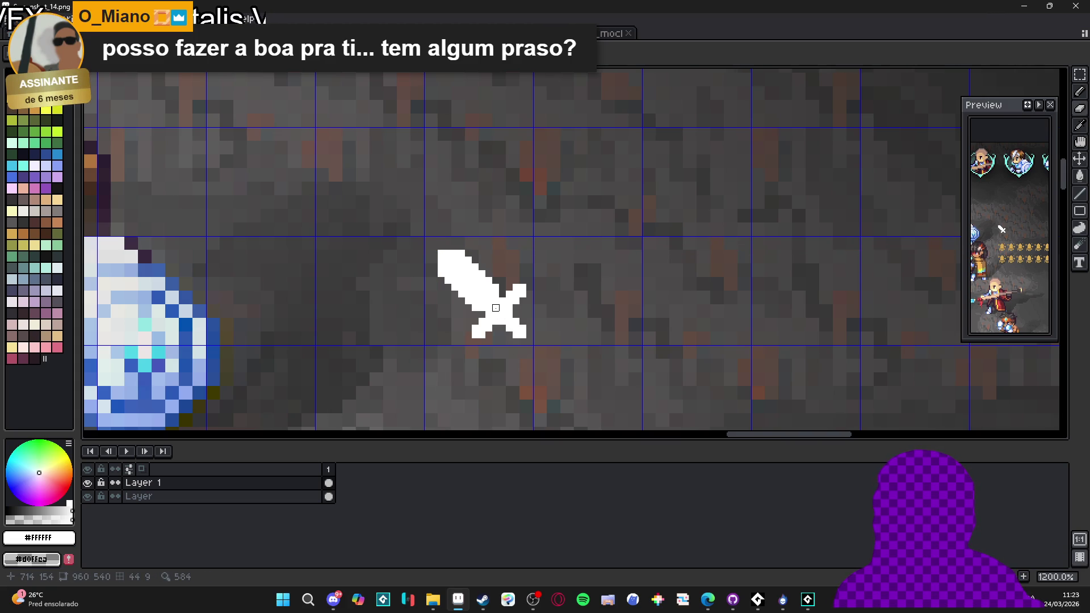
scroll(496, 309, down, 4)
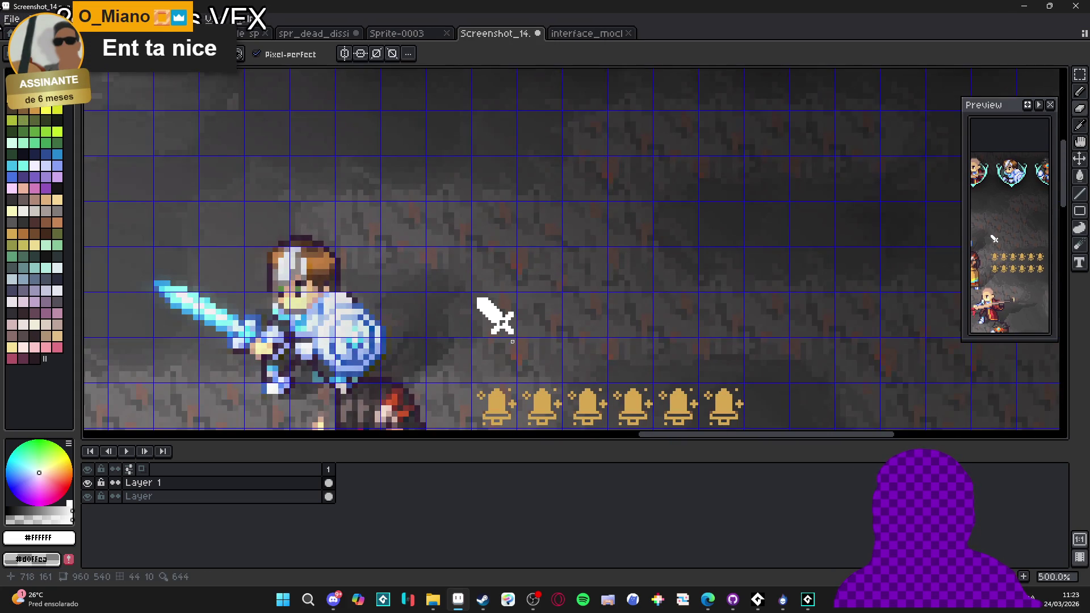
- Undo the last erase and pan the view to bring the sword higher
key(ctrl+z)
key(e)
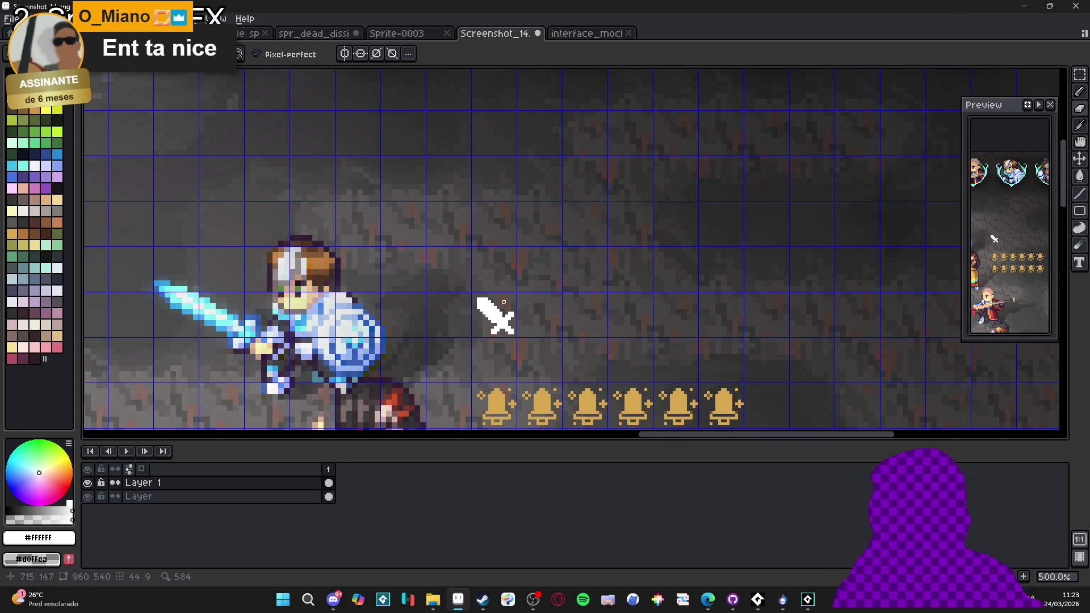
scroll(503, 305, up, 5)
drag(488, 354, 487, 307)
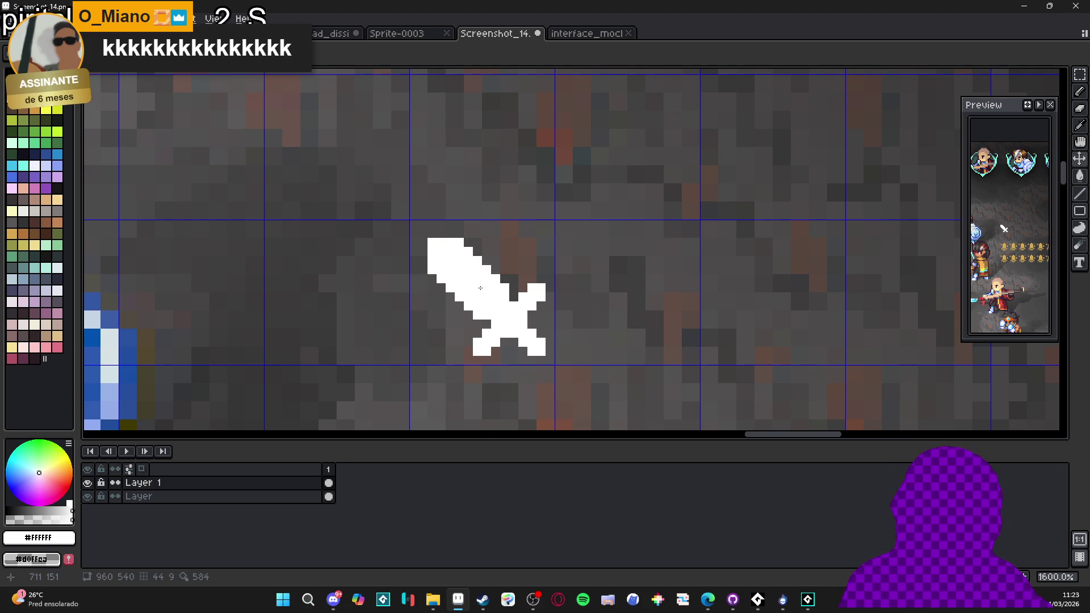
scroll(485, 291, down, 2)
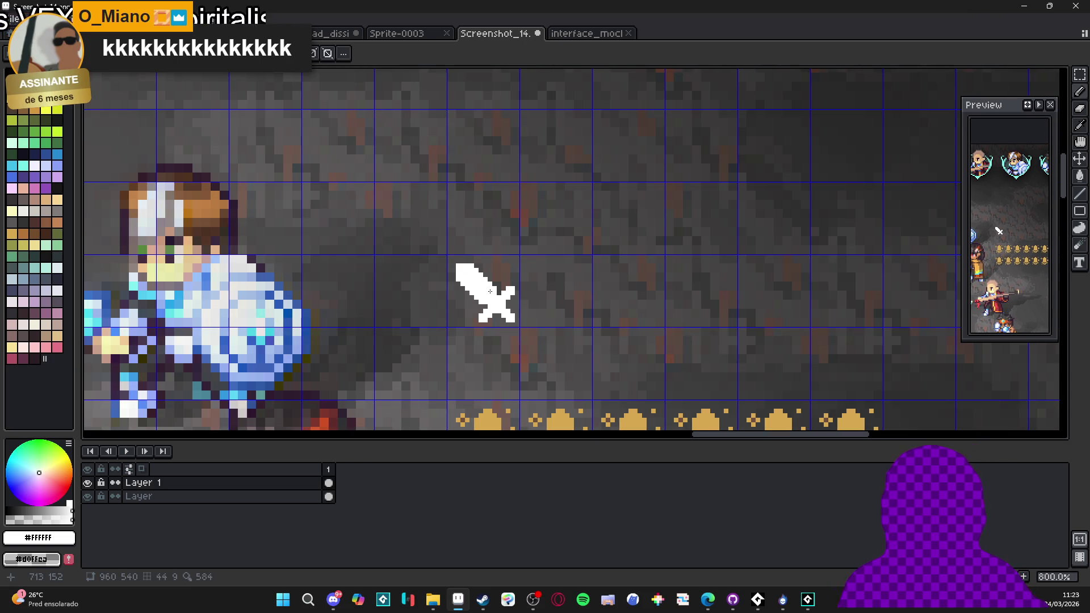
scroll(490, 291, down, 1)
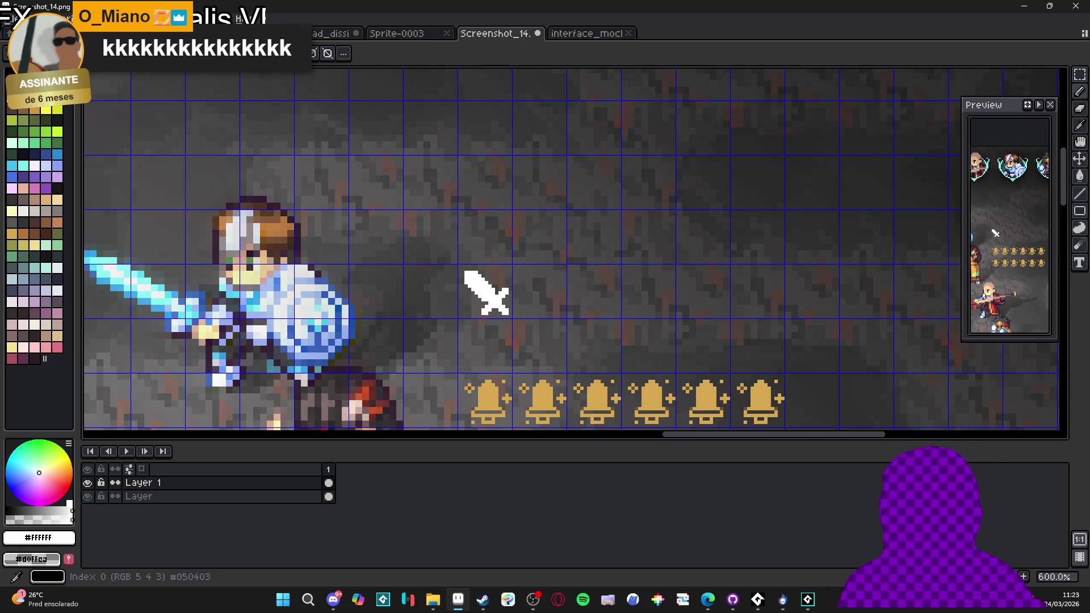
- Draw a black diagonal line along the sword's lower-right edge, then undo it
alt+click(487, 313)
scroll(486, 313, up, 4)
mouse_move(514, 303)
mouse_down()
mouse_move(534, 322)
mouse_move(551, 321)
mouse_move(535, 276)
mouse_move(554, 243)
mouse_up()
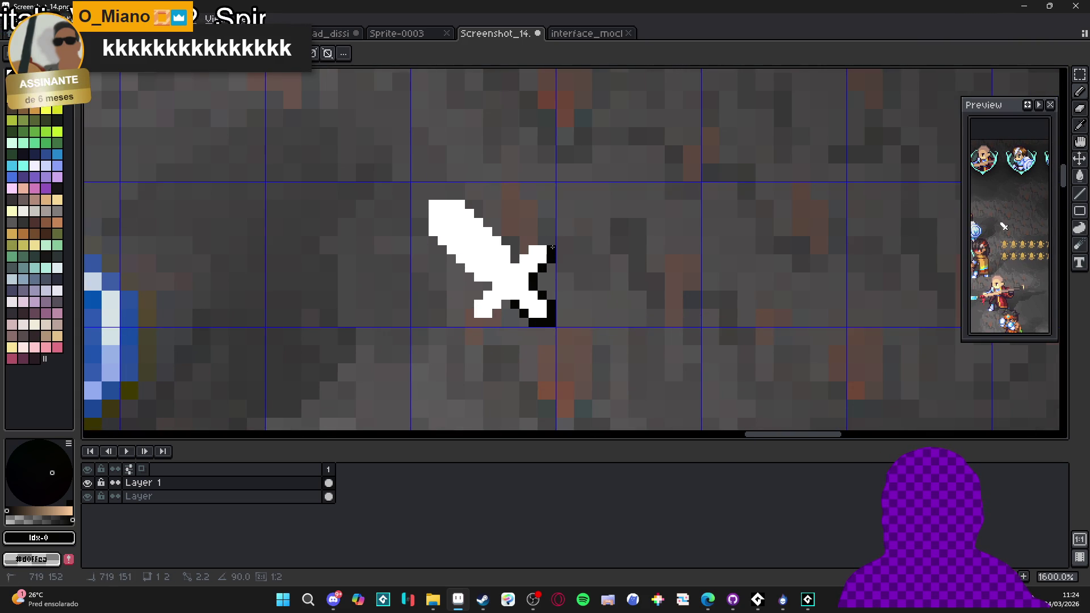
key(ctrl+z)
key(ctrl+z)
key(ctrl+z)
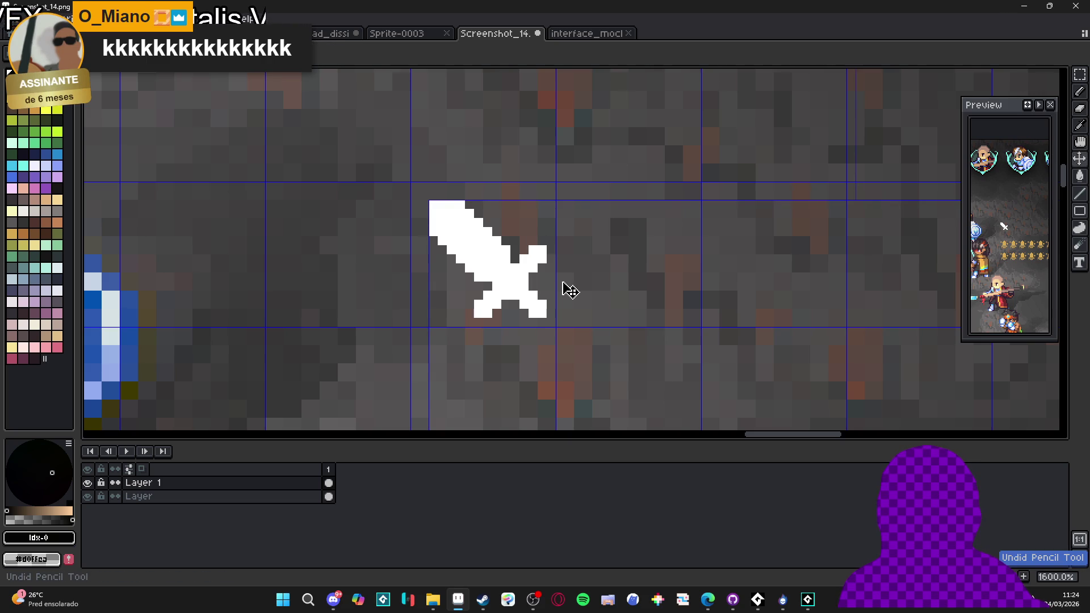
- Undo another black outline pixel and pick white from the sword as the colour
key(ctrl+z)
scroll(568, 284, down, 3)
scroll(545, 272, up, 4)
alt+click(528, 272)
scroll(528, 272, up, 2)
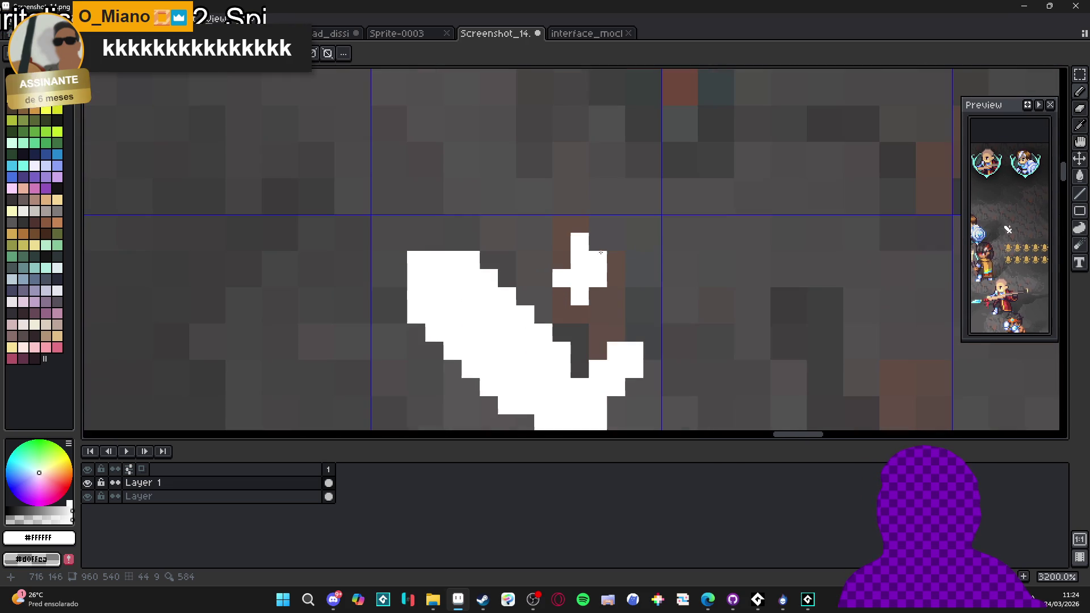
scroll(536, 317, down, 4)
scroll(536, 317, up, 4)
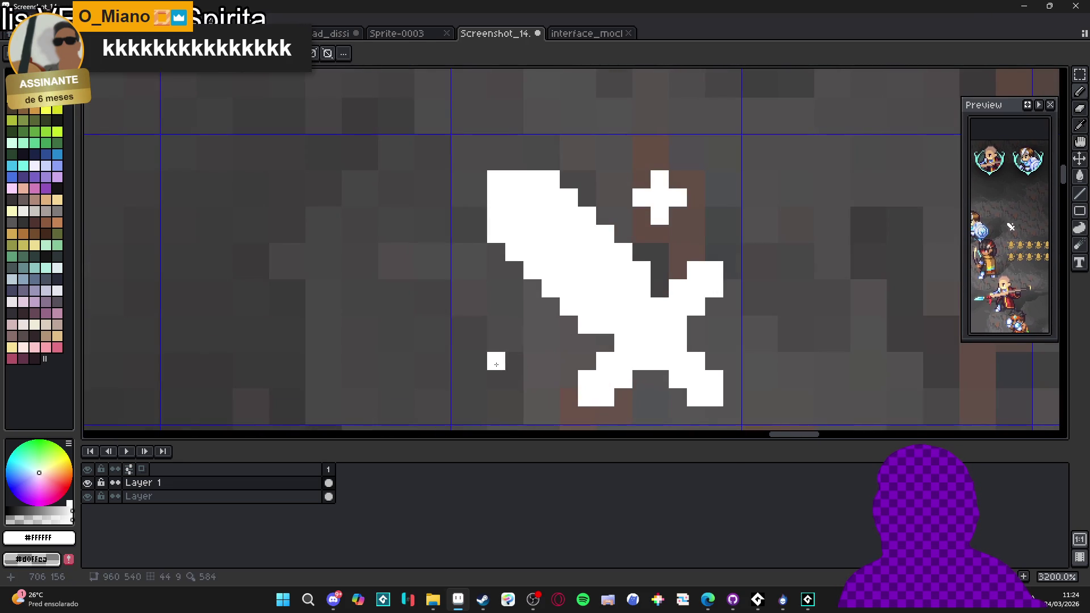
- Draw a white plus-shaped sparkle cross at the sword's lower-left
drag(493, 388, 496, 401)
click(514, 379)
click(479, 379)
click(496, 343)
scroll(530, 307, down, 4)
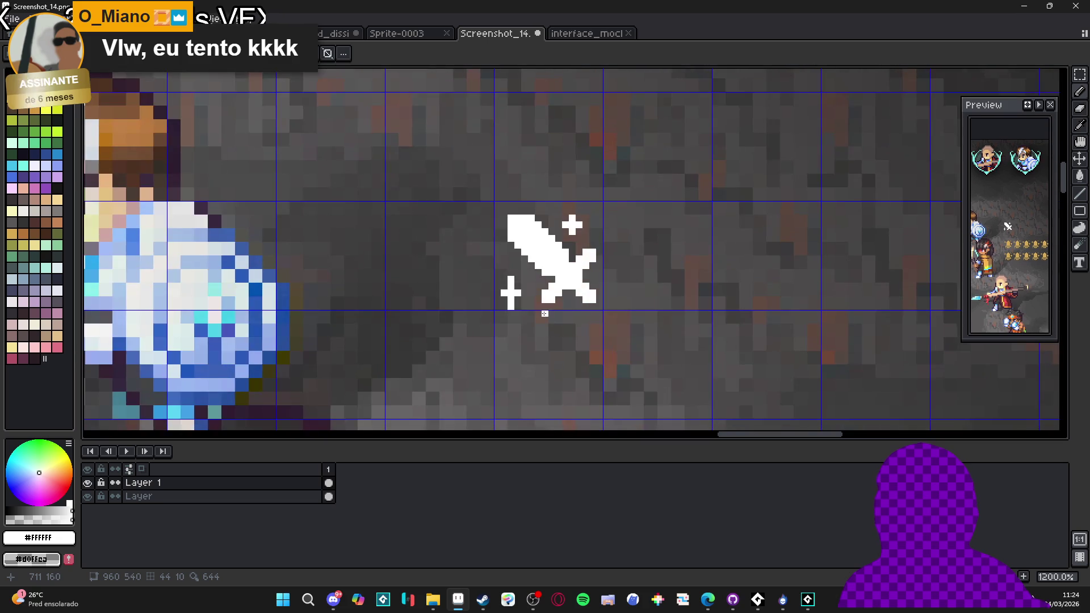
scroll(530, 307, up, 1)
key(b)
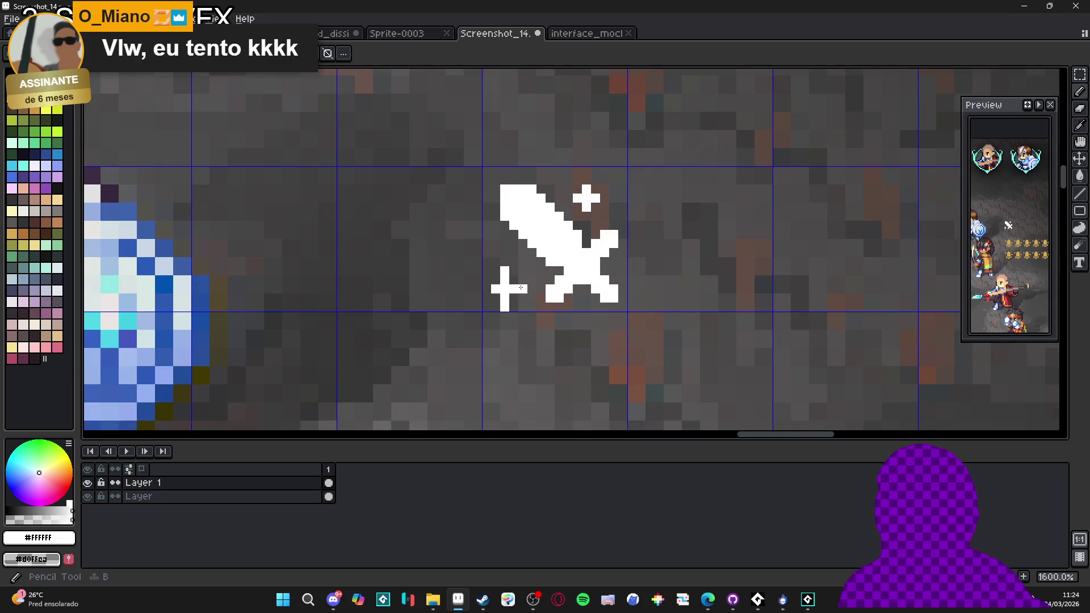
scroll(487, 289, down, 3)
scroll(491, 285, up, 5)
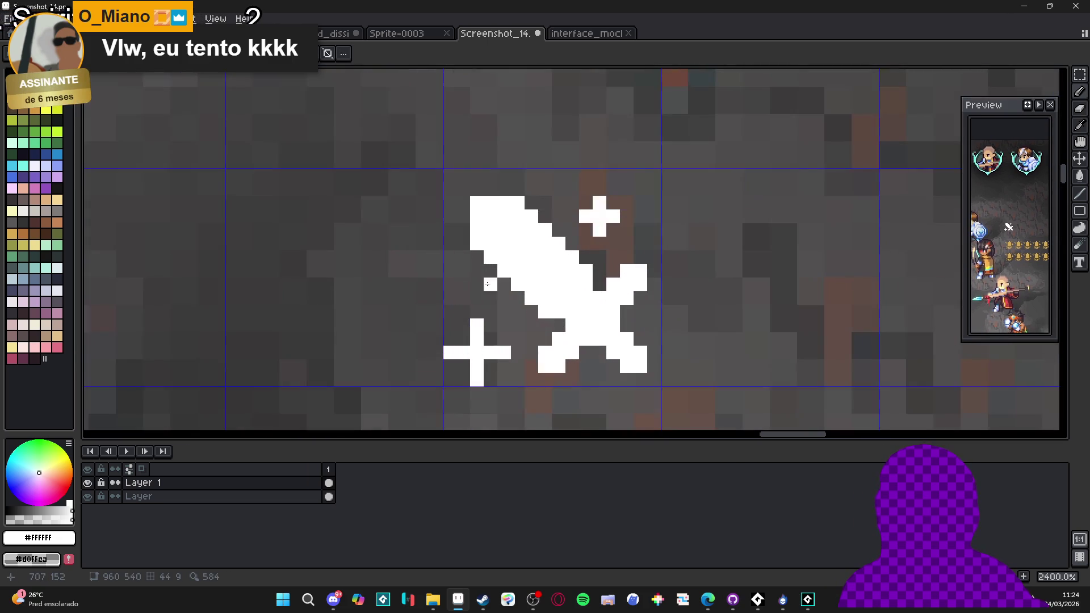
scroll(468, 280, down, 5)
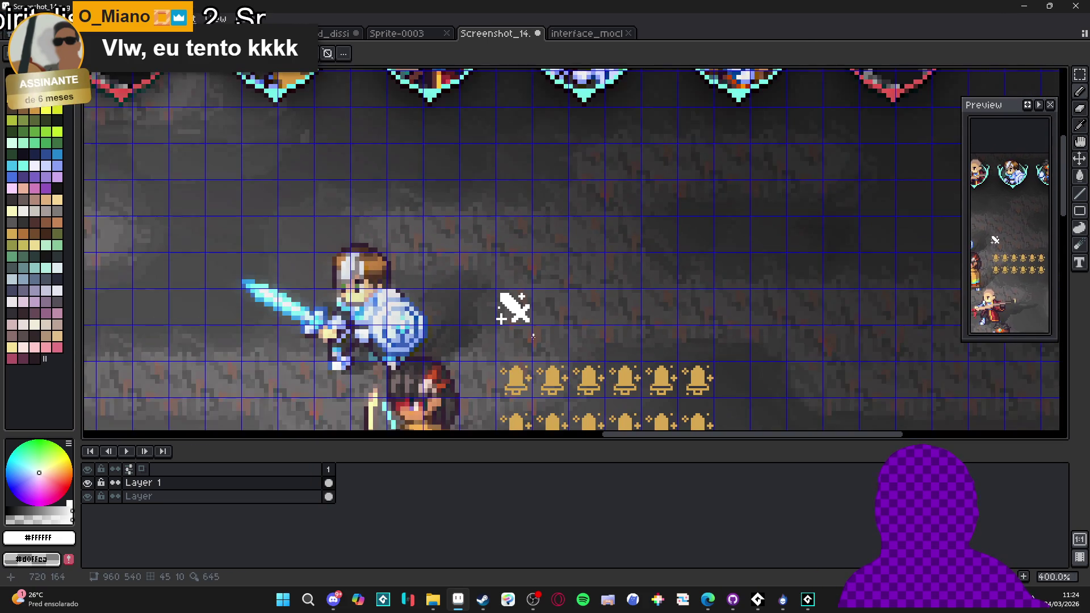
drag(537, 343, 499, 324)
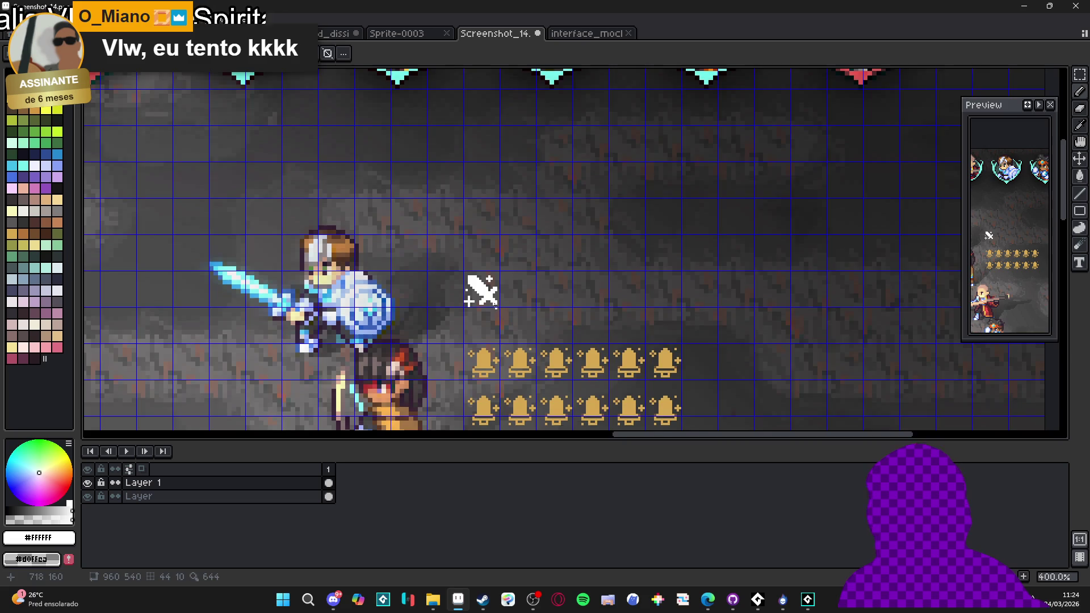
scroll(496, 307, up, 3)
scroll(496, 307, down, 2)
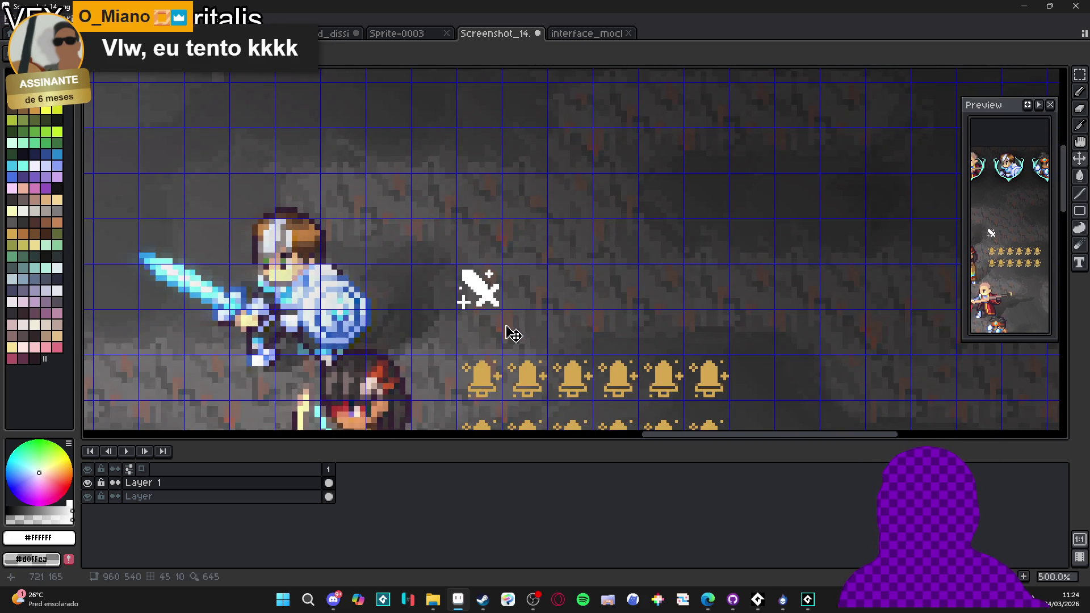
scroll(515, 335, down, 1)
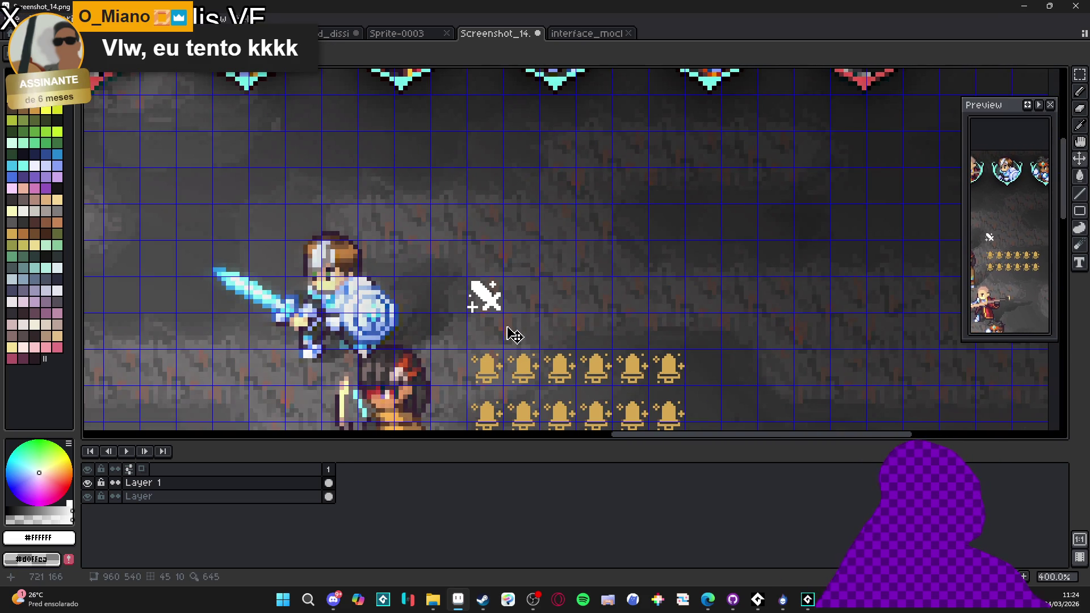
key(b)
scroll(478, 289, up, 3)
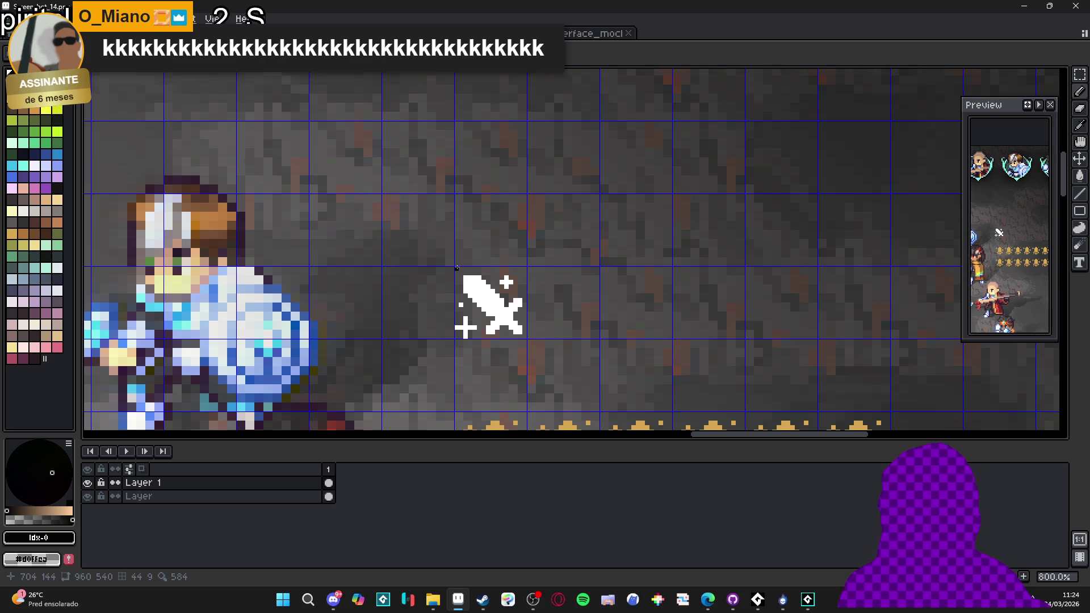
scroll(466, 273, down, 1)
drag(466, 273, 451, 253)
scroll(446, 255, up, 1)
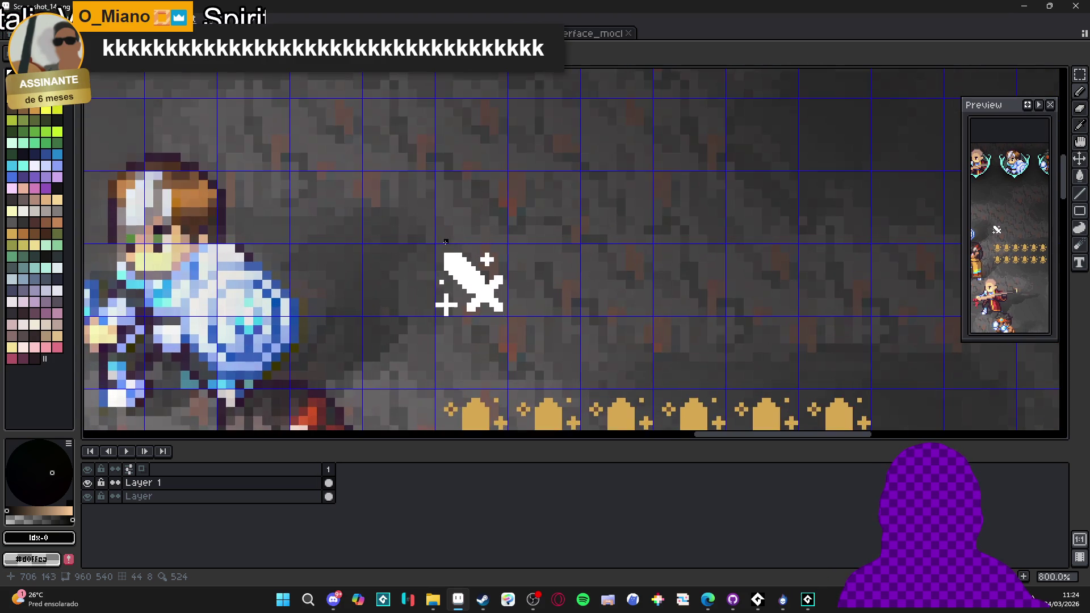
scroll(448, 284, down, 2)
scroll(448, 284, up, 1)
key(v)
scroll(476, 280, up, 1)
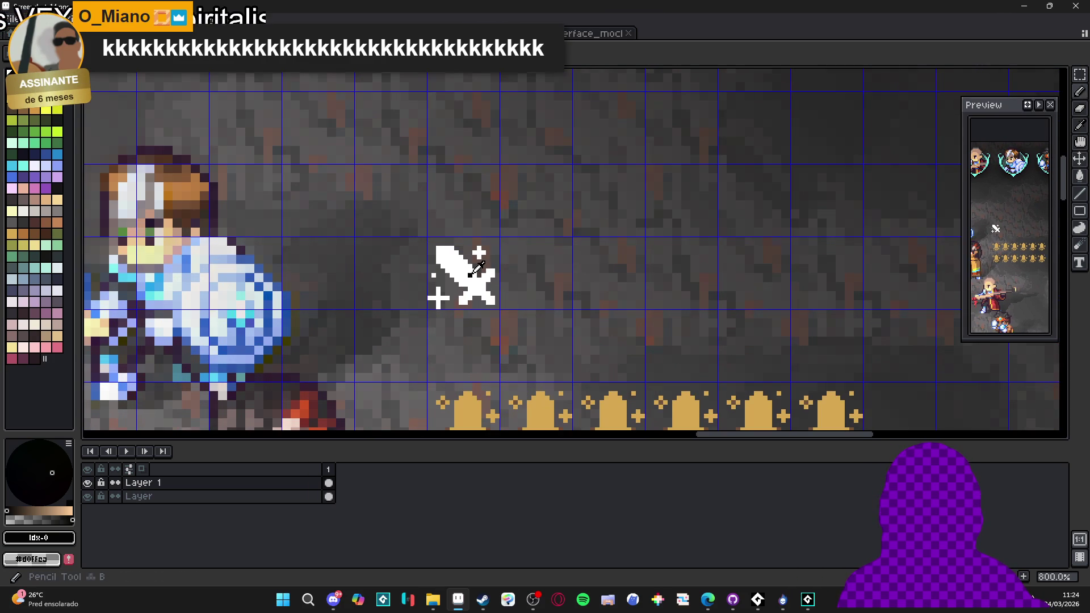
key(b)
click(11, 74)
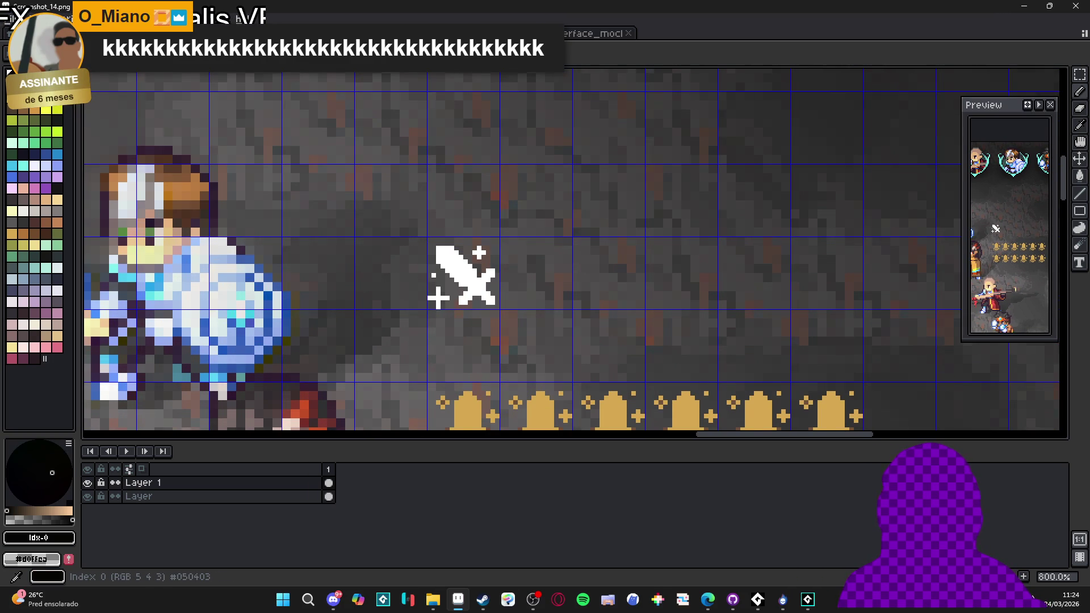
scroll(475, 307, down, 1)
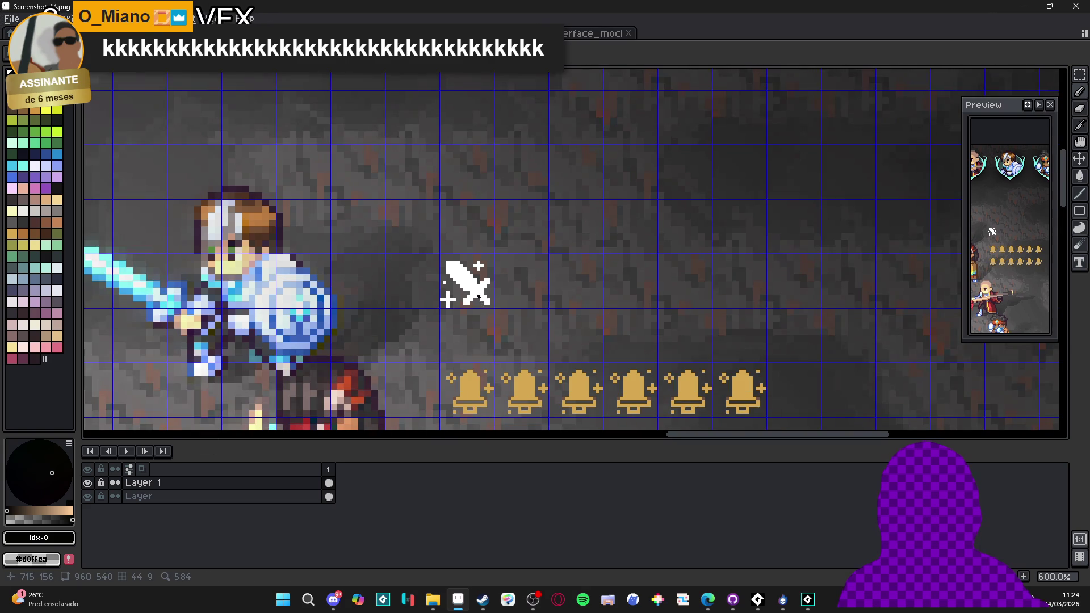
scroll(477, 304, up, 3)
alt+click(477, 301)
scroll(480, 300, down, 3)
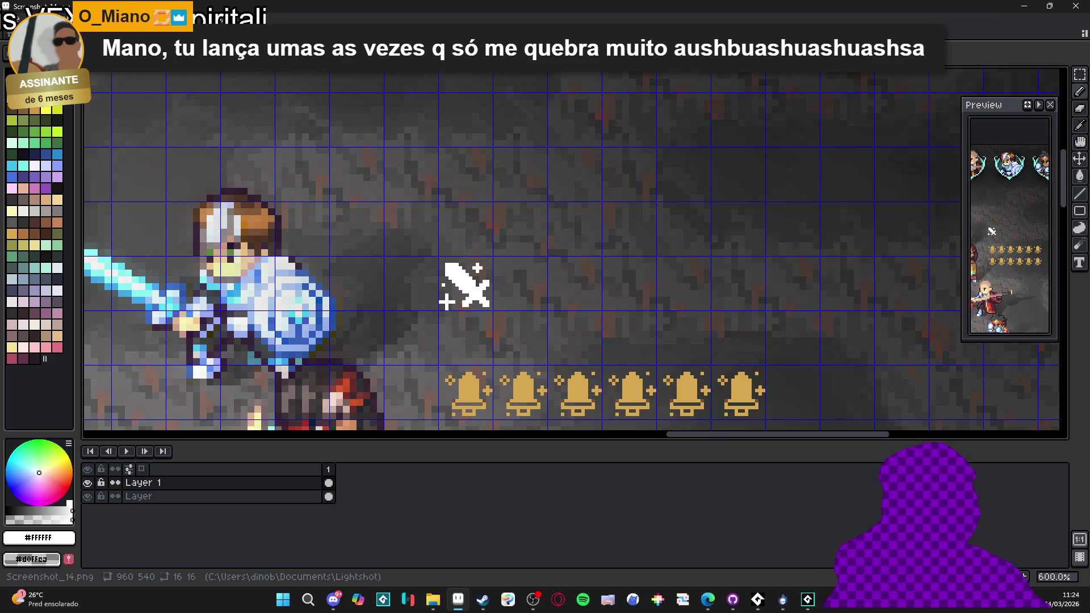
key(alt+Tab)
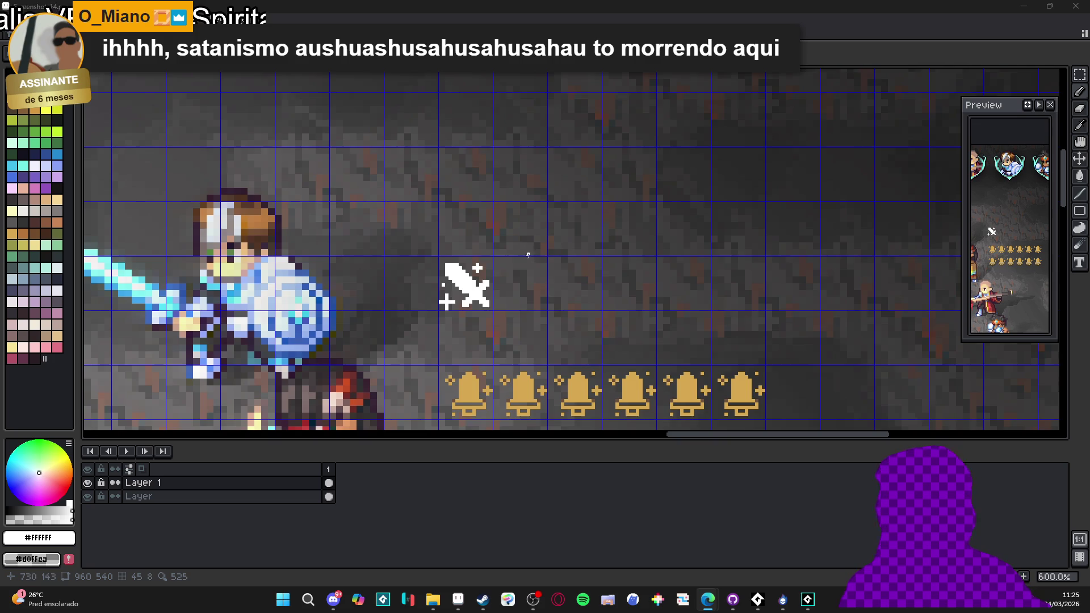
scroll(471, 284, down, 4)
scroll(475, 284, up, 4)
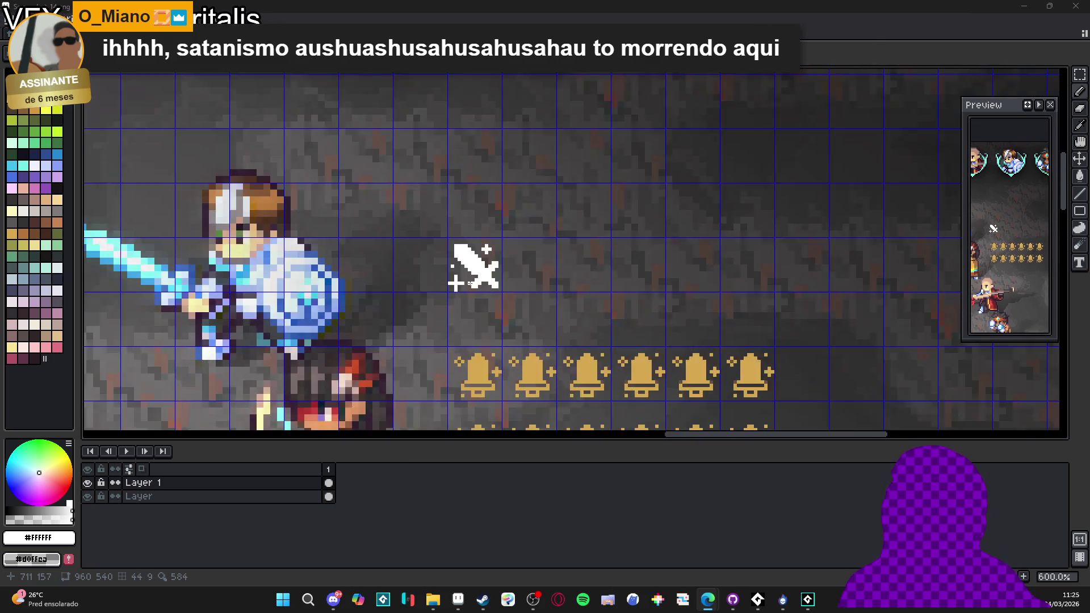
scroll(475, 285, up, 2)
scroll(433, 269, up, 1)
- Marquee-select the lower-left sparkle cross and zoom out
scroll(432, 269, up, 1)
drag(437, 241, 511, 343)
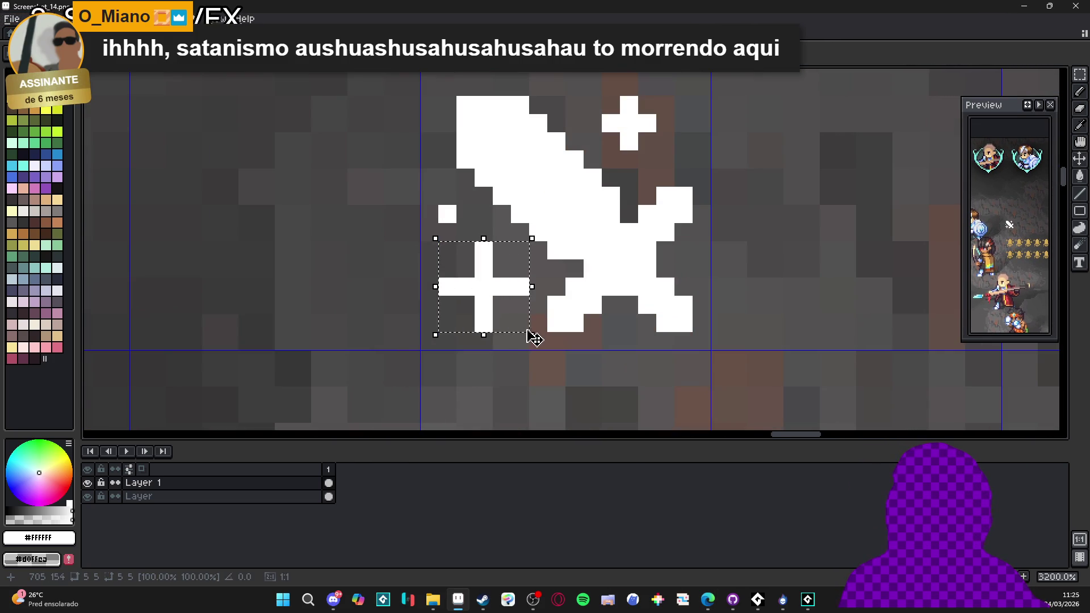
scroll(509, 318, down, 6)
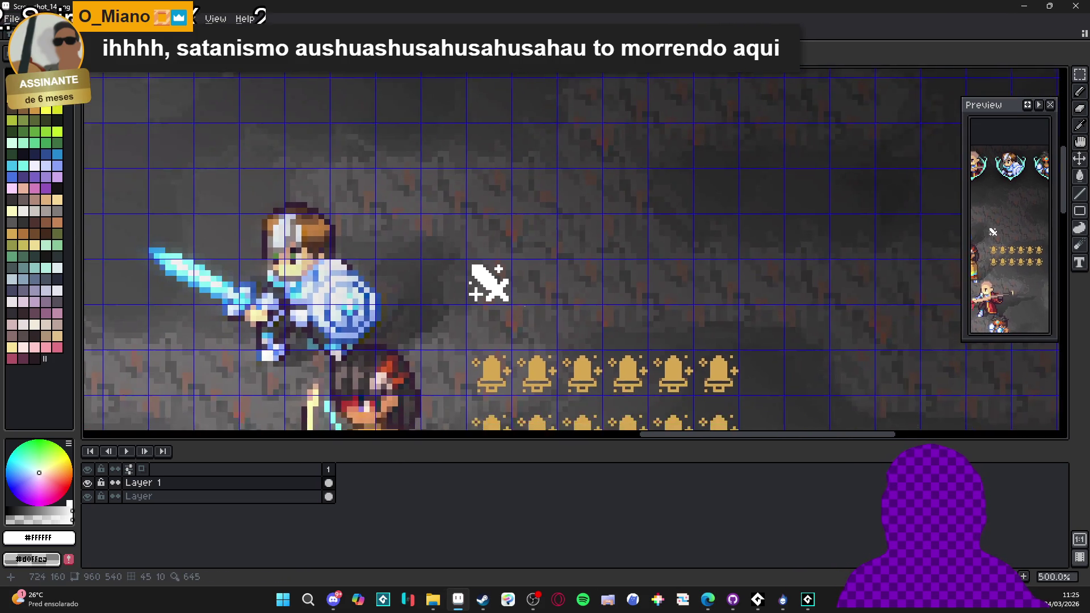
scroll(524, 307, down, 3)
scroll(485, 321, down, 1)
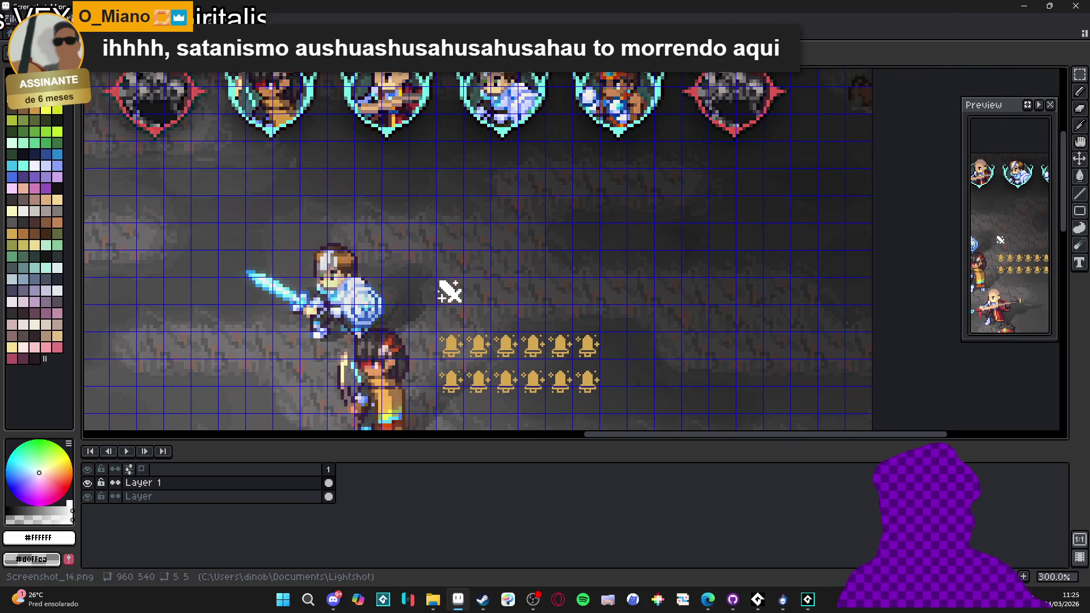
key(alt+Tab)
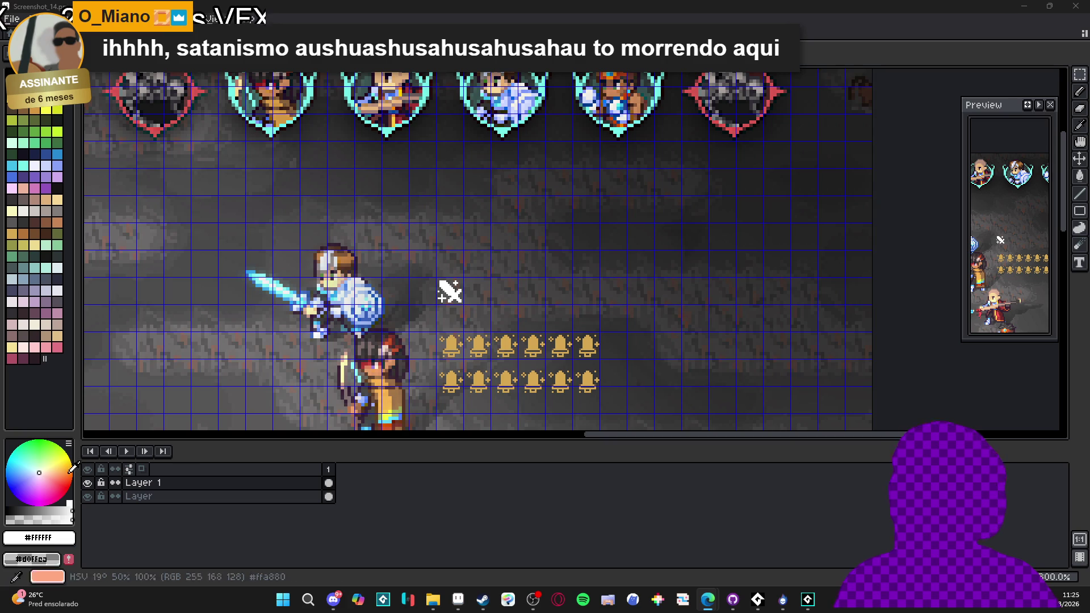
- Set the foreground colour to black from palette index 0
scroll(451, 289, up, 1)
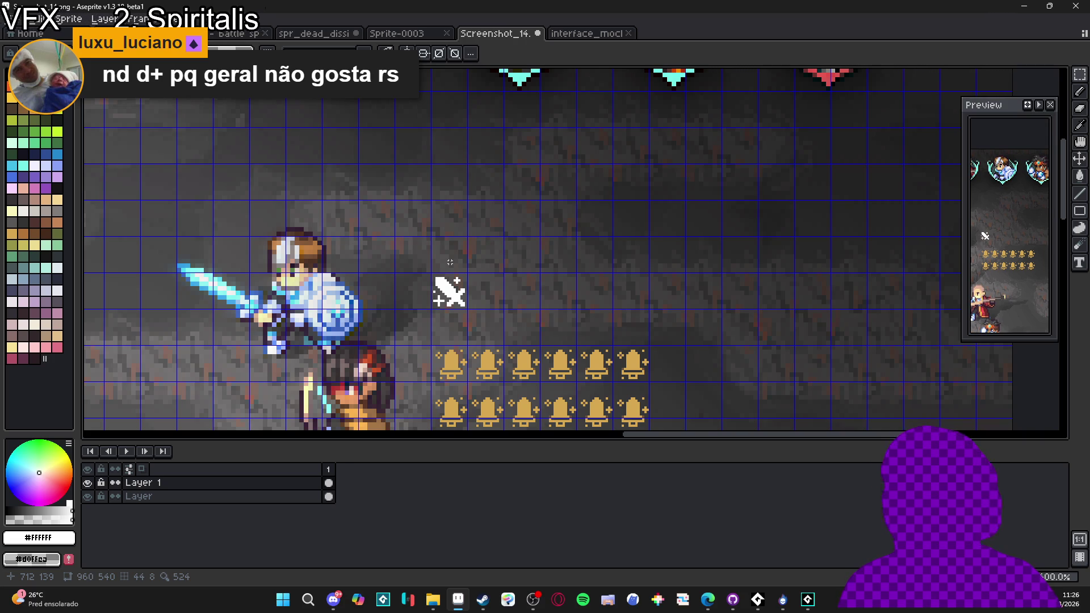
scroll(457, 314, up, 1)
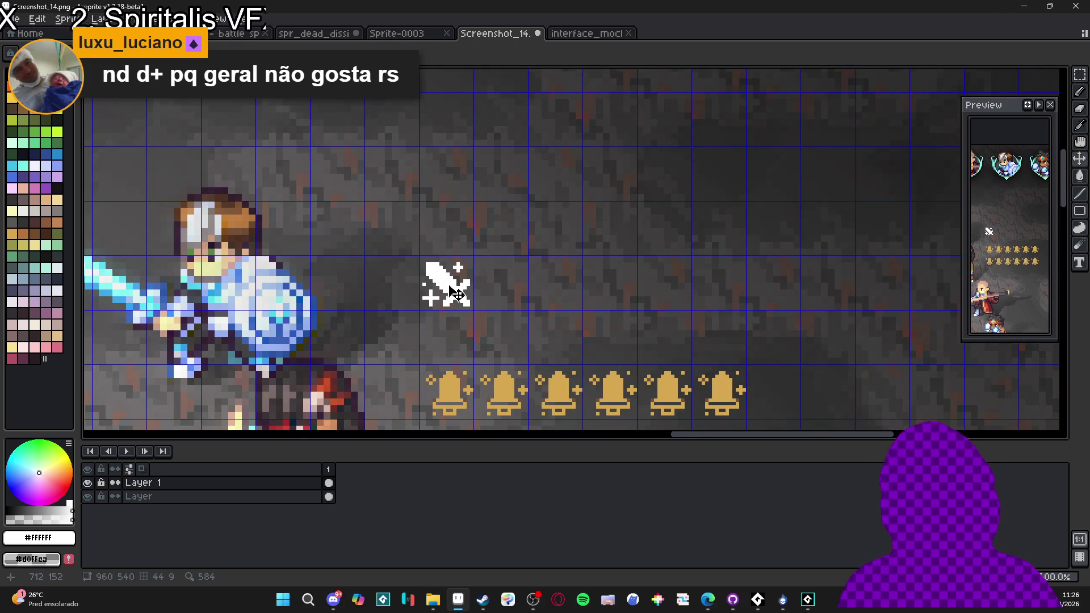
click(68, 132)
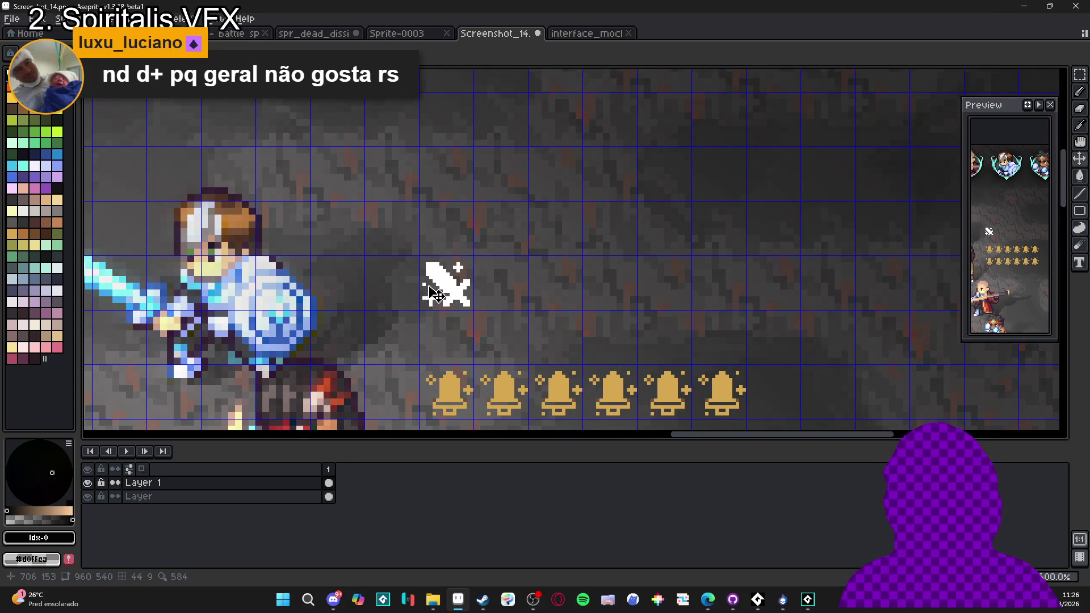
scroll(420, 255, up, 1)
- Select the 16x16 sword icon and apply a black outline around it with Shift+O
drag(418, 257, 430, 262)
key(shift+o)
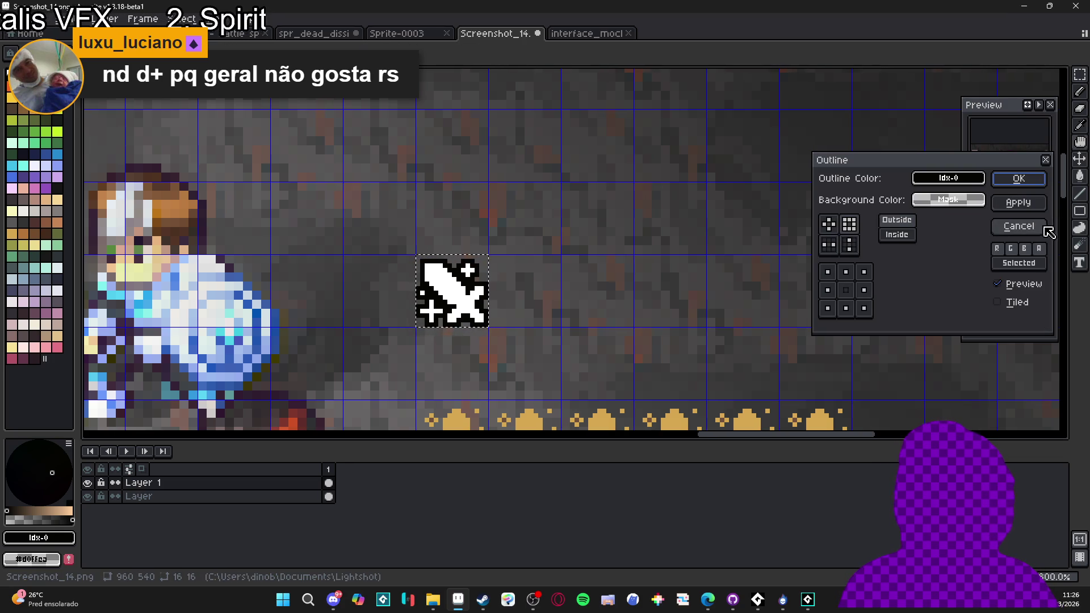
click(1020, 209)
key(shift+o)
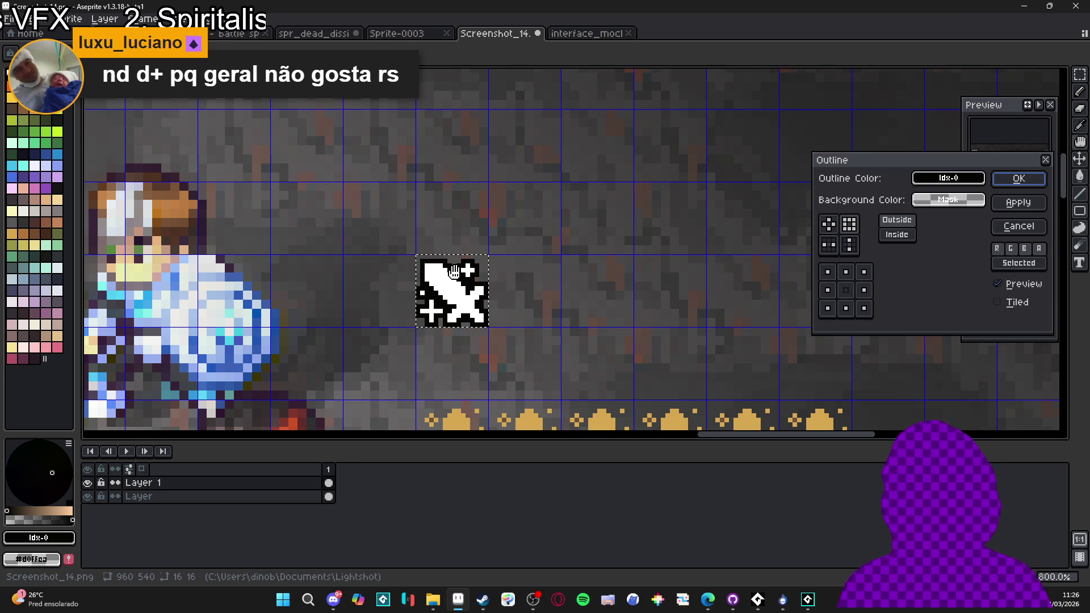
click(1039, 182)
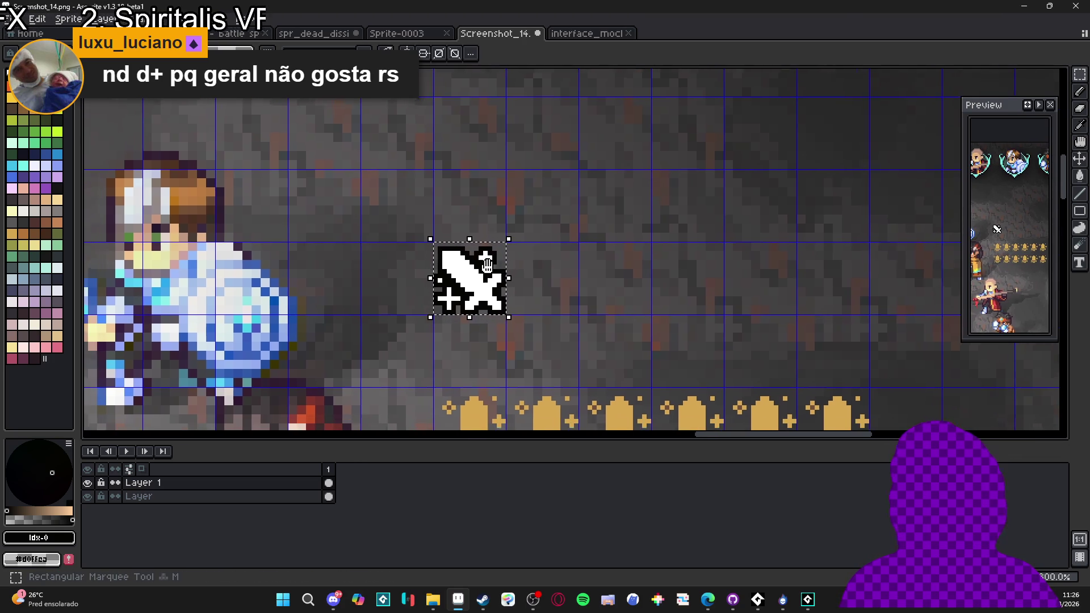
- Erase stray black outline pixels near the lower-left cross and left of the sword icon
scroll(440, 305, up, 5)
mouse_move(454, 306)
mouse_down()
mouse_move(454, 333)
mouse_move(412, 360)
mouse_move(413, 340)
mouse_move(385, 319)
mouse_move(406, 292)
mouse_move(440, 278)
mouse_up()
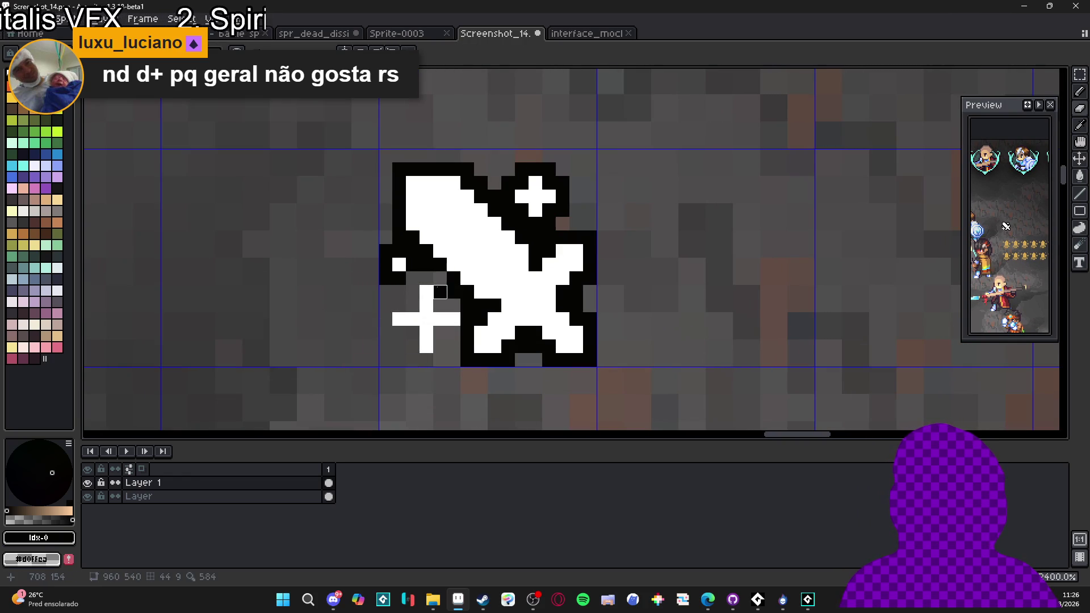
click(399, 251)
mouse_move(386, 251)
mouse_down()
mouse_move(385, 271)
mouse_move(399, 278)
mouse_up()
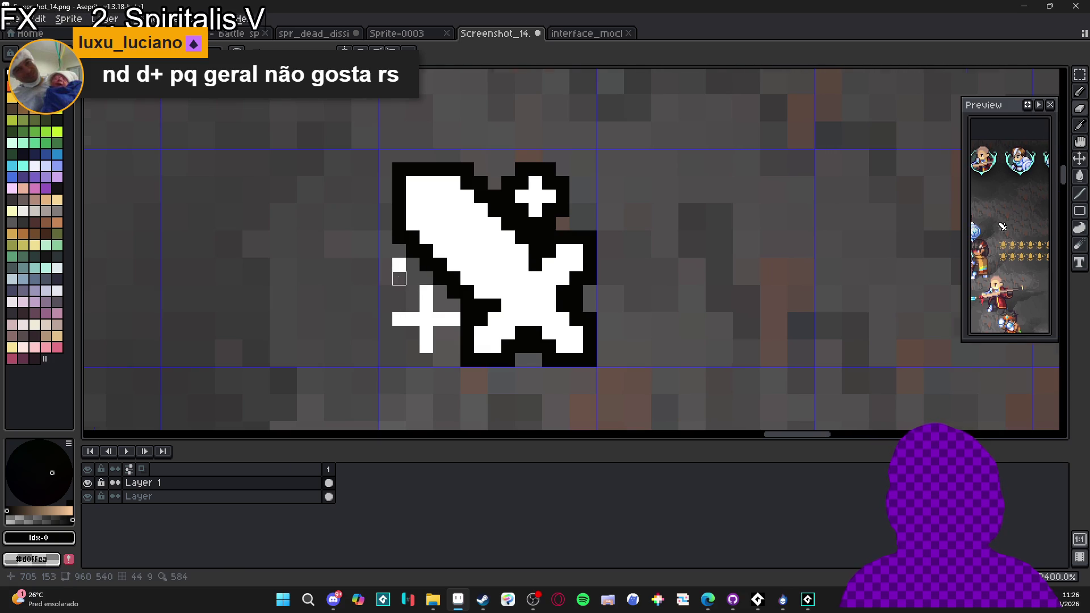
scroll(398, 278, down, 2)
scroll(432, 291, up, 2)
scroll(432, 292, down, 2)
scroll(430, 296, up, 2)
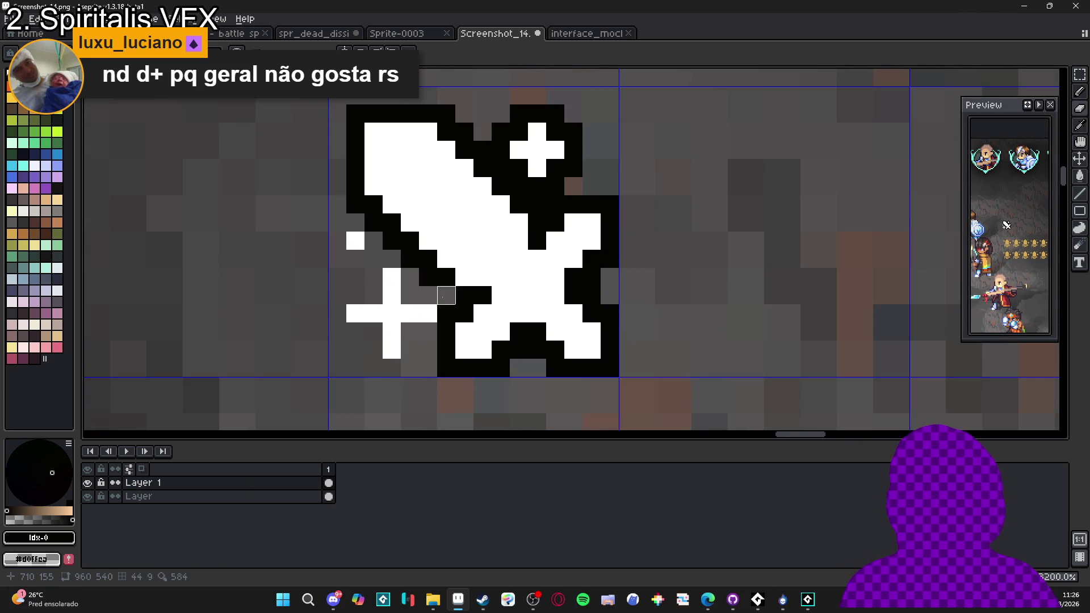
scroll(444, 296, down, 2)
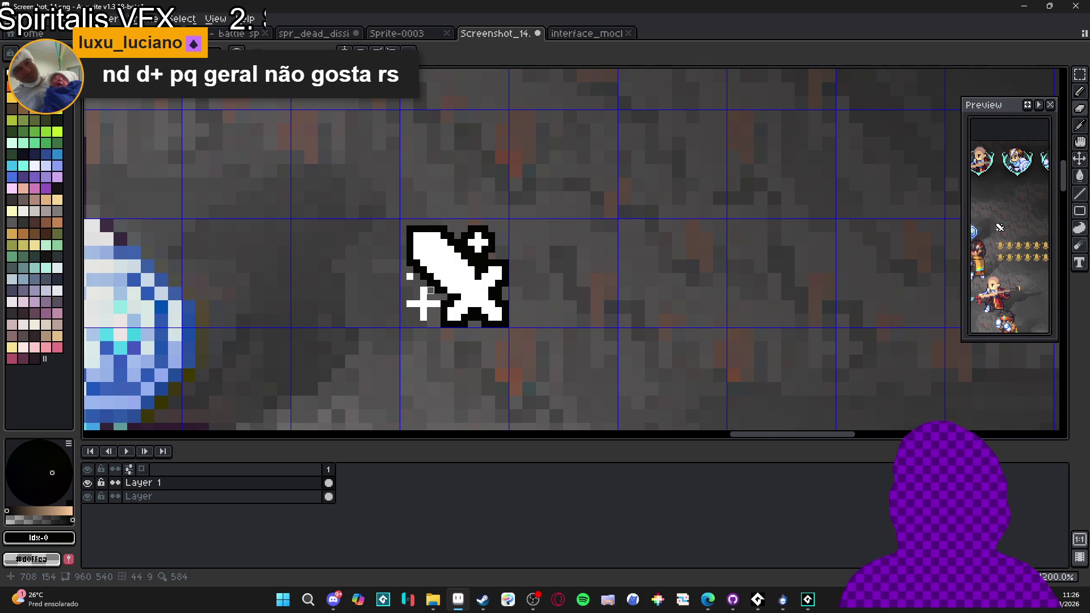
scroll(442, 295, up, 3)
- Erase the black outline along the top of the upper-right sparkle cross
key(b)
scroll(449, 313, down, 4)
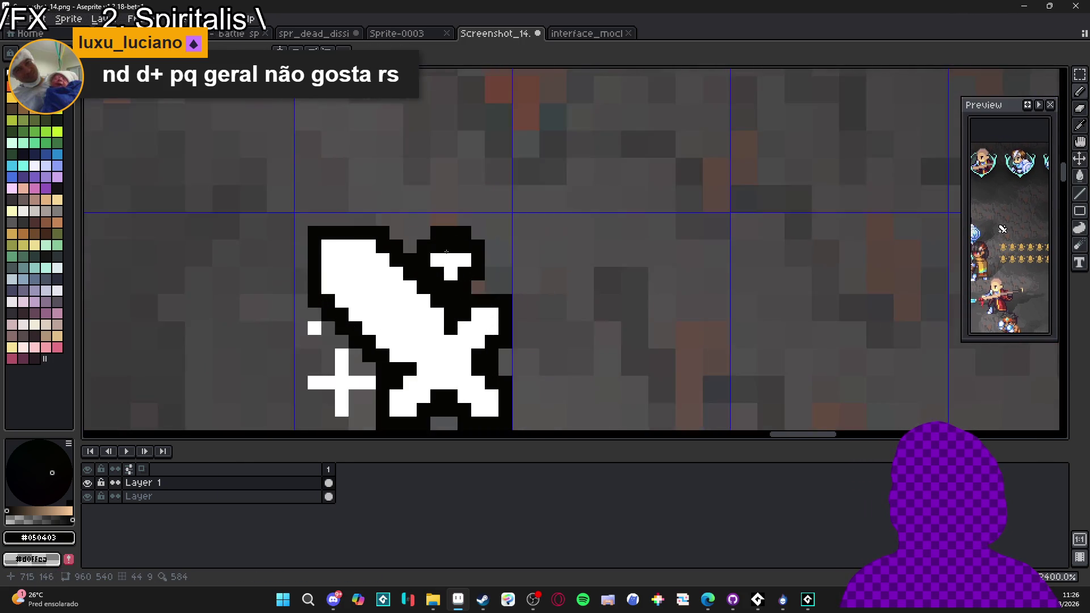
scroll(461, 264, up, 7)
key(e)
mouse_move(429, 242)
mouse_down()
mouse_move(429, 215)
mouse_move(483, 216)
mouse_move(510, 243)
mouse_move(482, 296)
mouse_move(484, 324)
mouse_move(429, 297)
mouse_move(401, 270)
mouse_move(402, 241)
mouse_up()
scroll(422, 274, down, 4)
scroll(386, 306, down, 1)
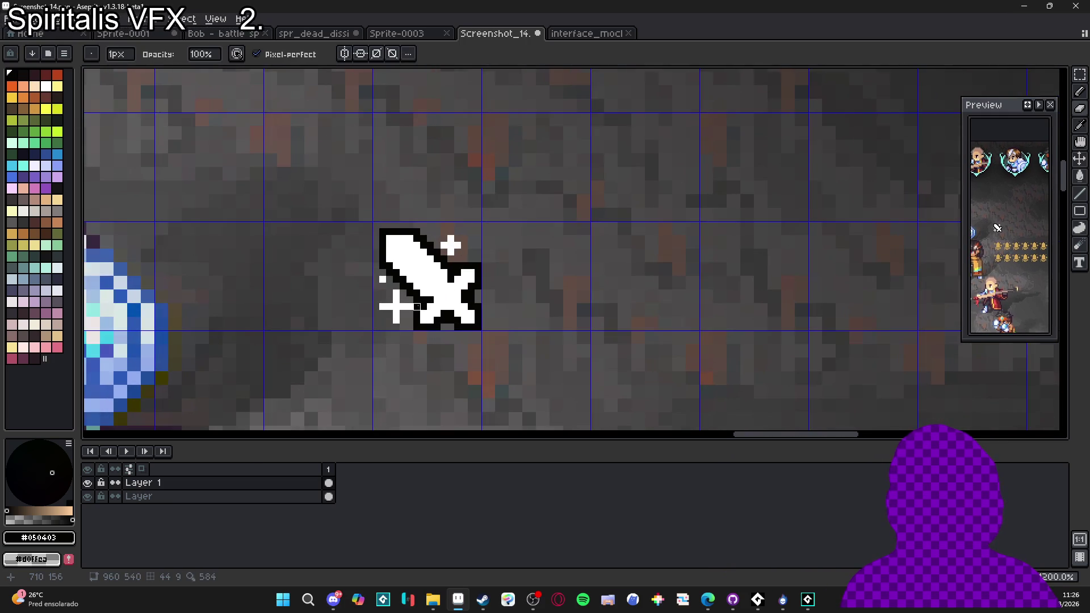
scroll(386, 306, up, 3)
key(b)
scroll(401, 300, down, 3)
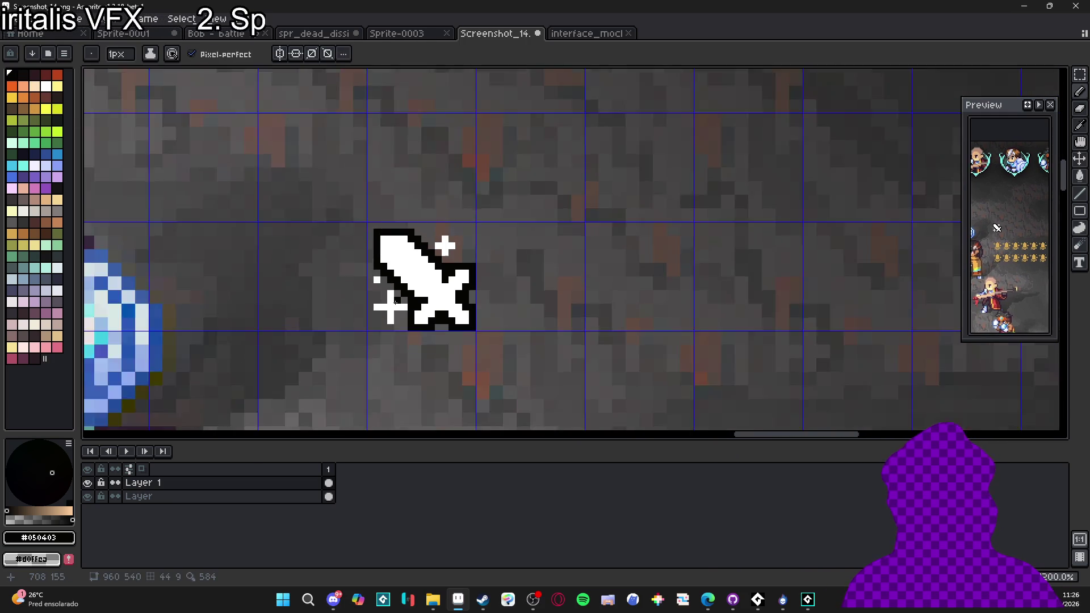
scroll(464, 310, down, 2)
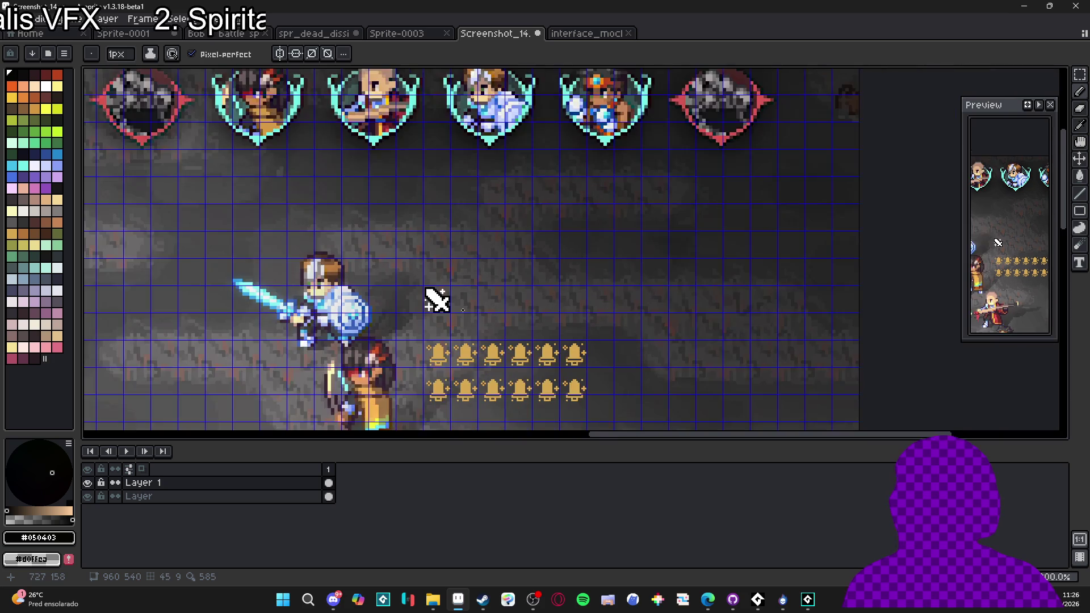
scroll(482, 317, up, 5)
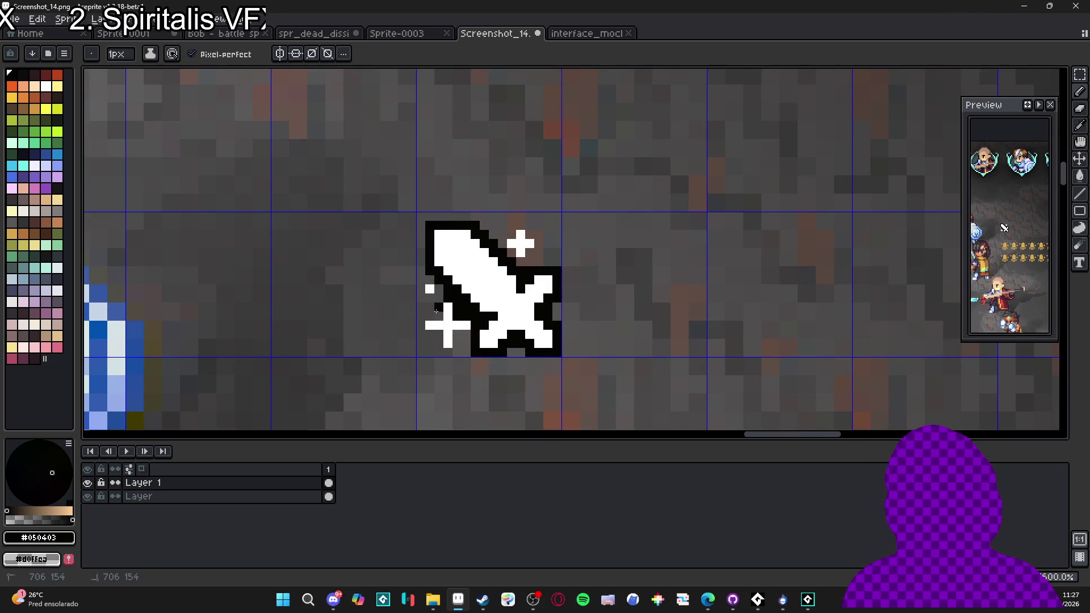
- Pencil black outline pixels around the left, bottom and right of the lower-left cross
click(420, 325)
click(421, 316)
click(420, 335)
click(430, 335)
click(439, 343)
click(439, 353)
click(449, 353)
click(457, 353)
click(457, 343)
click(457, 334)
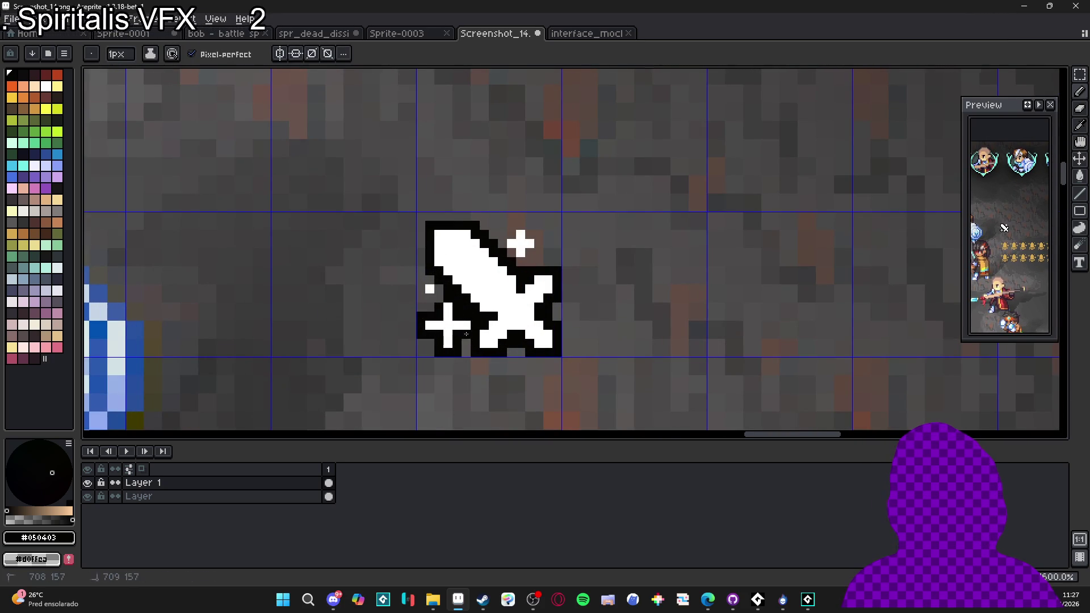
- Outline the lone white pixel on the icon's left side in black
click(420, 280)
click(421, 298)
click(421, 289)
scroll(421, 289, down, 3)
scroll(483, 284, up, 4)
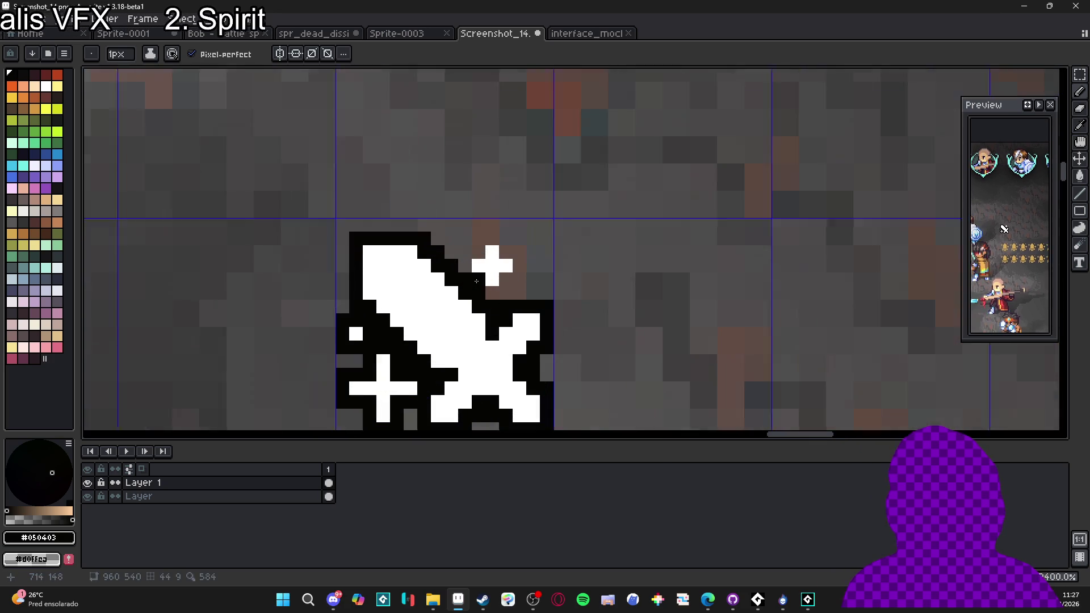
- Add black outline pixels below, right, above and left of the upper-right sparkle cross
click(497, 297)
click(514, 297)
click(515, 278)
click(534, 279)
click(534, 260)
click(534, 243)
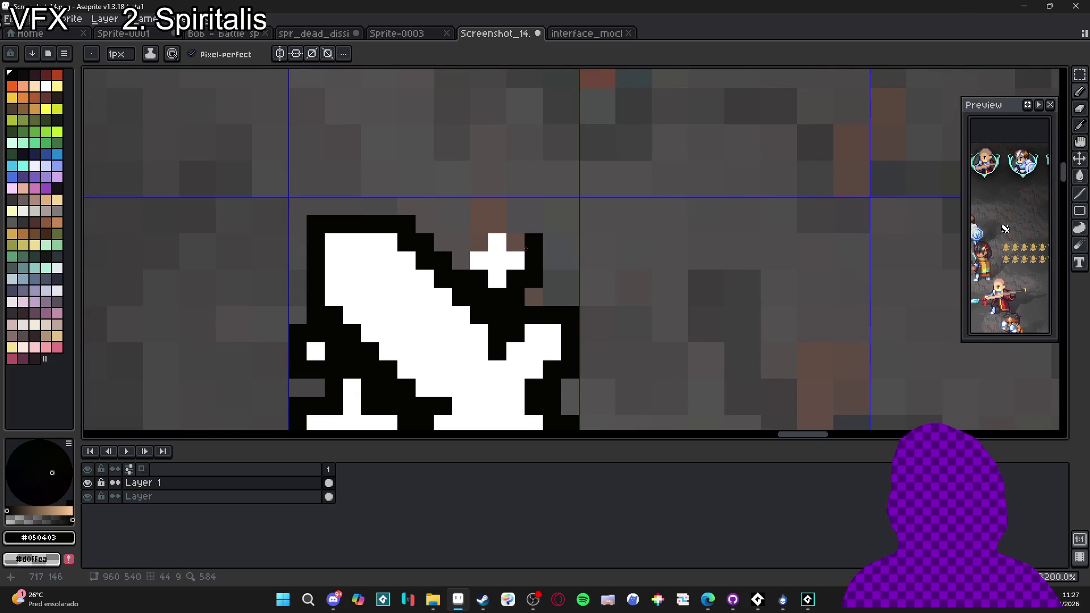
click(515, 242)
click(516, 224)
click(495, 223)
click(479, 224)
click(478, 244)
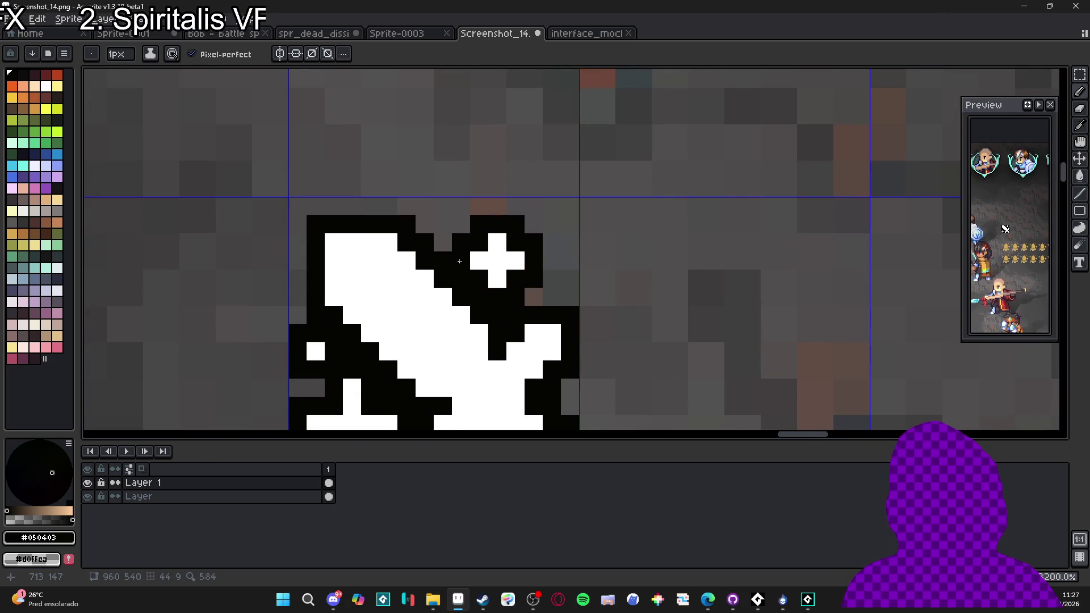
scroll(462, 259, down, 6)
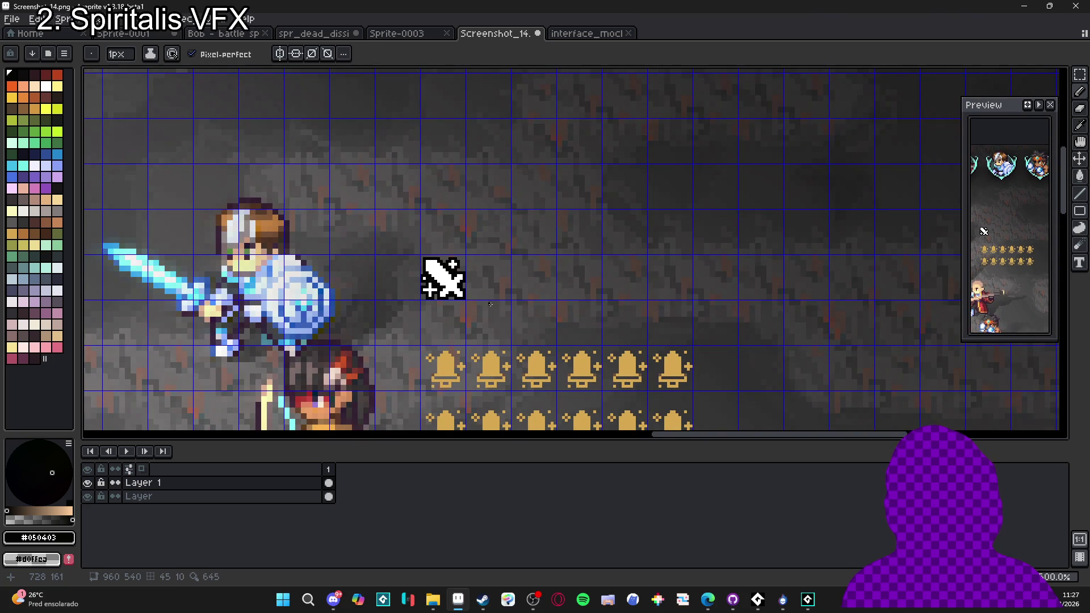
scroll(491, 306, down, 1)
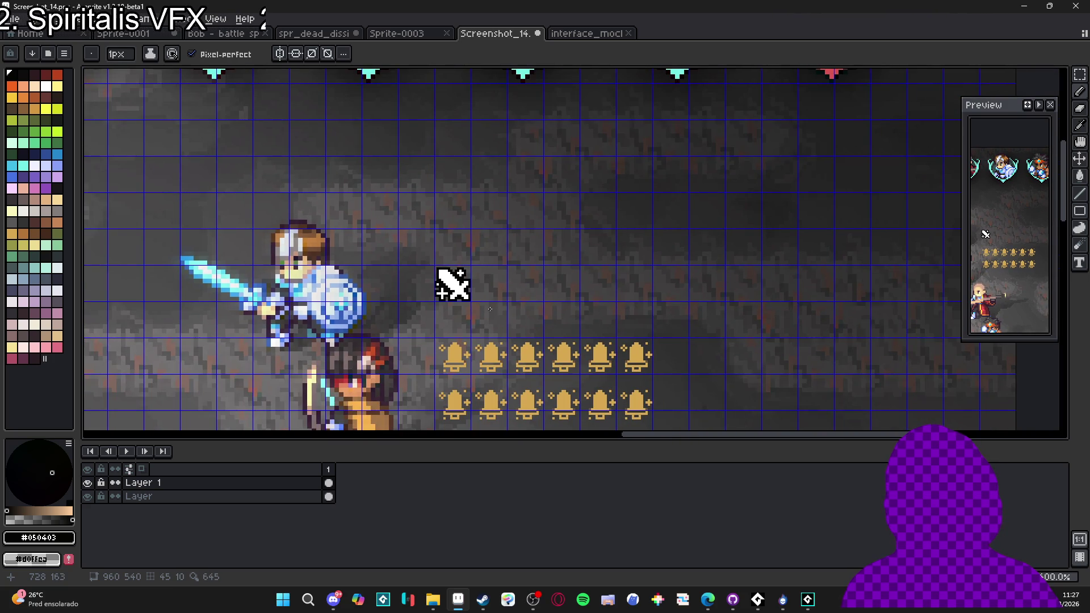
scroll(490, 309, down, 1)
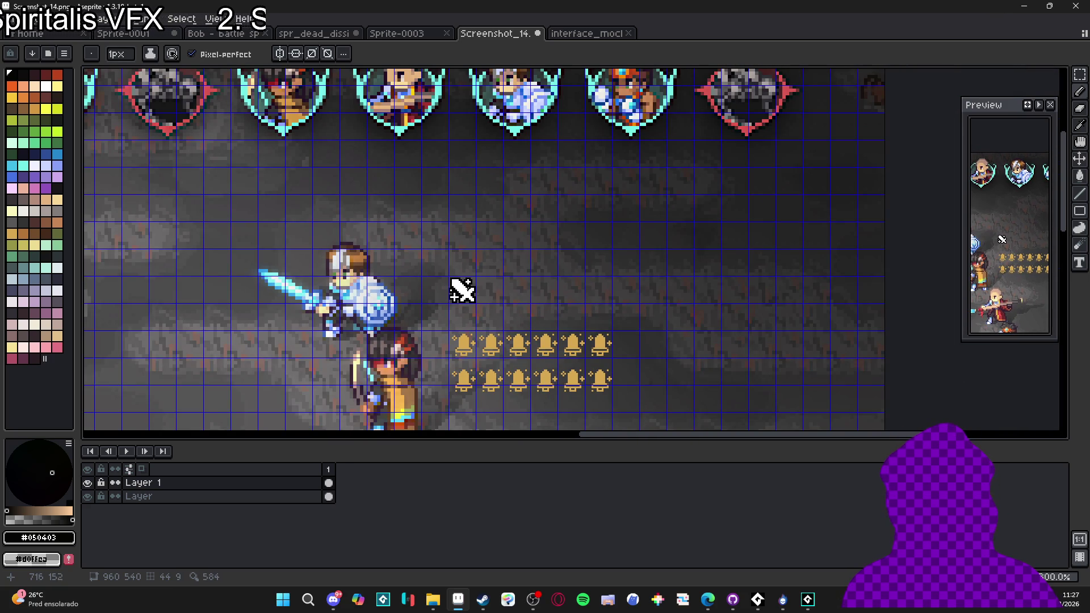
- Select the white sword by colour, then switch to the layer beneath and deselect
scroll(462, 291, up, 5)
key(w)
click(463, 289)
scroll(462, 290, down, 5)
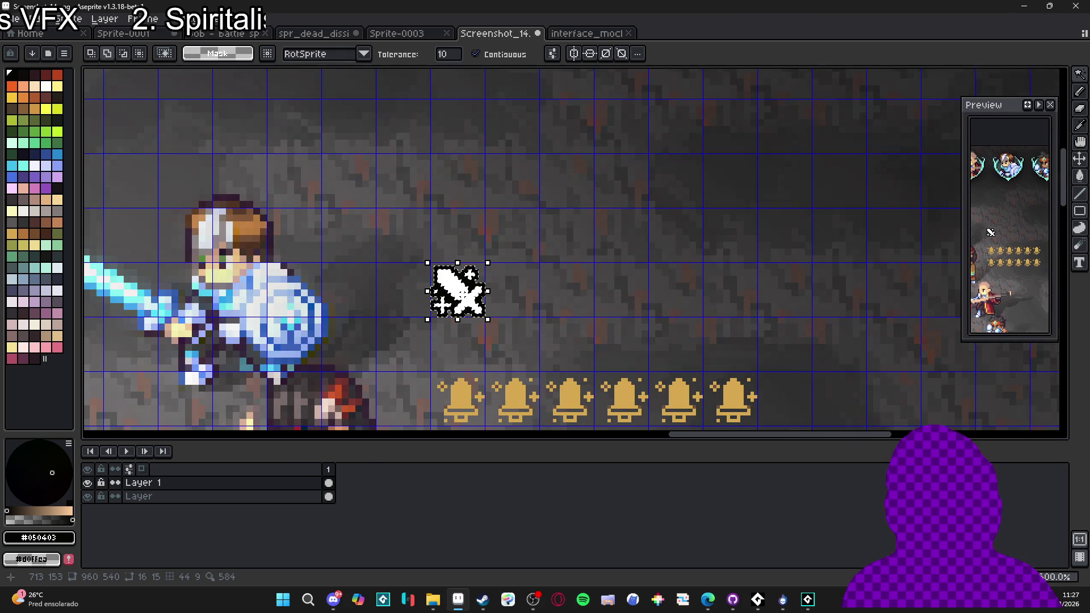
click(322, 495)
key(ctrl+d)
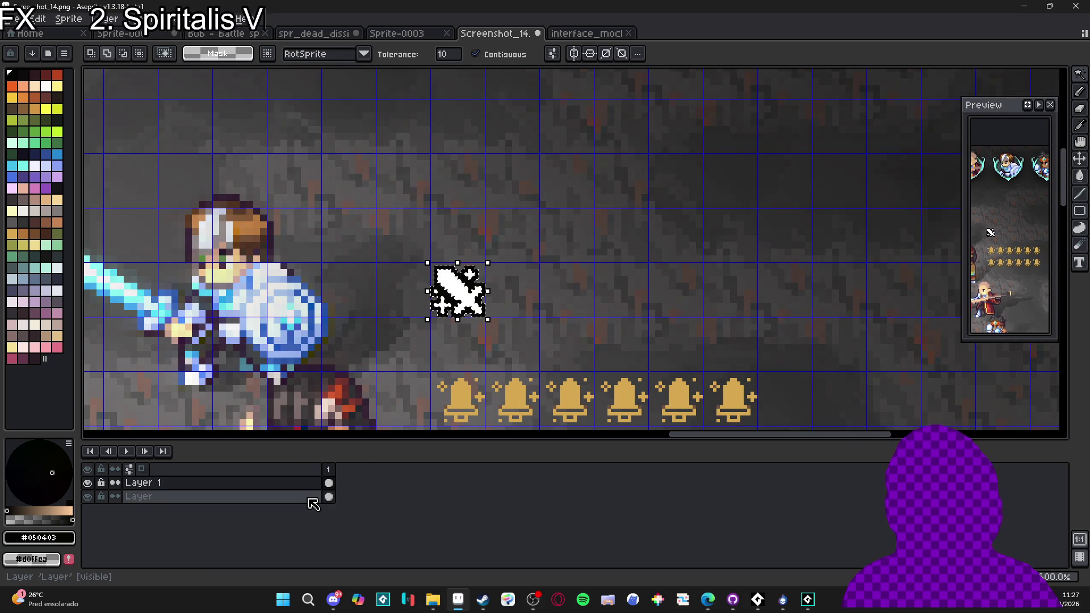
- Create an empty Layer 2 and make it the active layer
key(shift+ctrl+n)
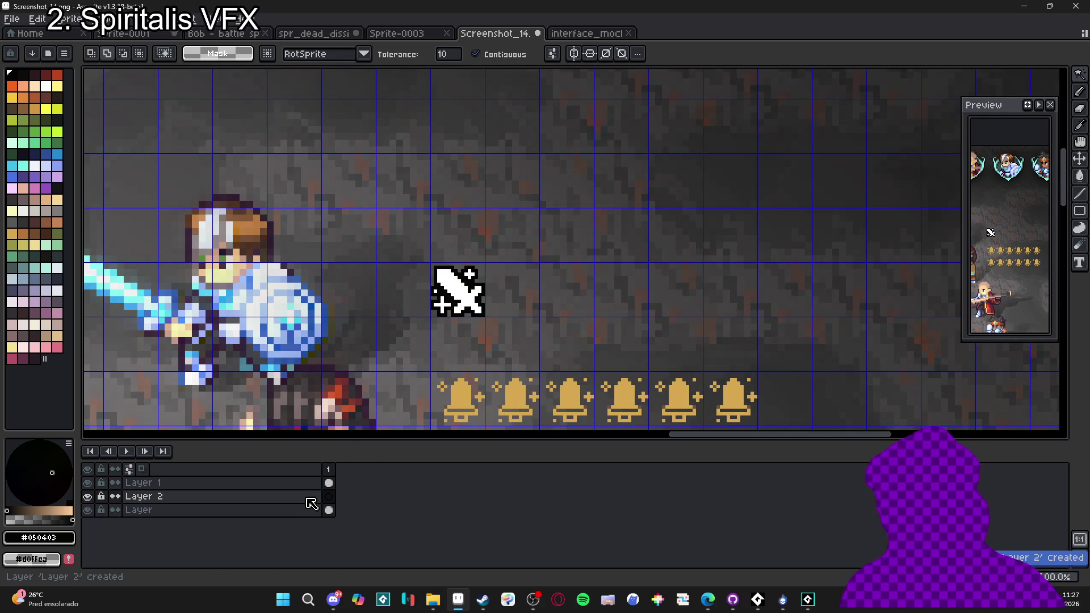
click(329, 498)
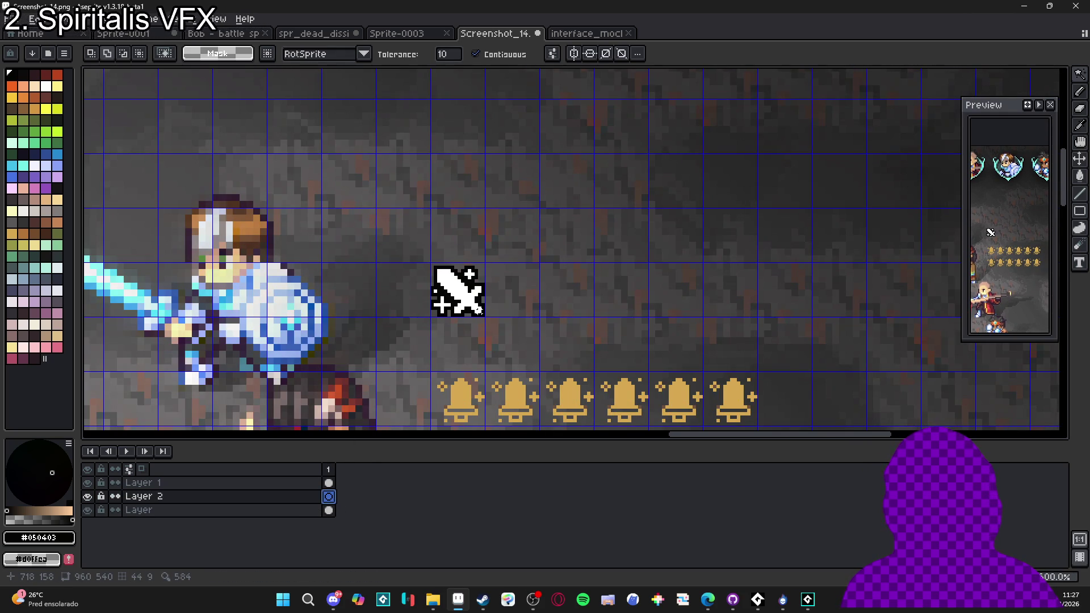
key(v)
scroll(475, 323, up, 2)
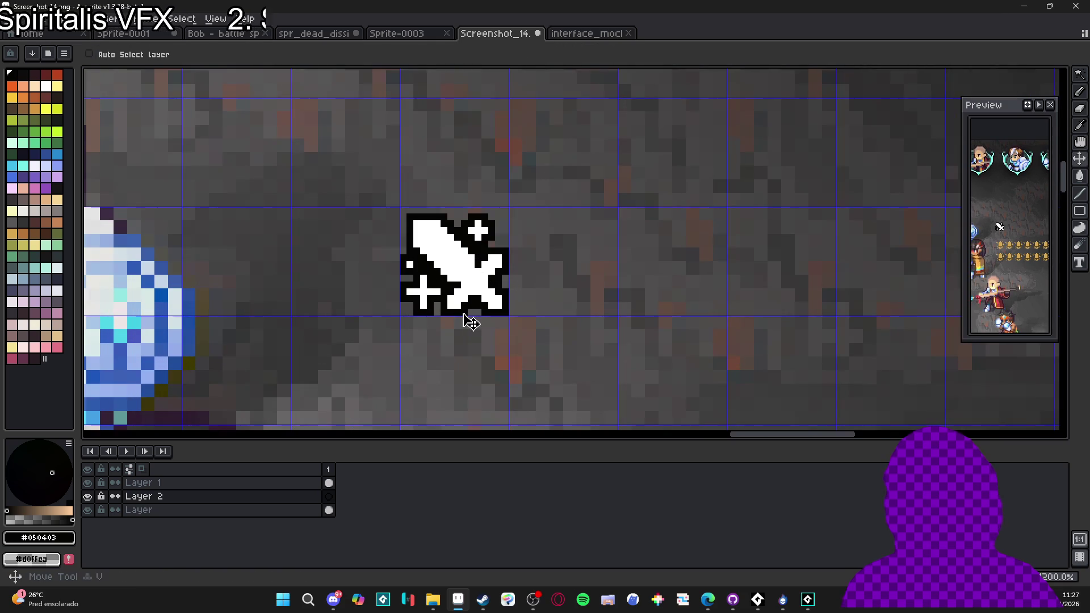
key(w)
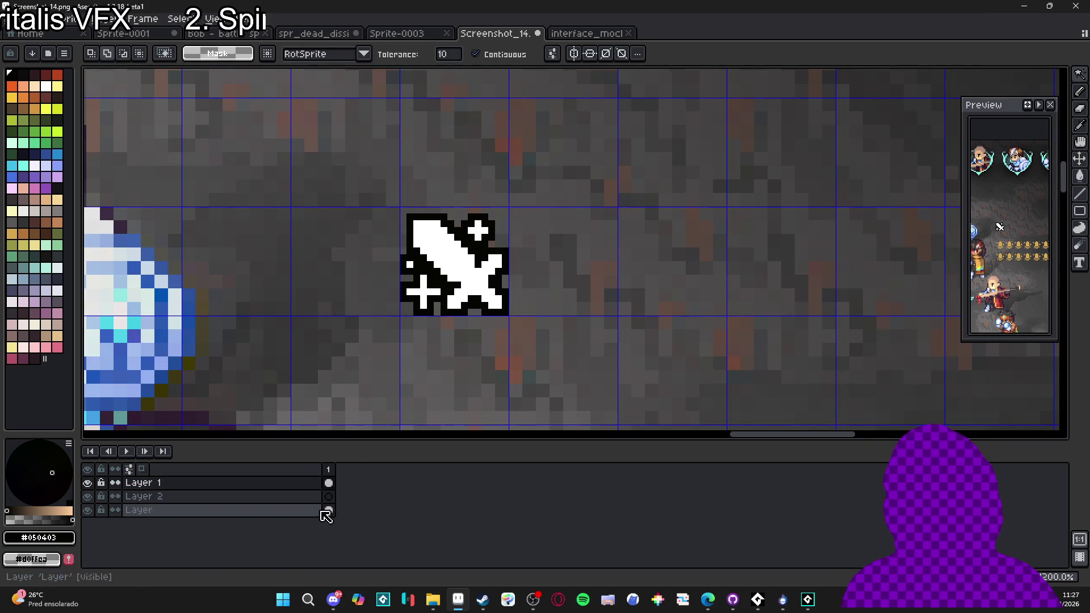
- Fill the sword silhouette and leftover grey plus black on Layer 2
click(87, 482)
key(g)
click(470, 279)
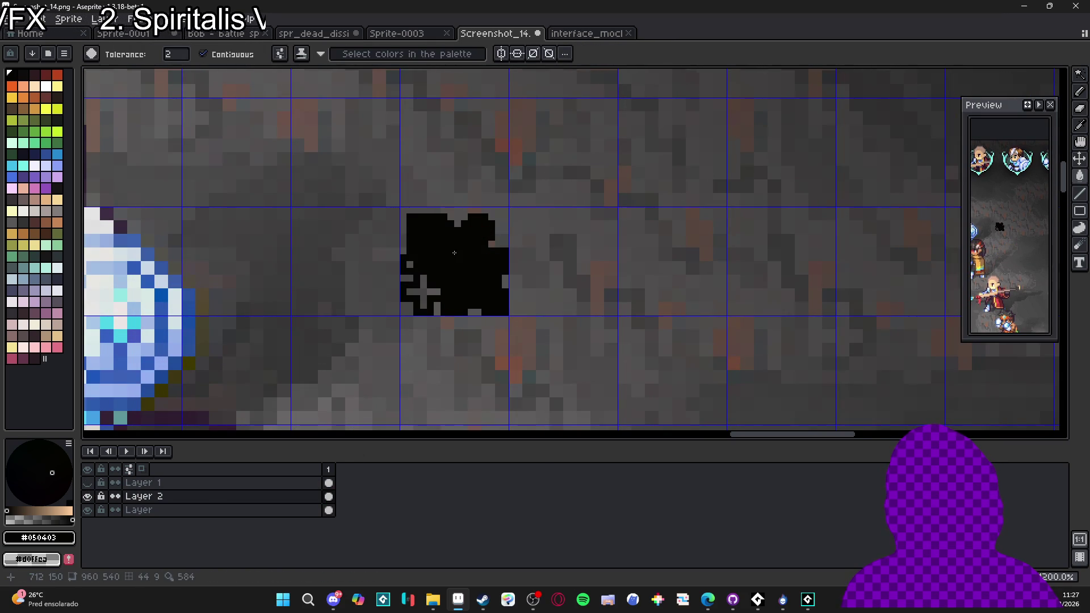
click(423, 291)
click(88, 482)
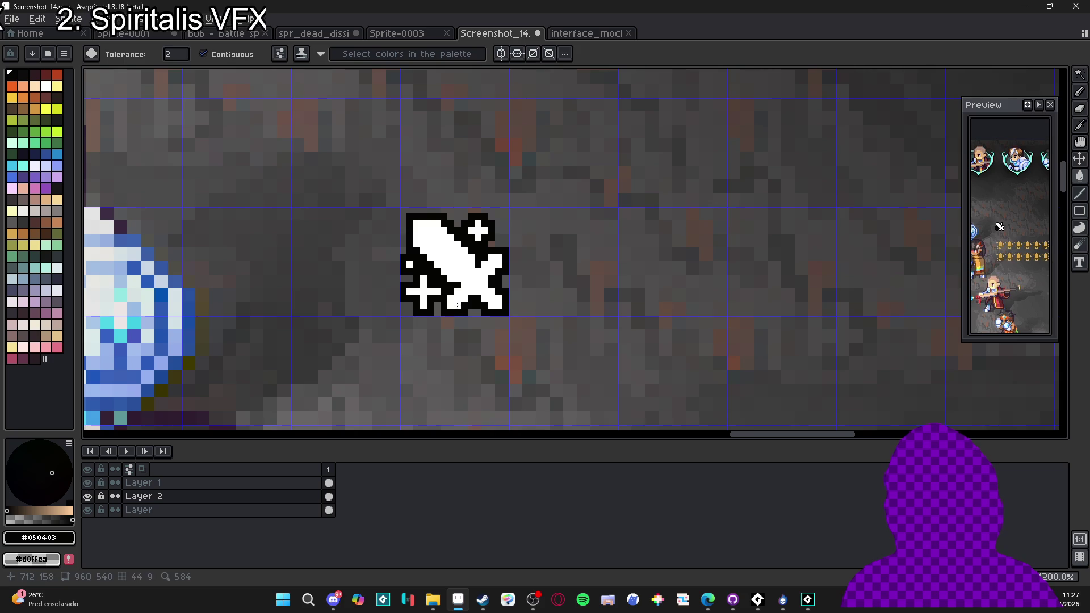
- Apply the blur-7x7 Convolution Matrix to the black shadow for a soft halo
key(z)
key(F9)
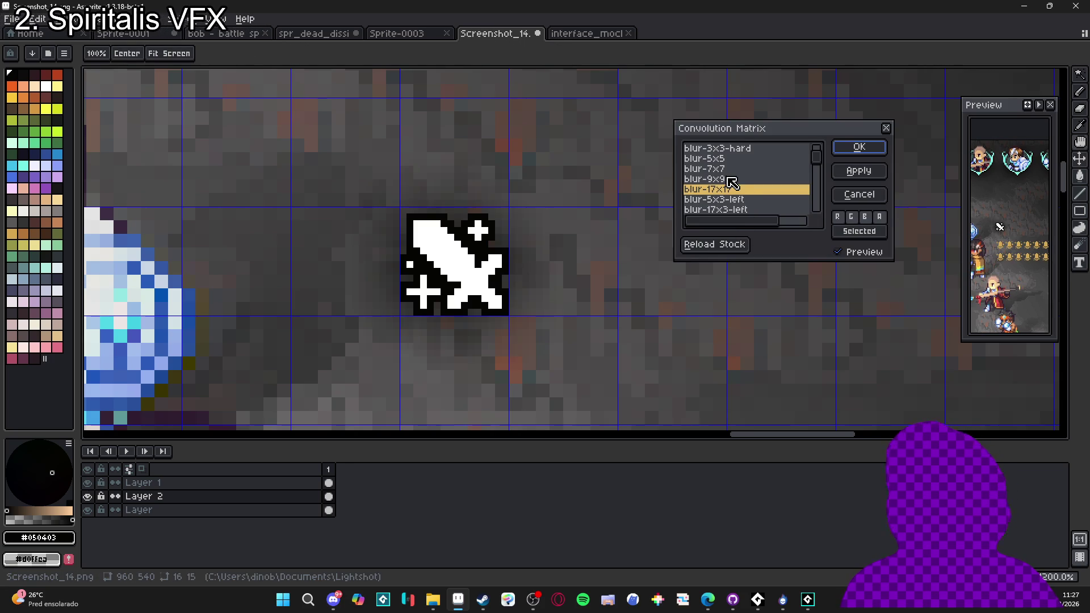
click(733, 179)
click(738, 170)
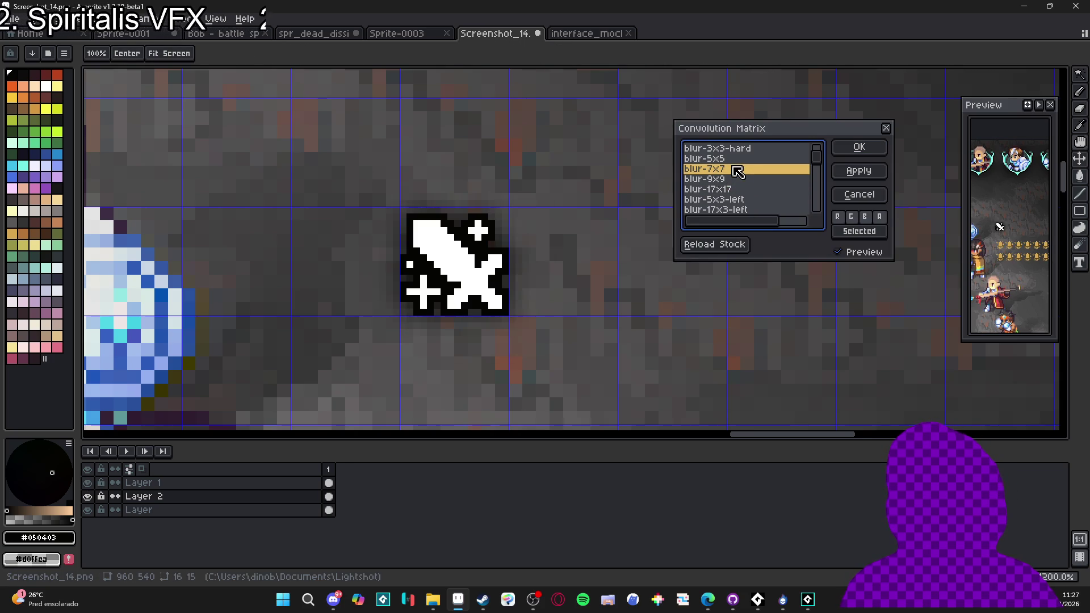
click(859, 147)
key(v)
scroll(507, 304, down, 3)
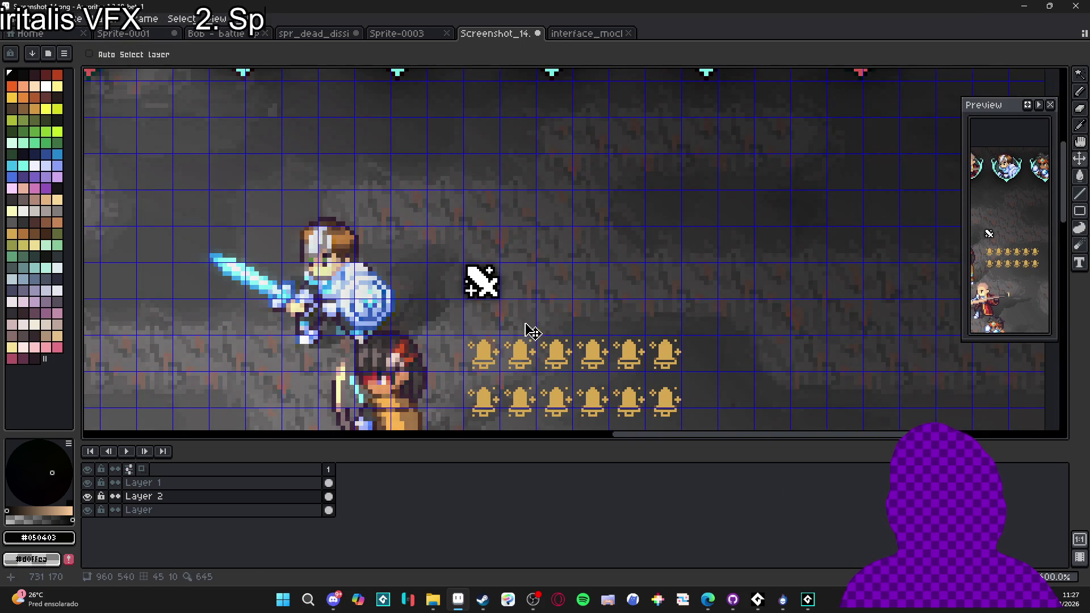
scroll(530, 325, down, 2)
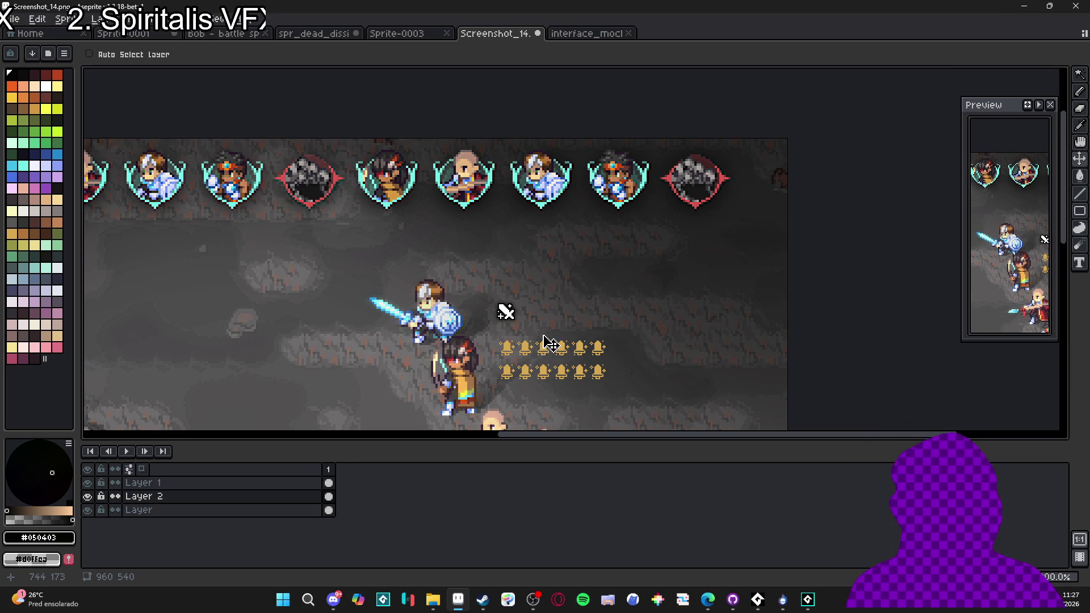
scroll(551, 351, up, 3)
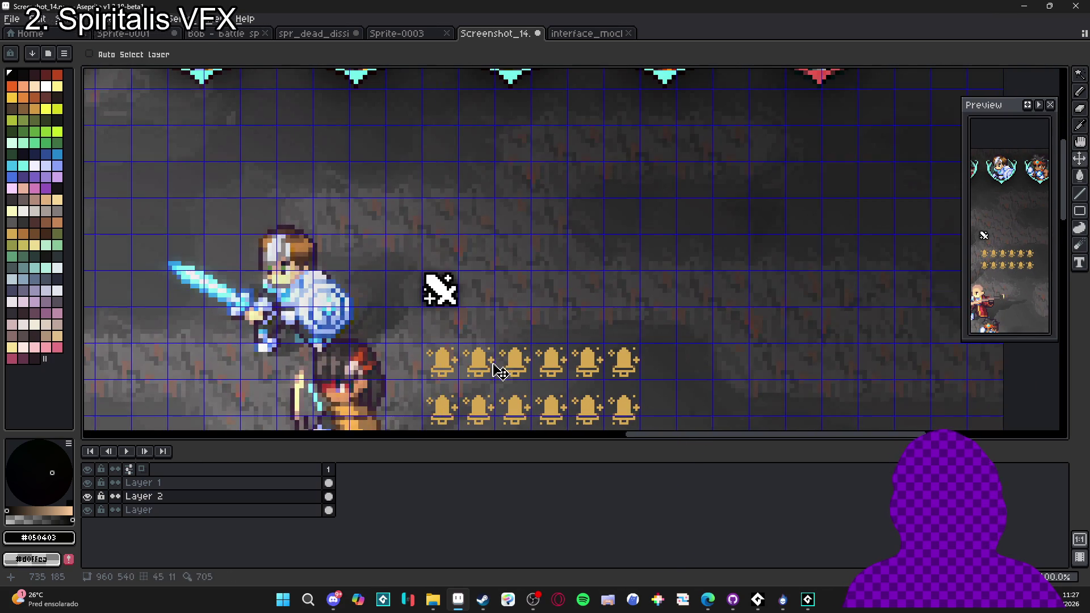
scroll(481, 311, up, 4)
- Pick white for the Pencil on Layer 1 and view the empty area beside the sword
key(b)
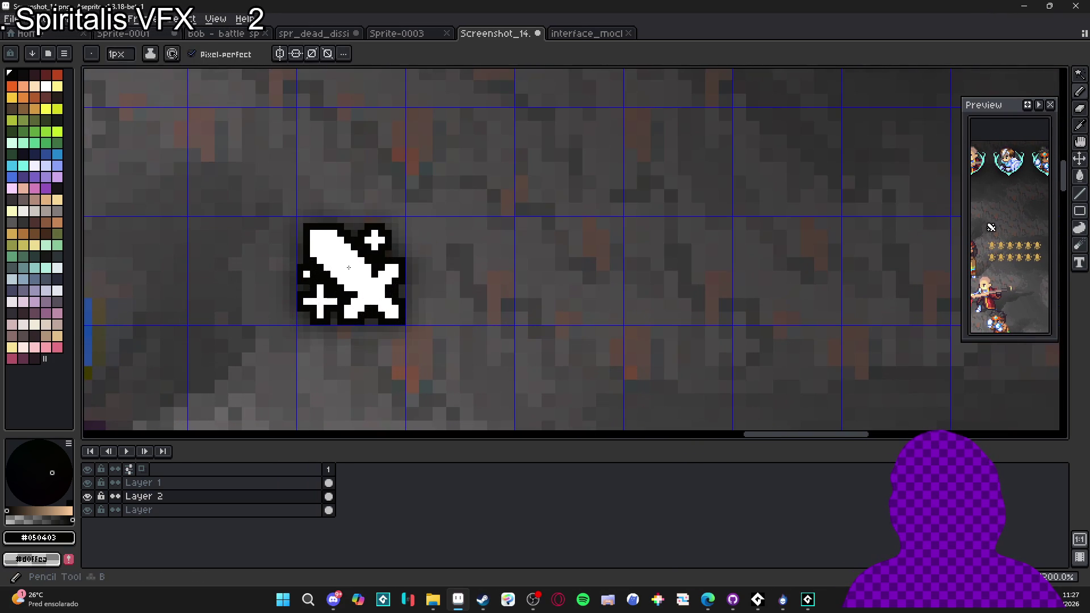
alt+click(348, 267)
ctrl+click(349, 267)
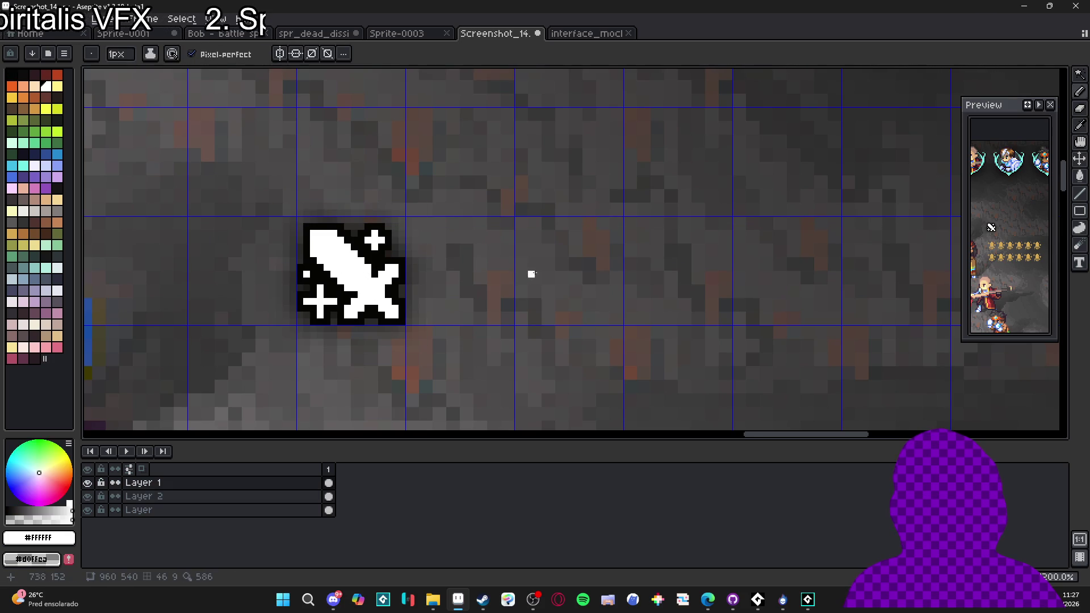
drag(538, 274, 518, 279)
scroll(538, 265, down, 1)
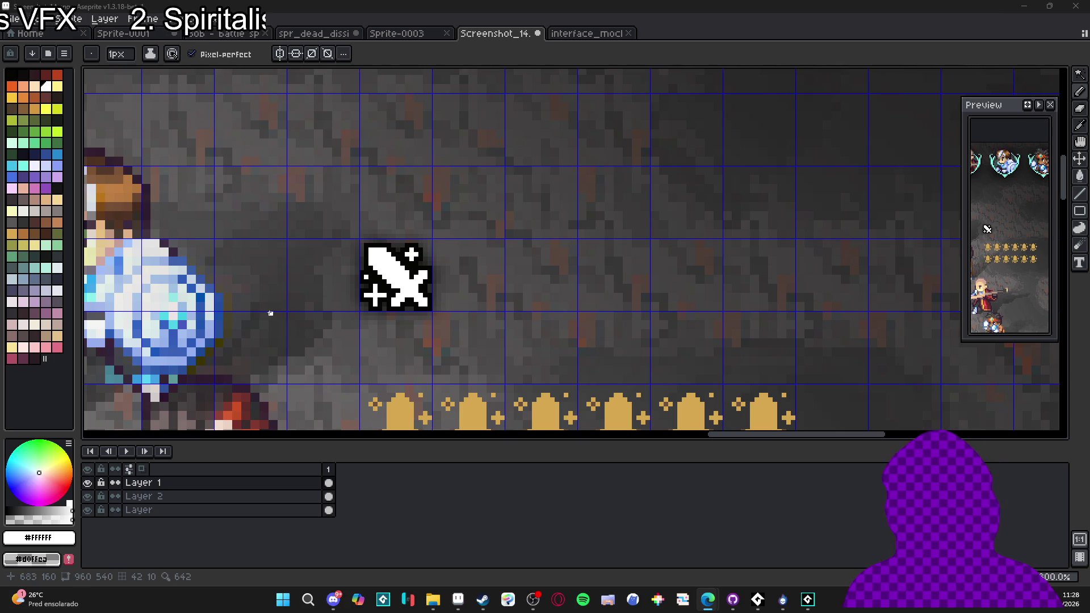
scroll(417, 270, up, 2)
- With a 2px brush, draw a trial shield top line and vertical edge
key(plus)
shift+click(541, 248)
shift+click(540, 283)
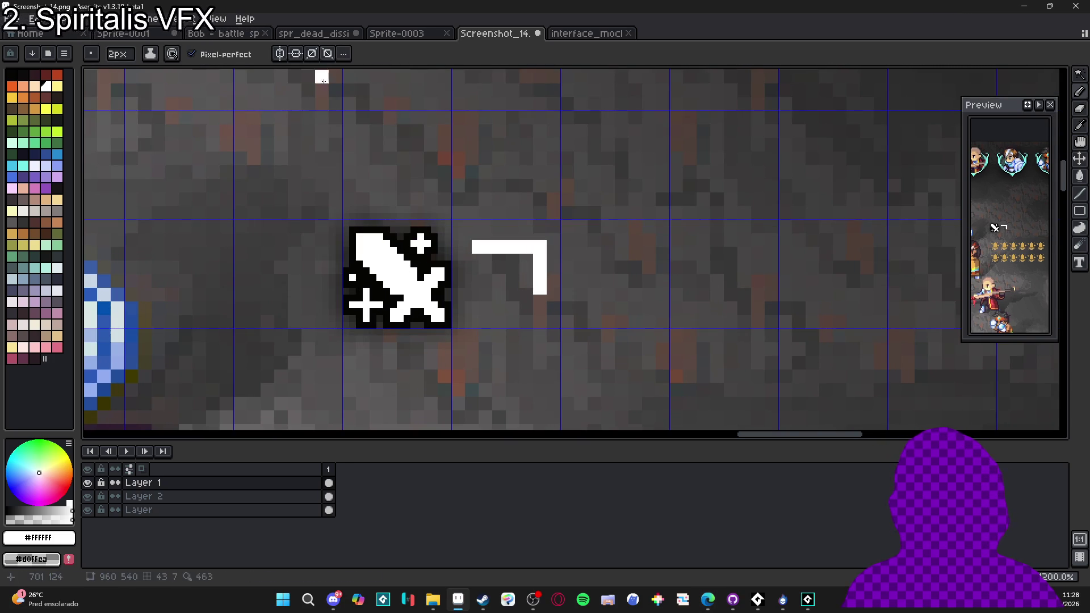
key(minus)
key(minus)
key(minus)
key(minus)
key(minus)
key(minus)
key(plus)
key(plus)
key(plus)
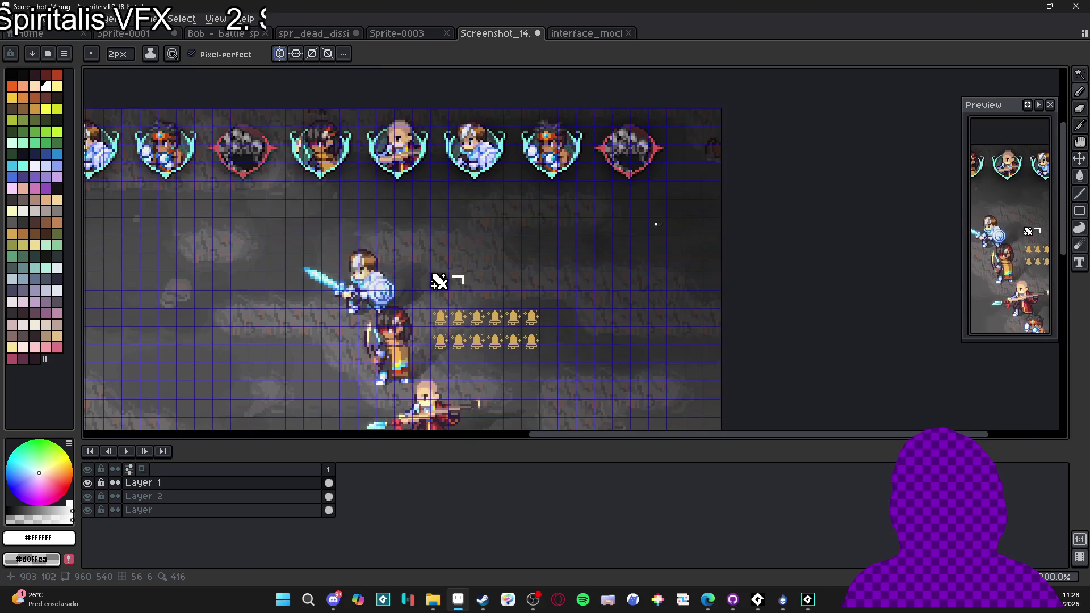
key(minus)
key(minus)
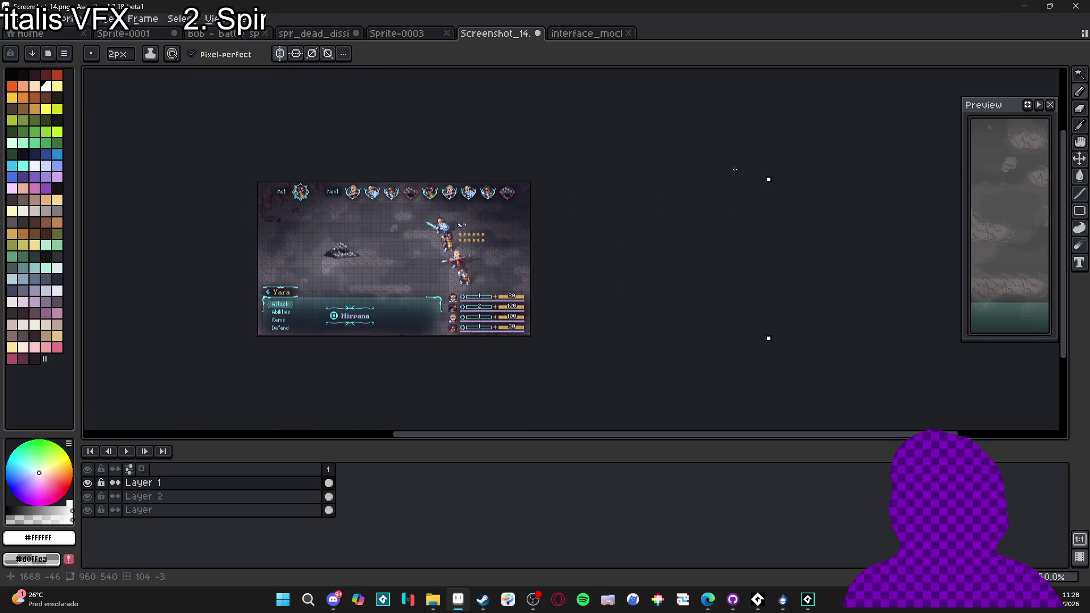
scroll(463, 219, up, 5)
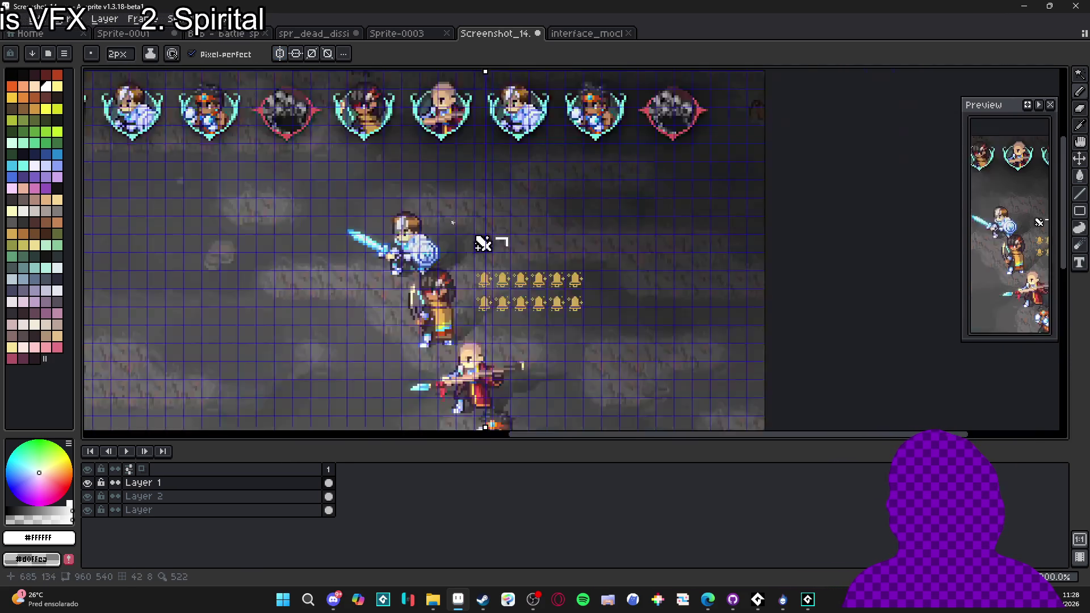
scroll(517, 77, up, 1)
- Move the symmetry axis beside the sword and remove a too-wide mirrored stroke
drag(504, 74, 550, 73)
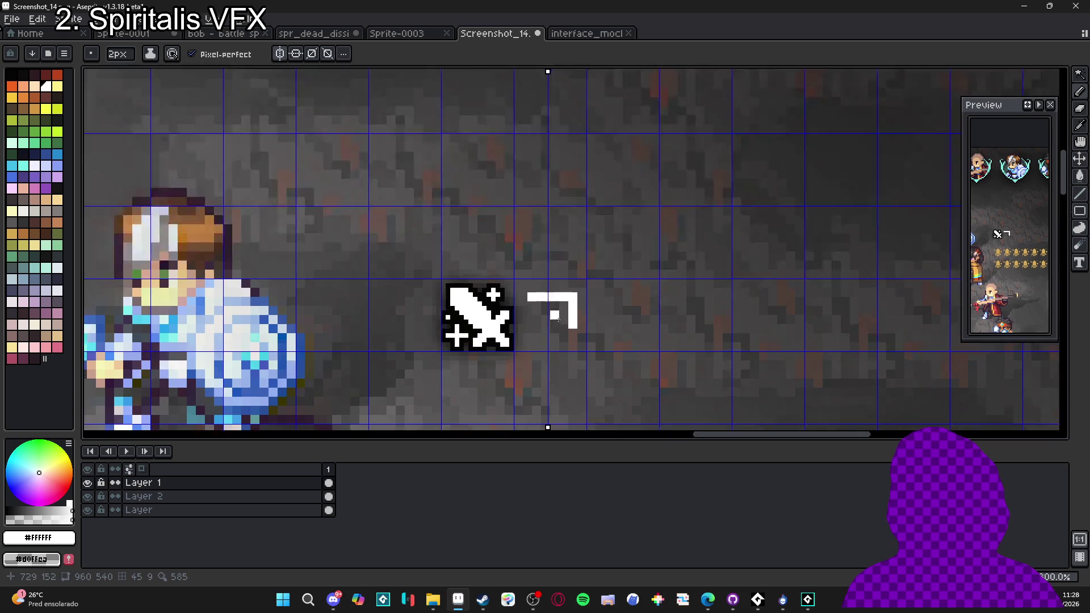
scroll(507, 270, up, 6)
mouse_move(494, 283)
mouse_down()
mouse_move(581, 277)
mouse_move(623, 378)
mouse_up()
key(ctrl+z)
key(ctrl+z)
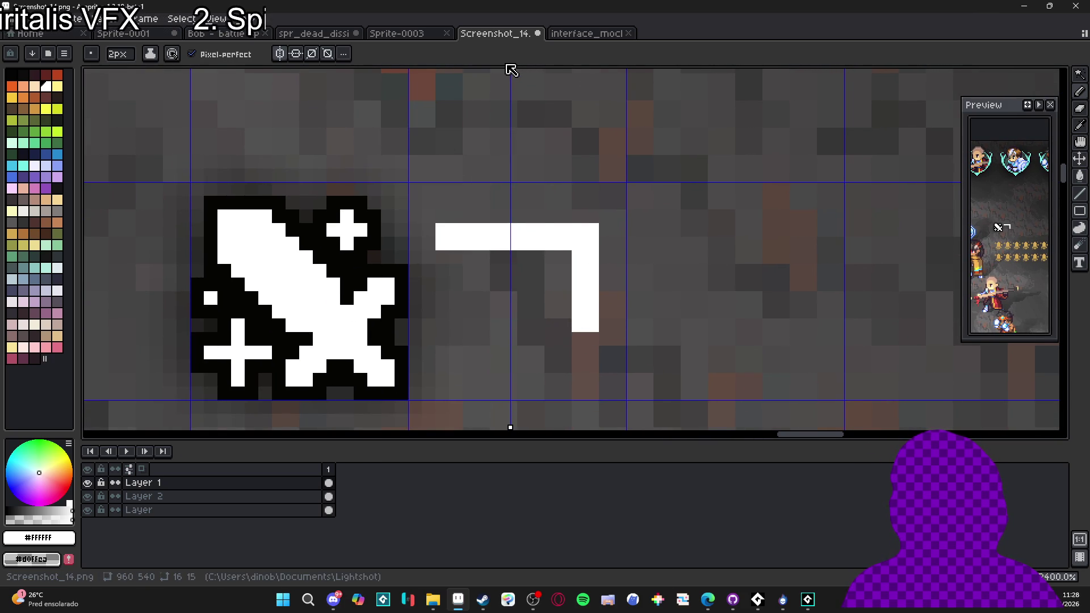
key(e)
mouse_move(585, 315)
mouse_down()
mouse_move(602, 233)
mouse_move(571, 239)
mouse_move(609, 246)
mouse_up()
key(b)
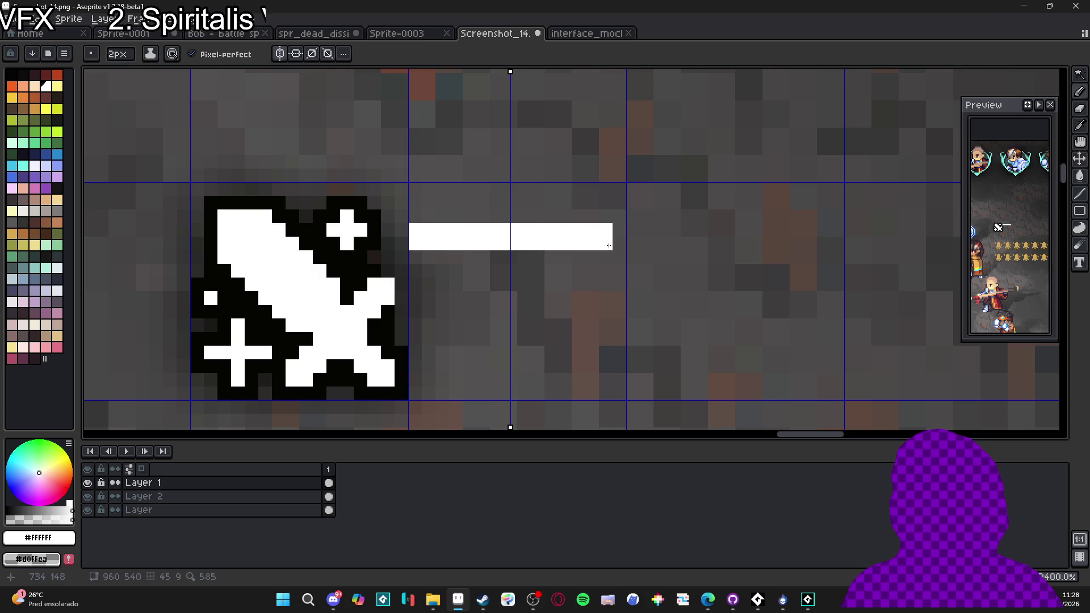
key(ctrl+z)
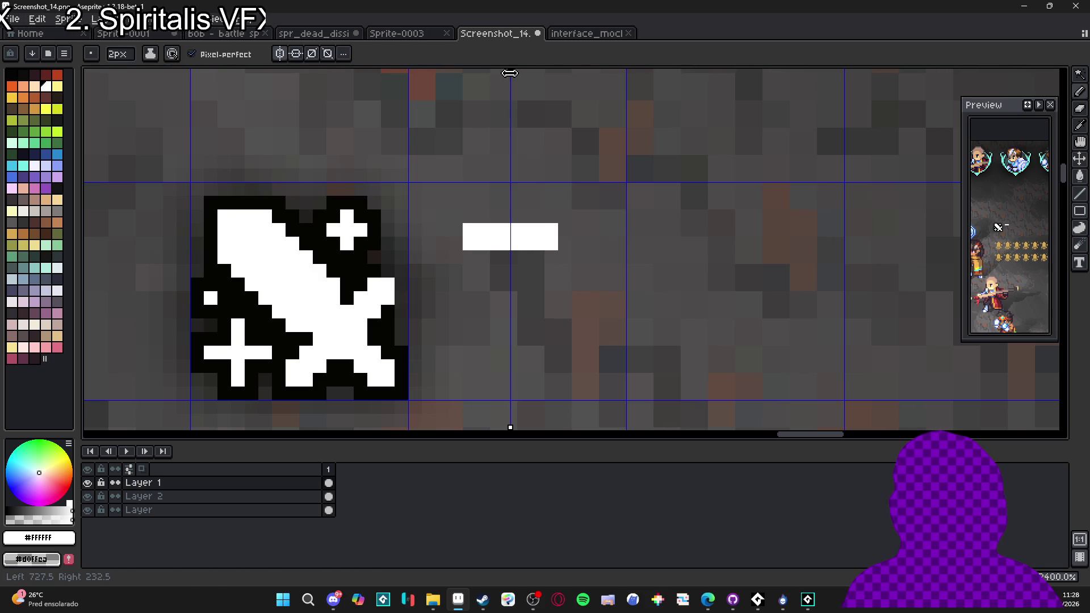
- Draw the shield's mirrored top bar and side edges, then fill it white
drag(510, 71, 517, 72)
drag(548, 216, 592, 237)
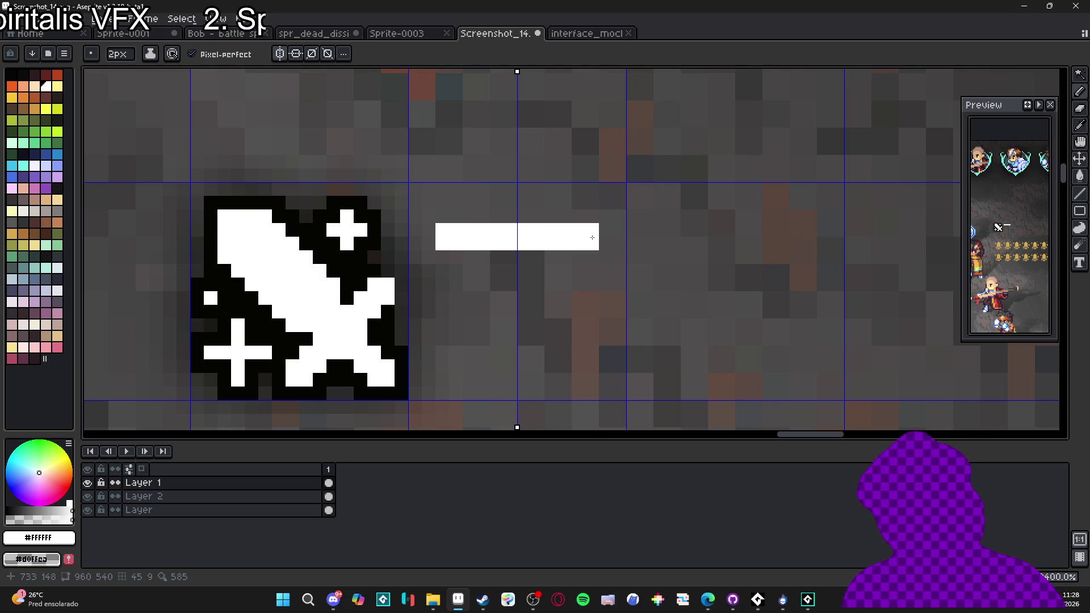
mouse_move(592, 237)
mouse_down()
mouse_move(597, 357)
mouse_move(597, 337)
mouse_move(565, 349)
mouse_move(574, 372)
mouse_move(519, 373)
mouse_up()
key(g)
click(536, 335)
- Patch the shield's top edge and trim its bottom corners and sides with a 1px eraser
key(b)
click(449, 216)
mouse_move(459, 231)
mouse_down()
mouse_move(490, 220)
mouse_move(552, 221)
mouse_up()
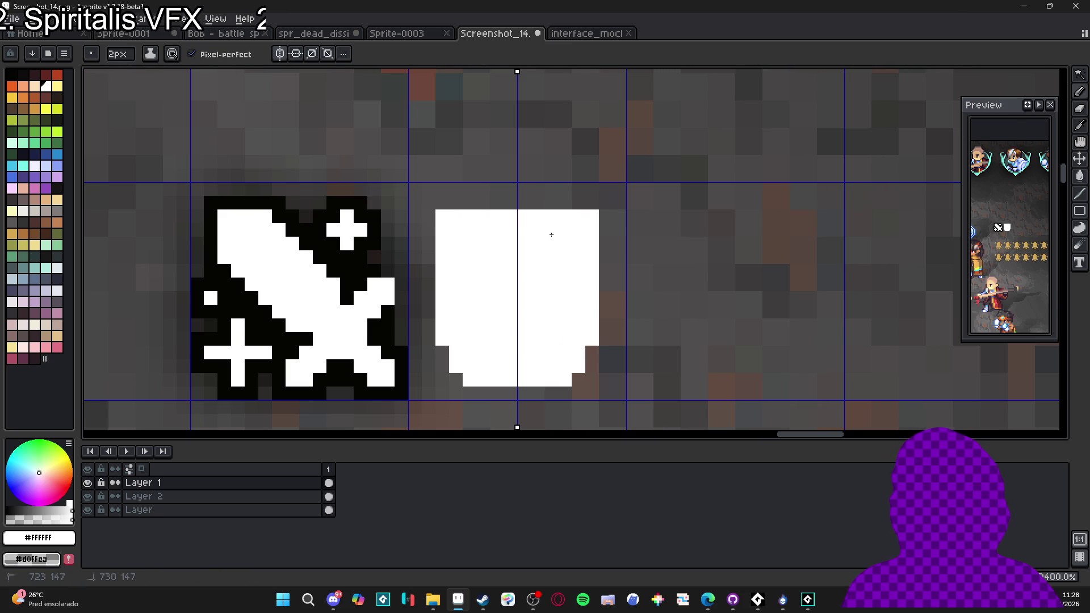
key(e)
key(minus)
key(minus)
key(minus)
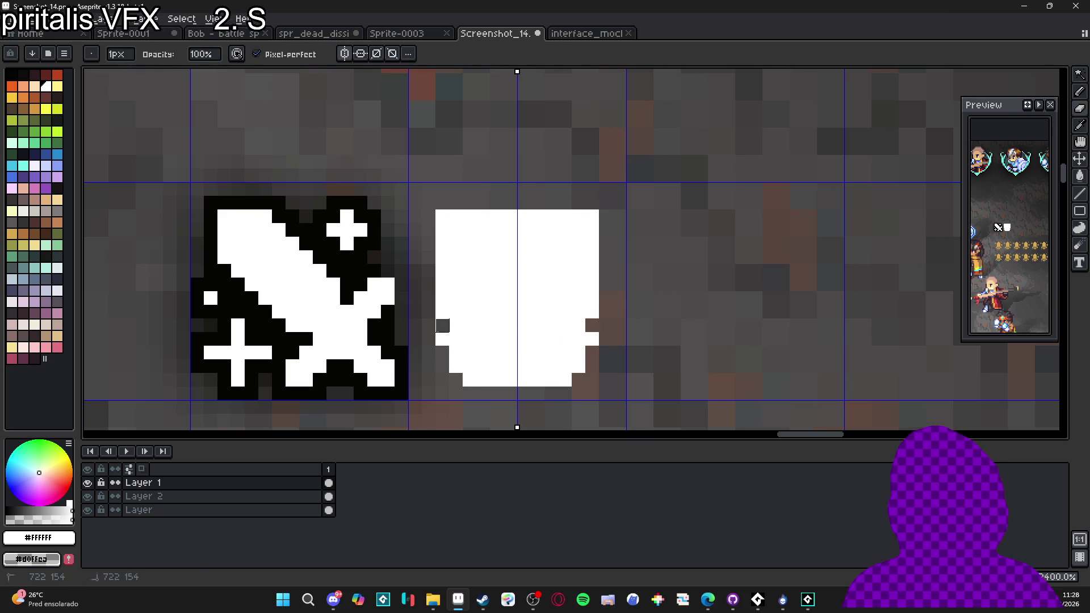
mouse_move(456, 366)
mouse_down()
mouse_move(469, 380)
mouse_move(456, 353)
mouse_up()
click(442, 312)
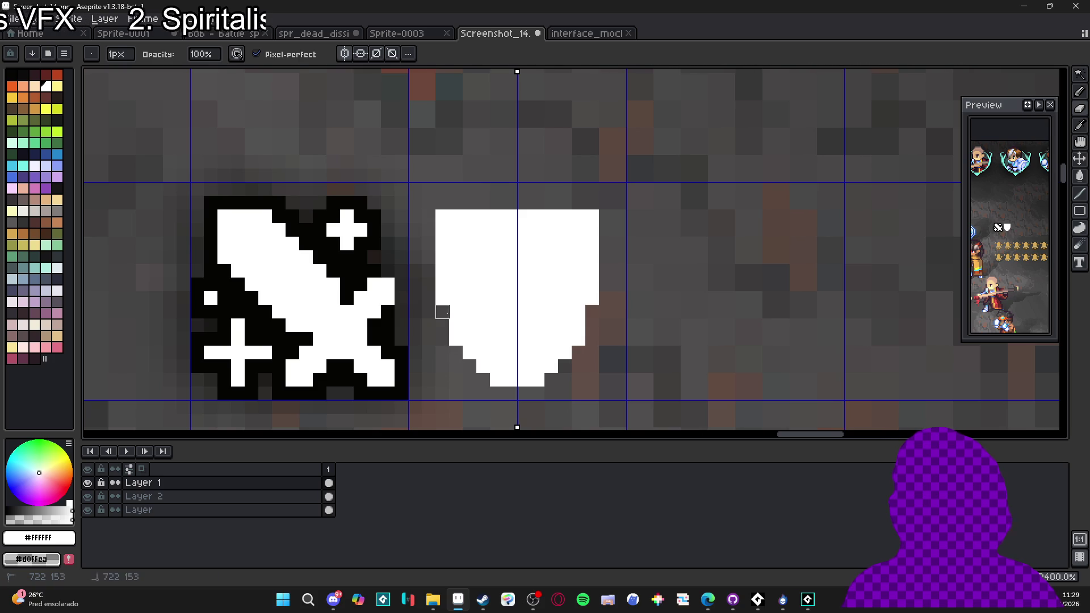
scroll(520, 353, down, 3)
scroll(514, 317, down, 4)
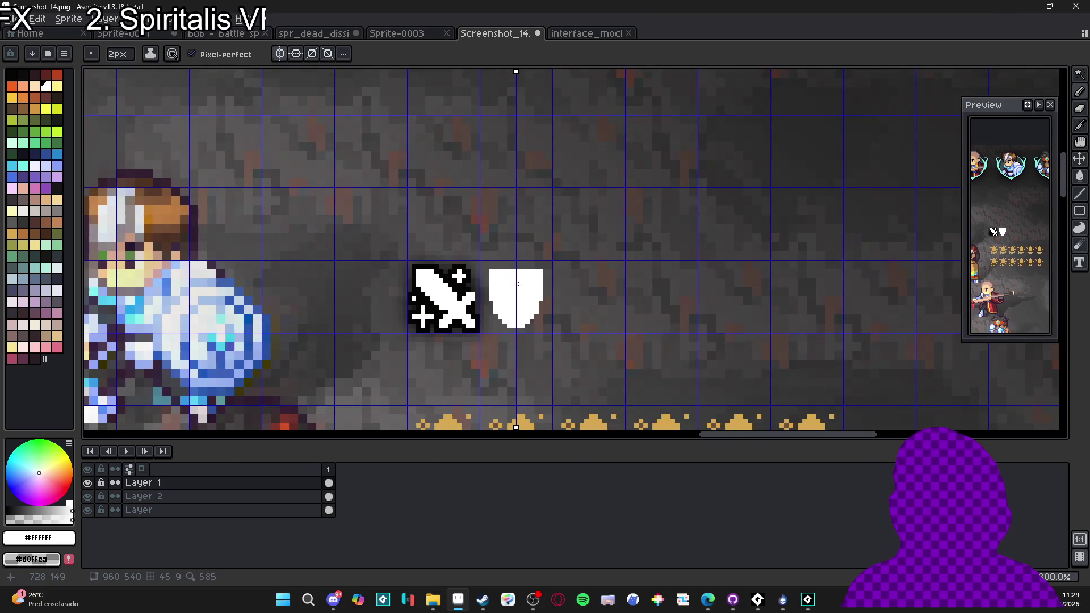
scroll(542, 285, up, 4)
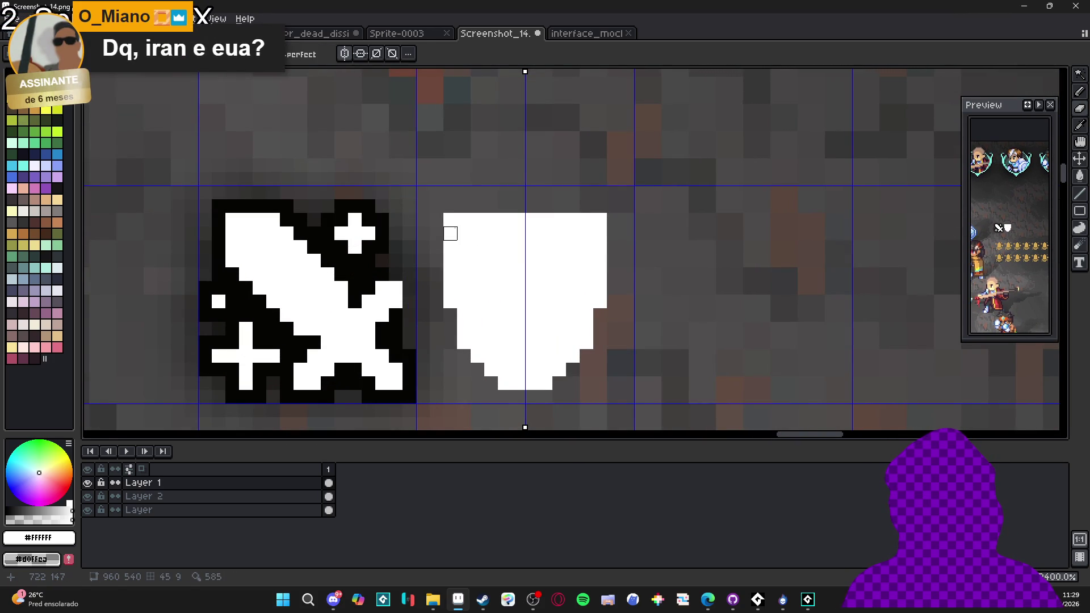
- Erase the shield's top pixel rows to lower its flat top
mouse_move(450, 234)
mouse_down()
mouse_move(586, 234)
mouse_move(450, 234)
mouse_up()
click(525, 220)
key(b)
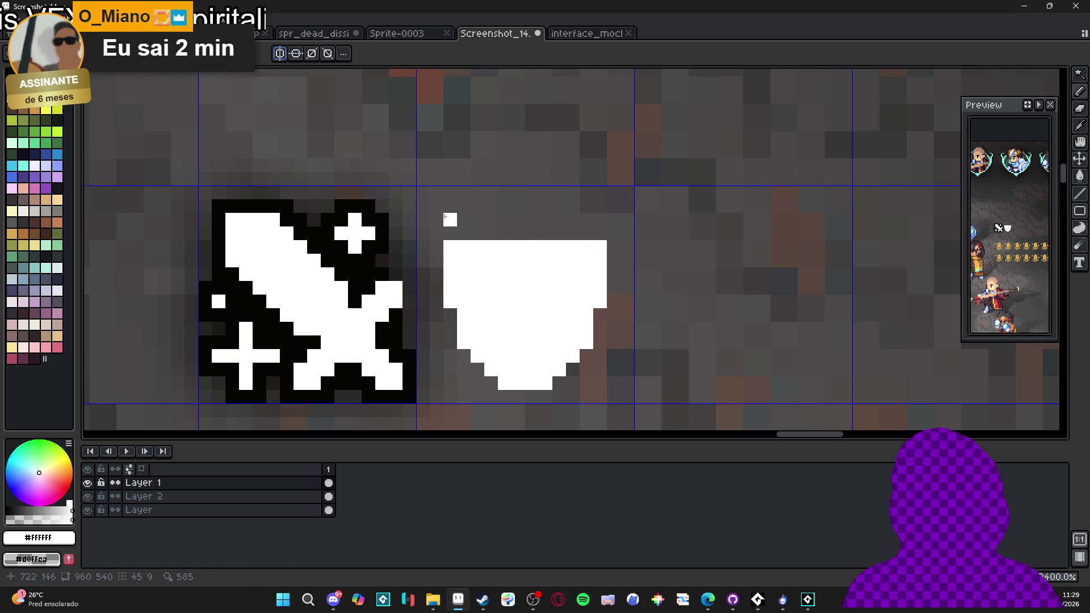
scroll(466, 212, down, 5)
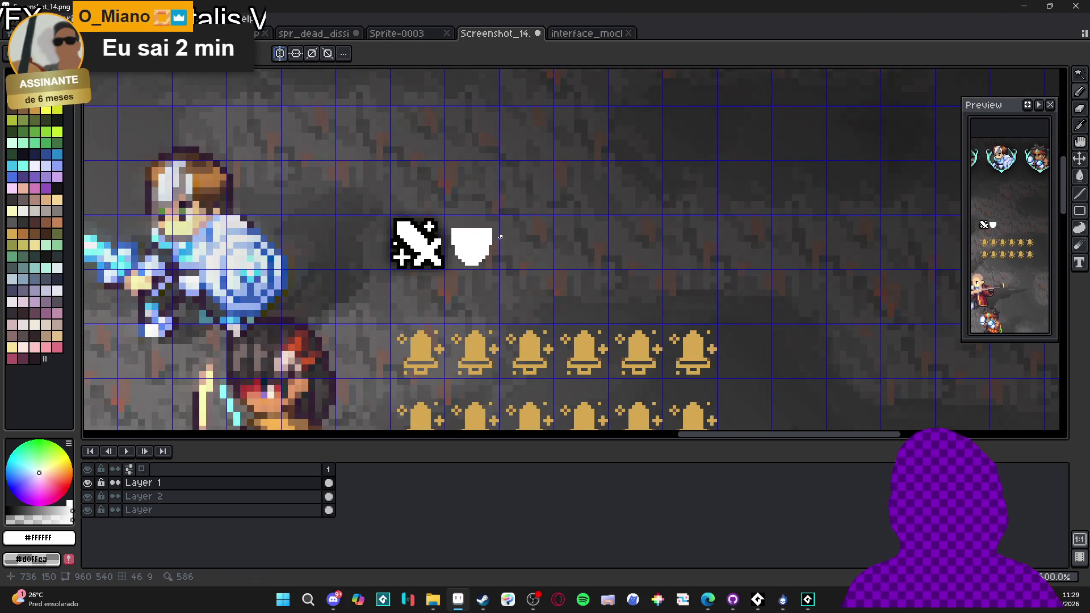
scroll(462, 225, up, 5)
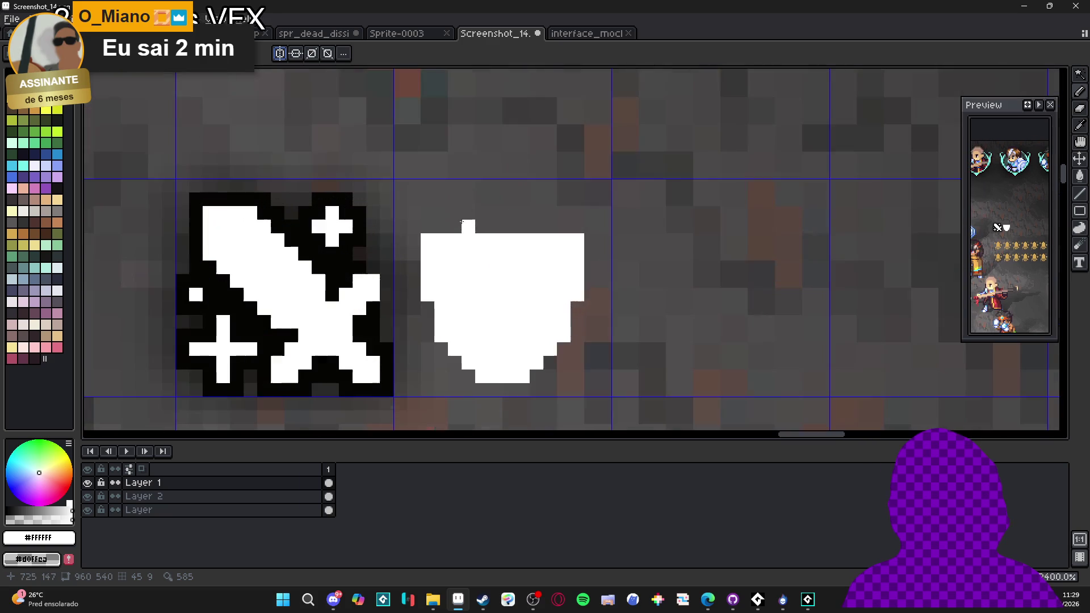
- Draw a white plus sparkle cross above the shield's upper-left, then pick black
click(454, 213)
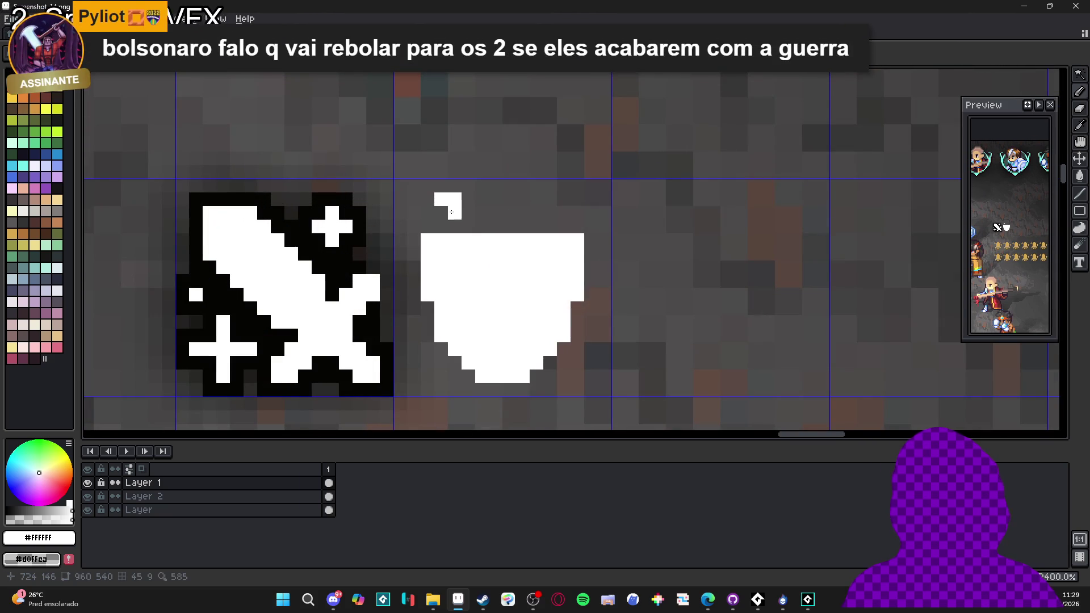
click(469, 200)
click(455, 186)
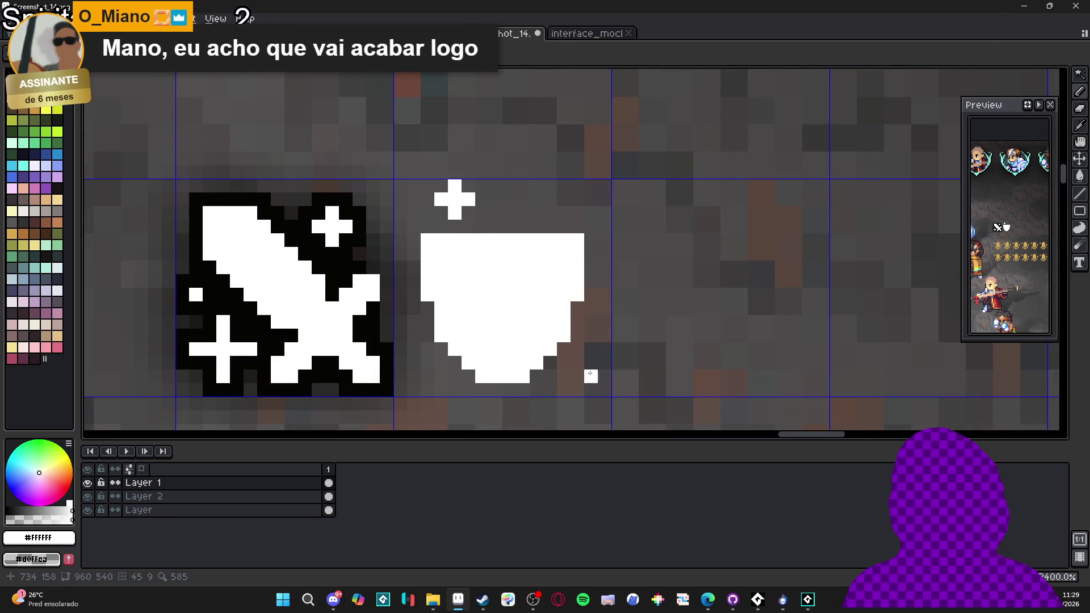
scroll(502, 373, down, 5)
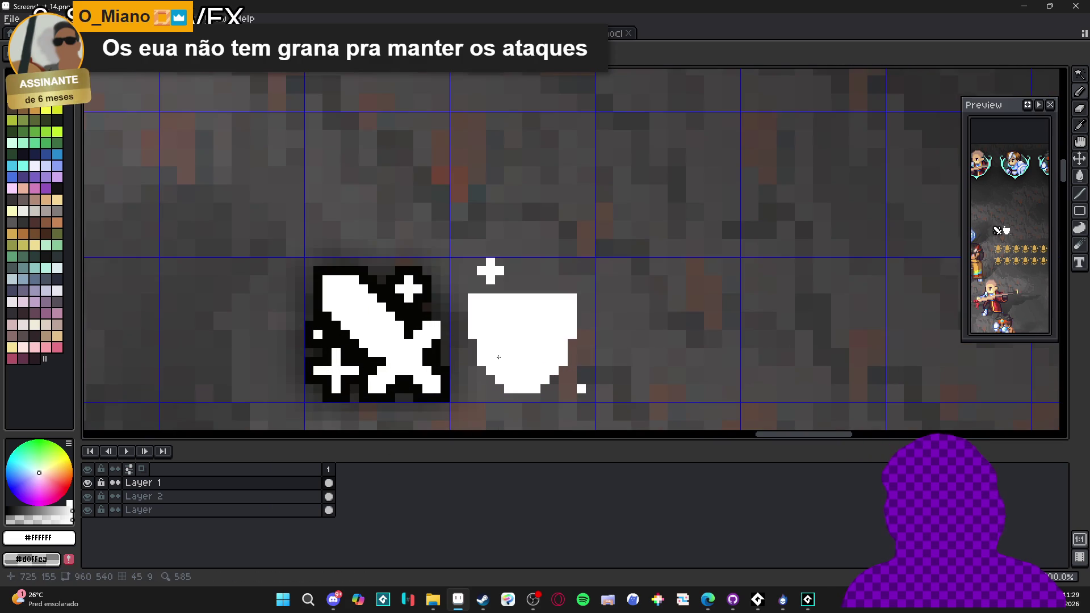
scroll(485, 360, up, 2)
scroll(470, 360, up, 1)
alt+click(423, 343)
- Hand-draw black outline on the sword's right edge and shield, undoing the shield part
key(v)
drag(436, 336, 435, 301)
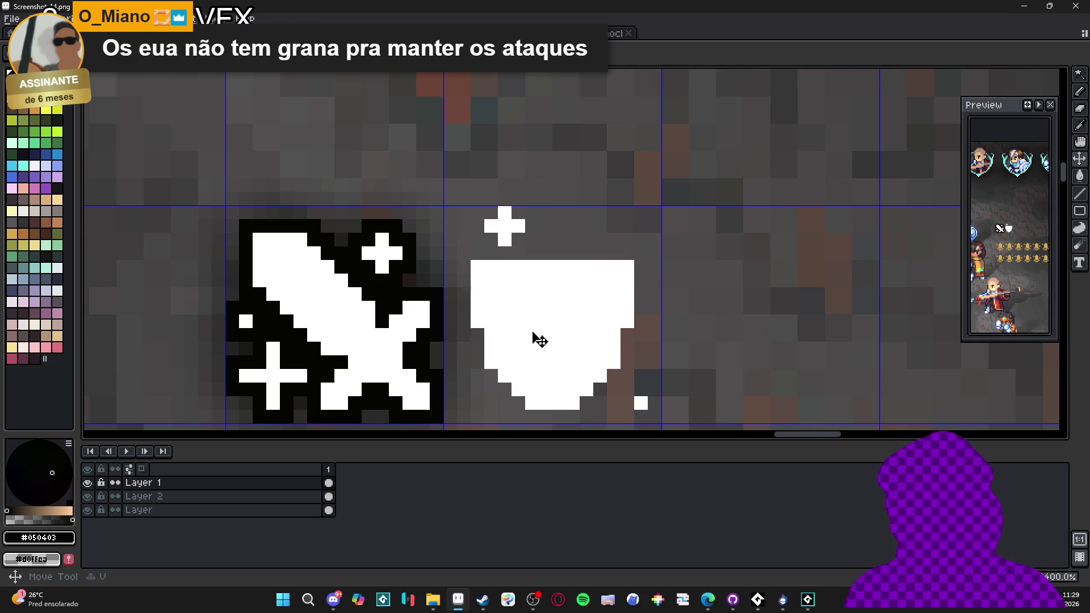
key(b)
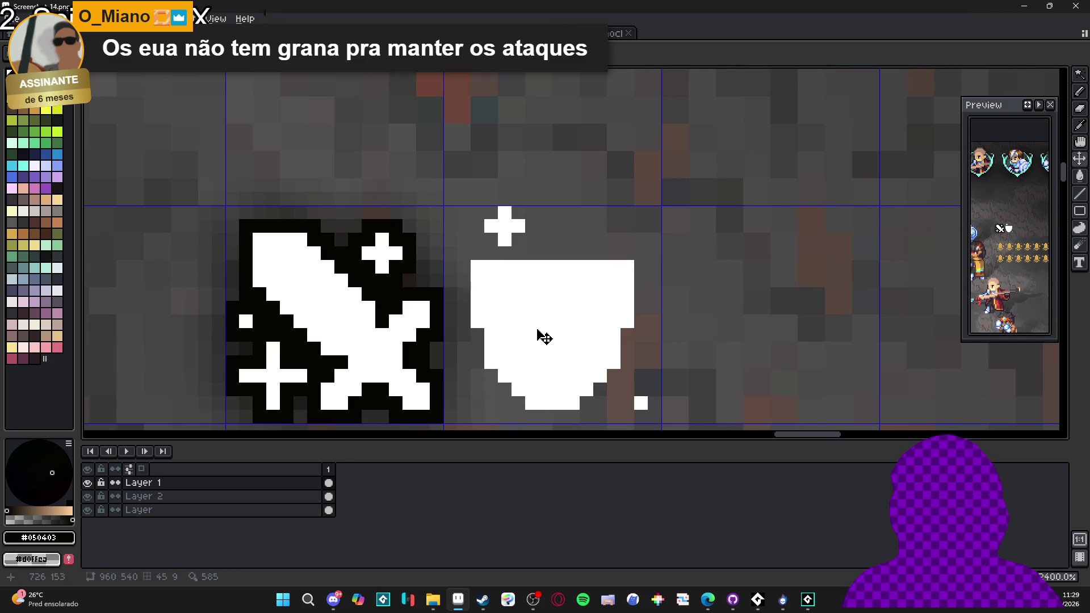
click(481, 254)
mouse_move(480, 255)
mouse_down()
mouse_move(641, 253)
mouse_move(642, 322)
mouse_up()
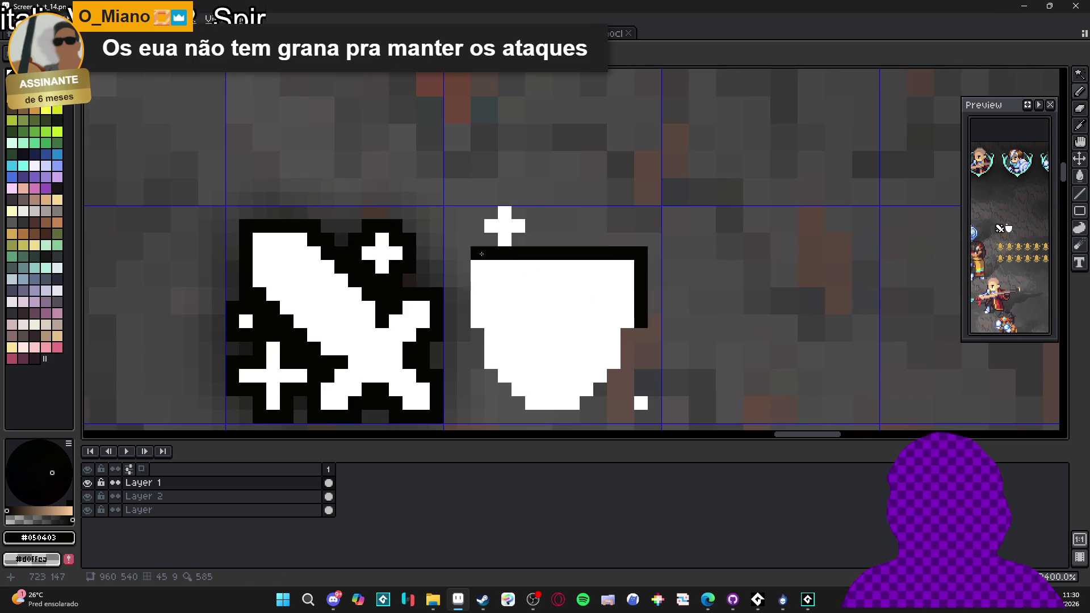
mouse_move(470, 265)
mouse_down()
mouse_move(465, 323)
mouse_move(481, 336)
mouse_up()
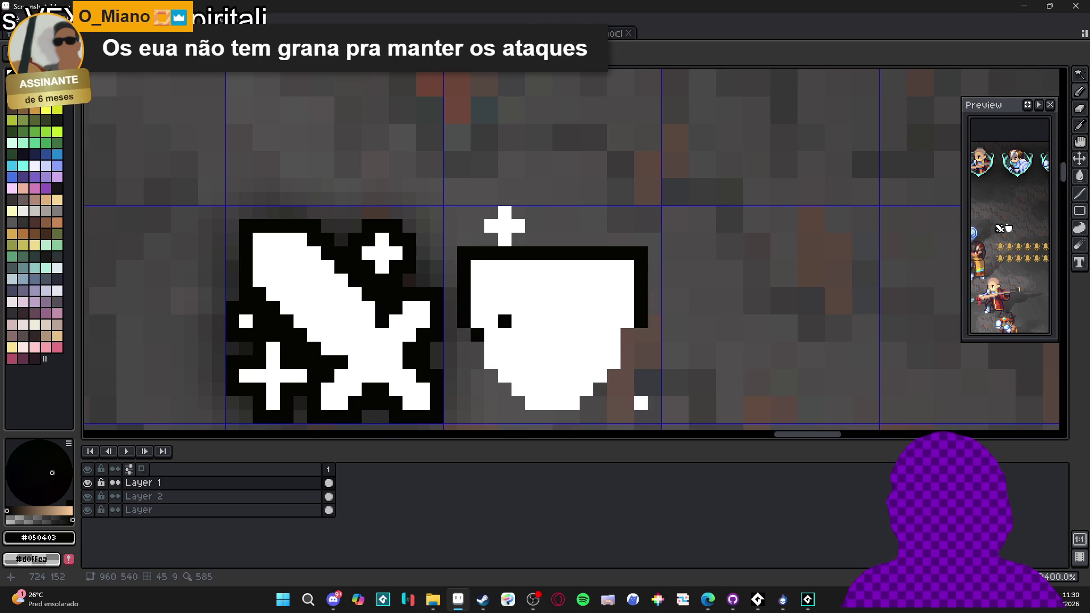
key(ctrl+z)
key(ctrl+z)
key(ctrl+z)
key(ctrl+z)
- Select the shield and apply a black Outline effect, undoing a stray rectangle
mouse_move(464, 197)
mouse_down()
mouse_move(652, 397)
mouse_move(662, 429)
mouse_up()
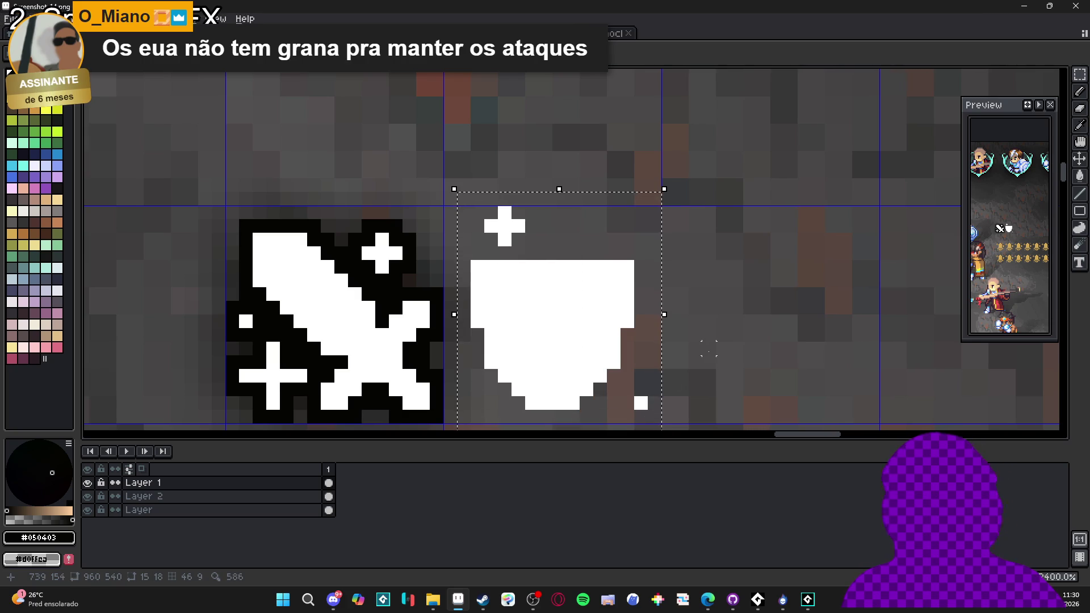
key(o)
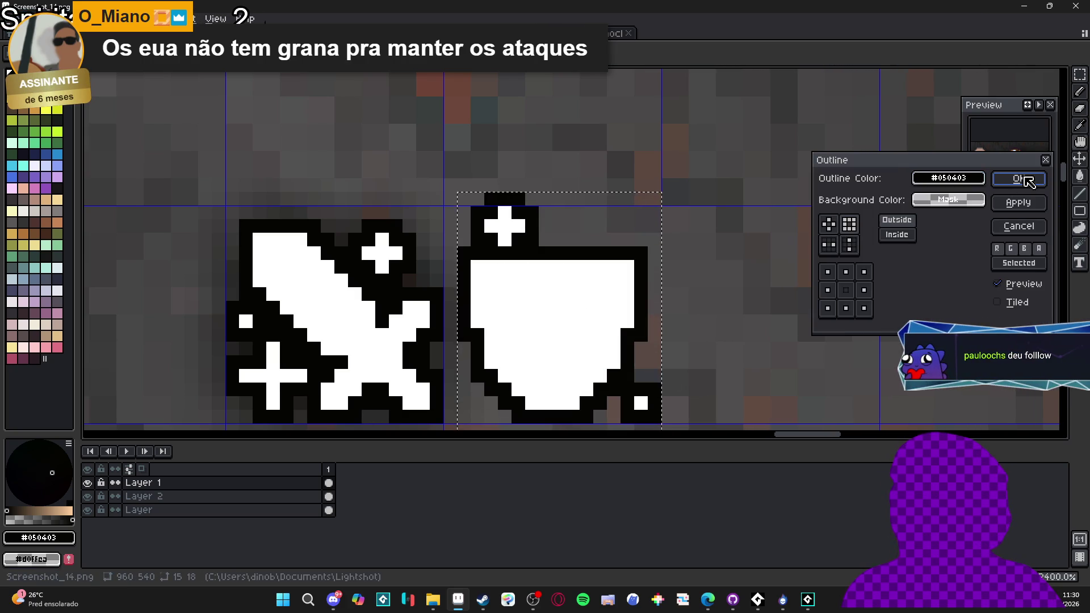
click(1021, 179)
scroll(530, 229, up, 3)
key(u)
mouse_move(425, 116)
mouse_down()
mouse_move(589, 225)
mouse_move(589, 252)
mouse_up()
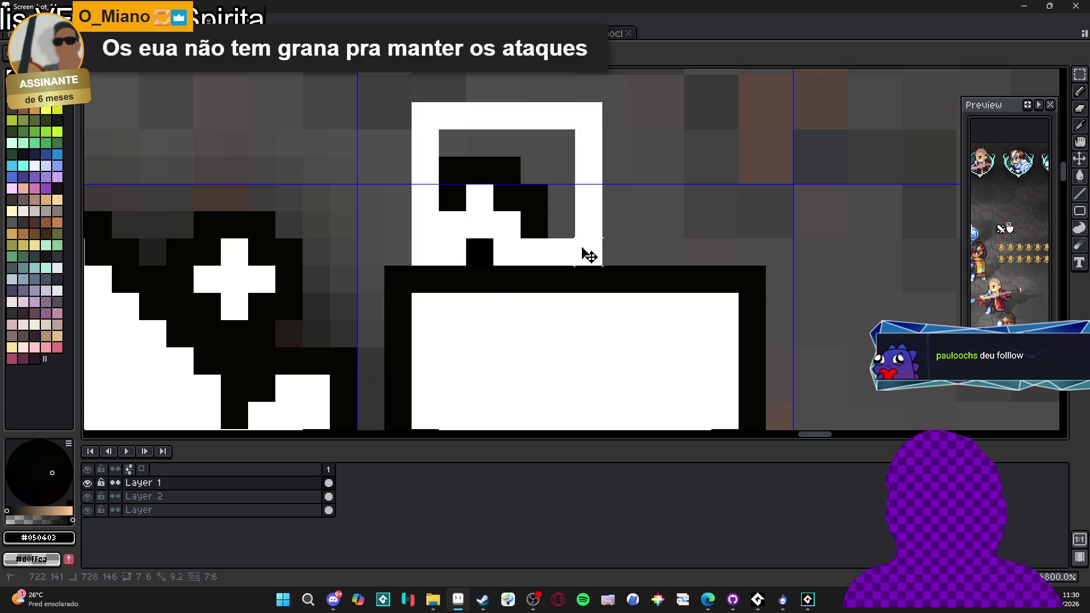
key(ctrl+z)
scroll(503, 226, down, 5)
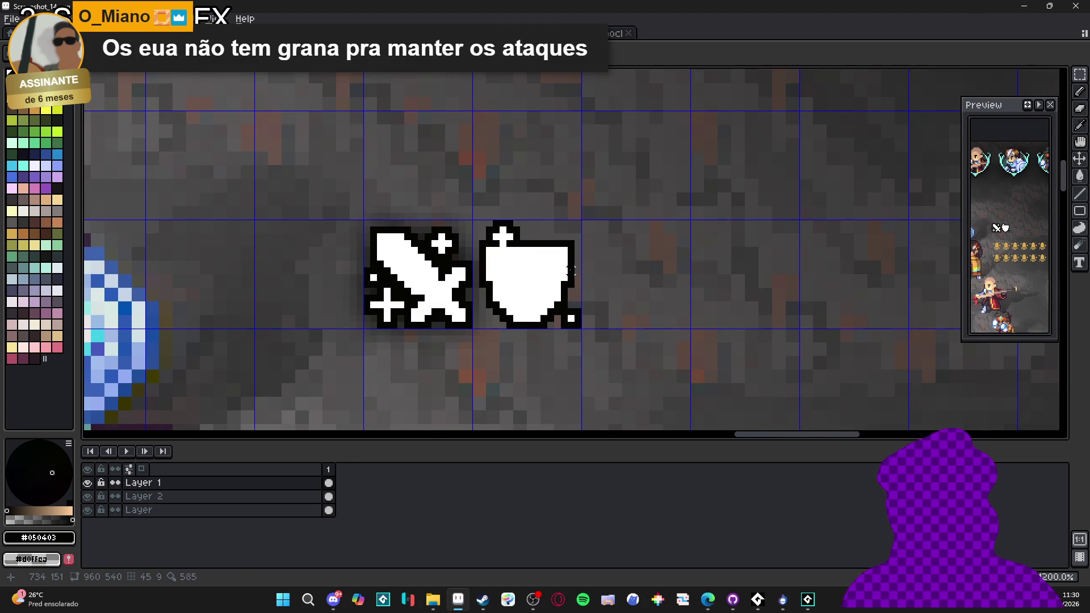
click(531, 603)
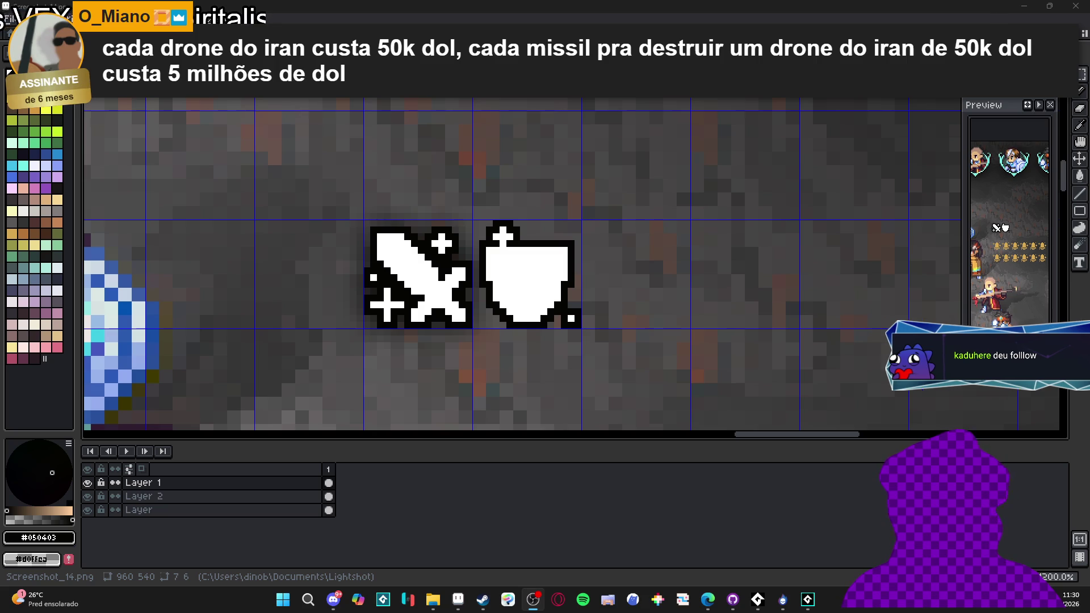
click(516, 284)
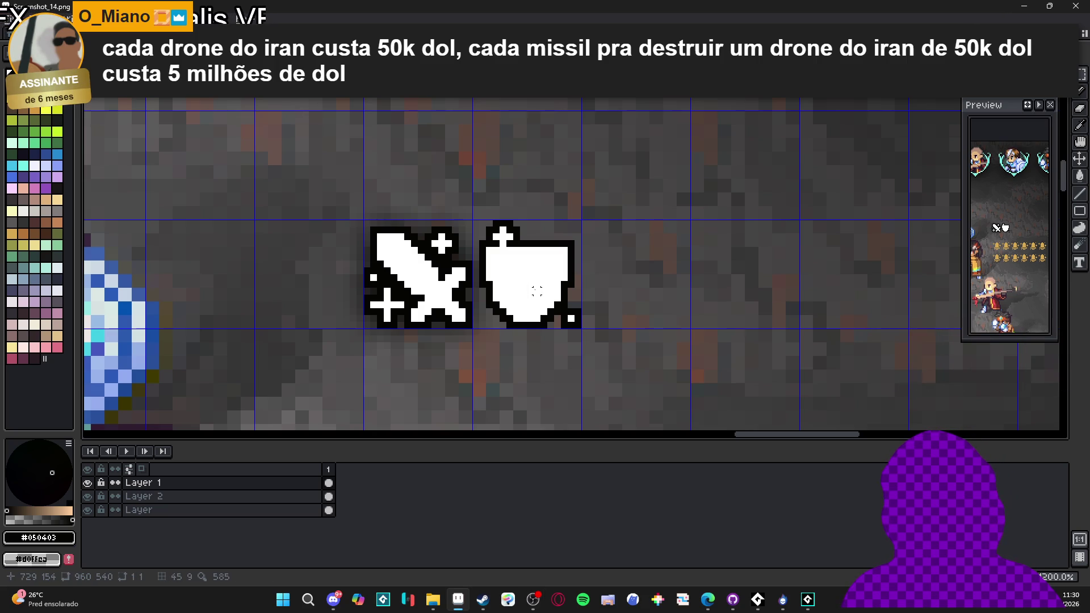
scroll(537, 292, down, 3)
scroll(553, 286, up, 1)
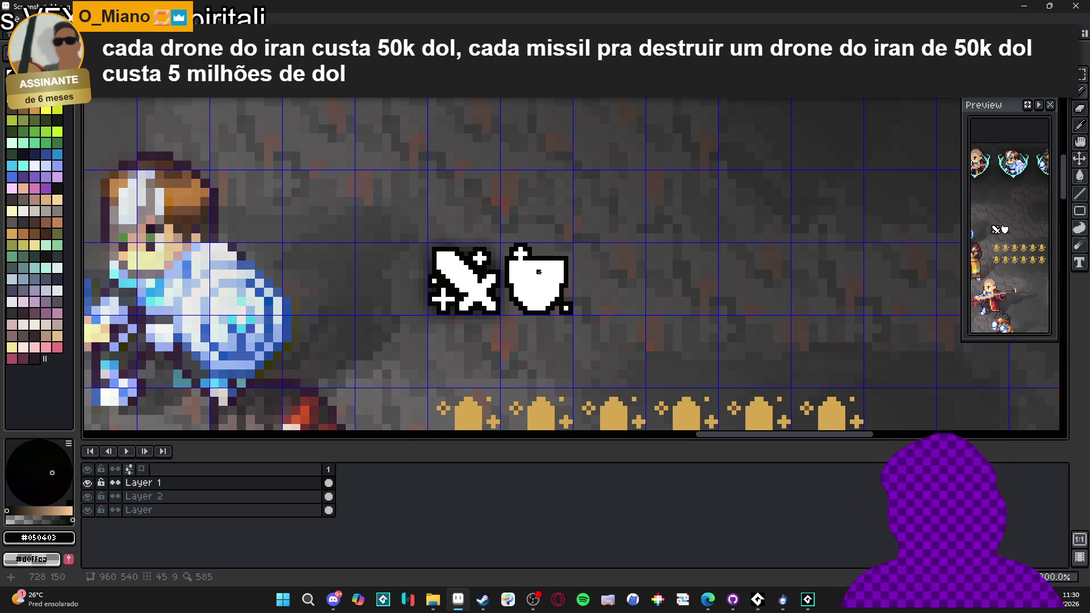
scroll(548, 276, up, 3)
scroll(529, 279, down, 1)
scroll(523, 302, up, 2)
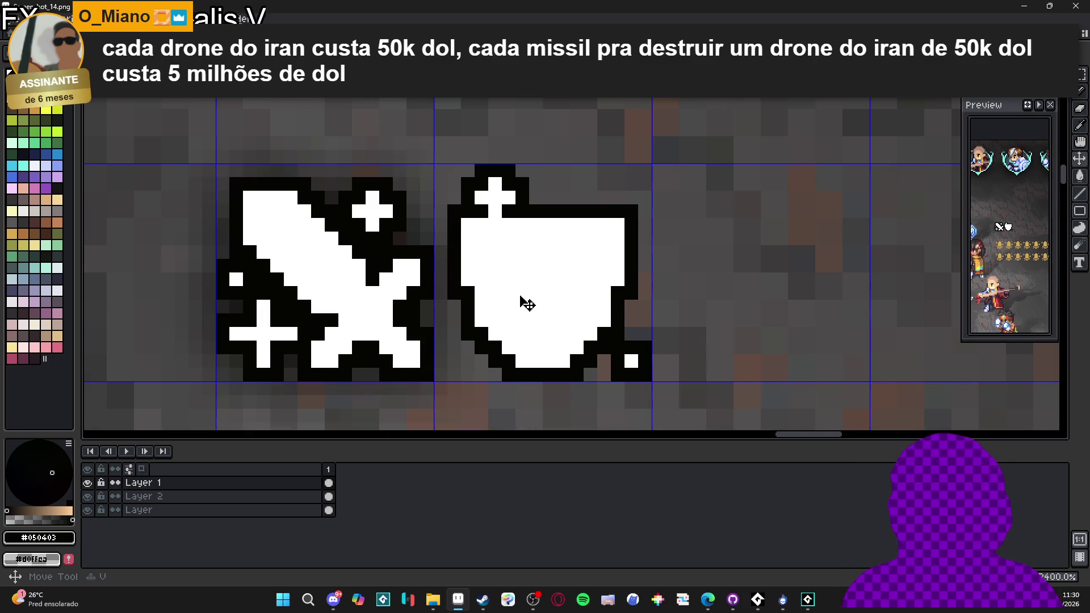
scroll(494, 298, down, 2)
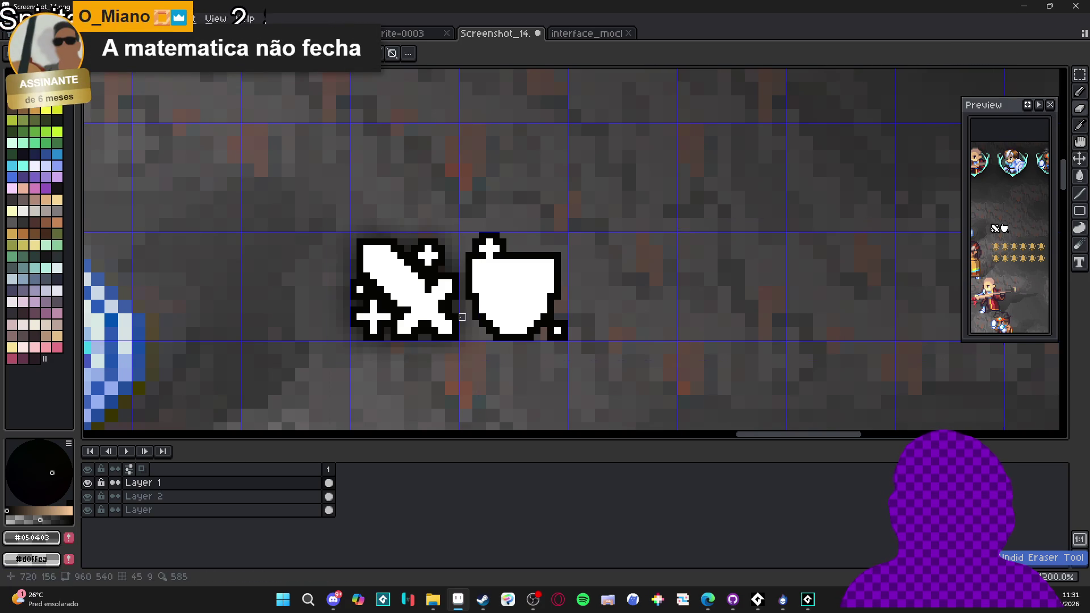
scroll(464, 312, up, 3)
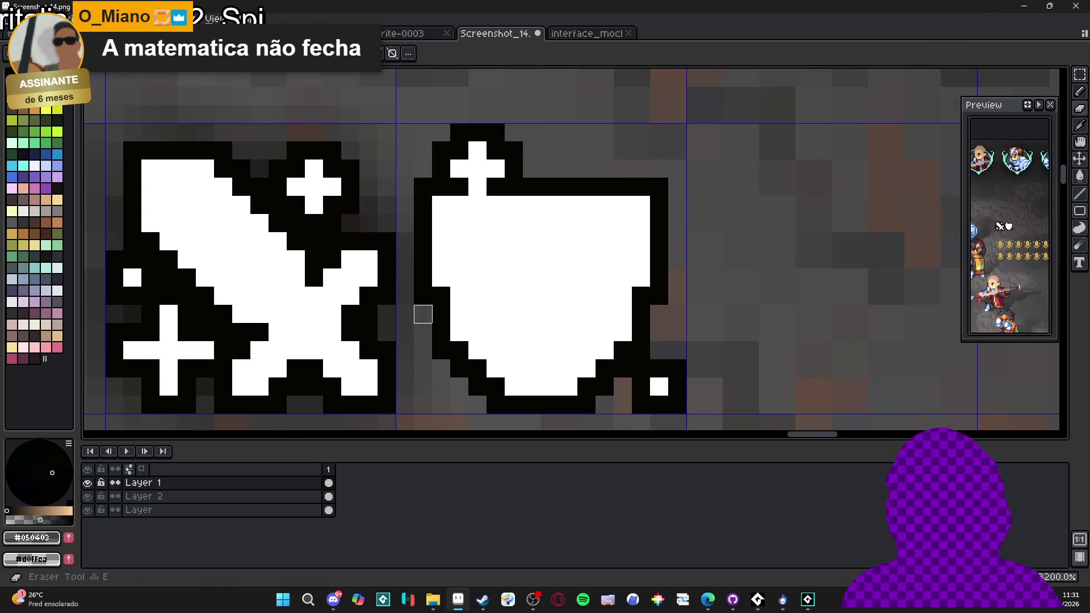
key(ctrl+z)
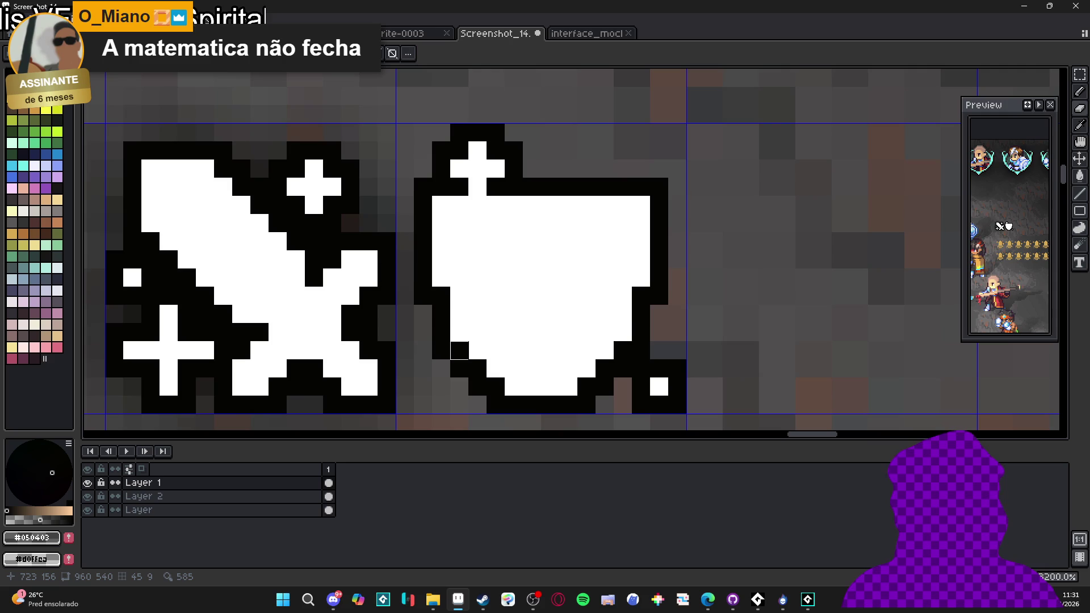
scroll(460, 351, down, 3)
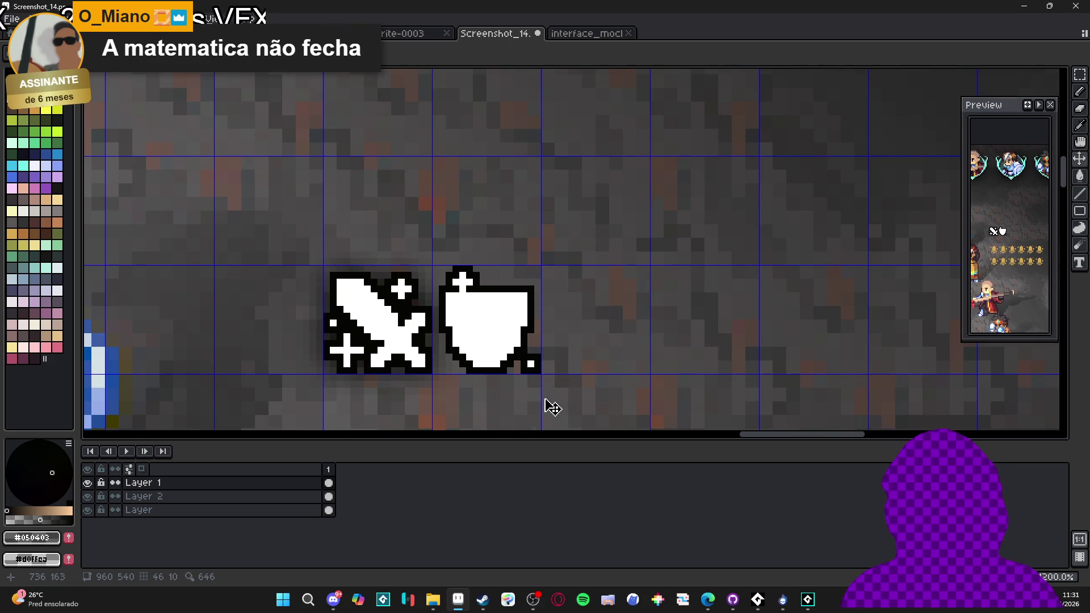
scroll(564, 391, down, 1)
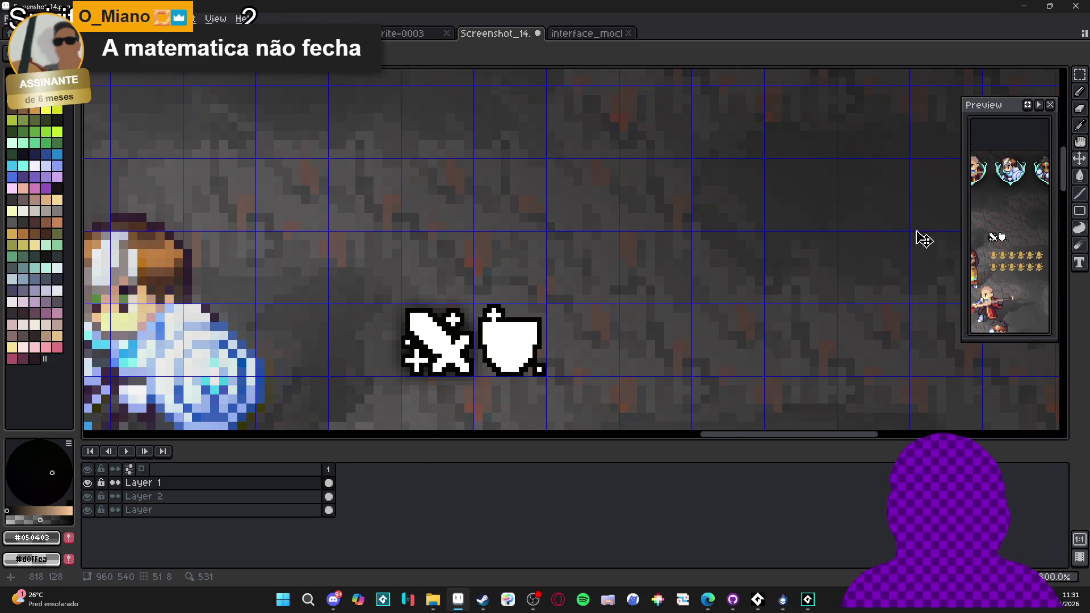
scroll(515, 361, up, 1)
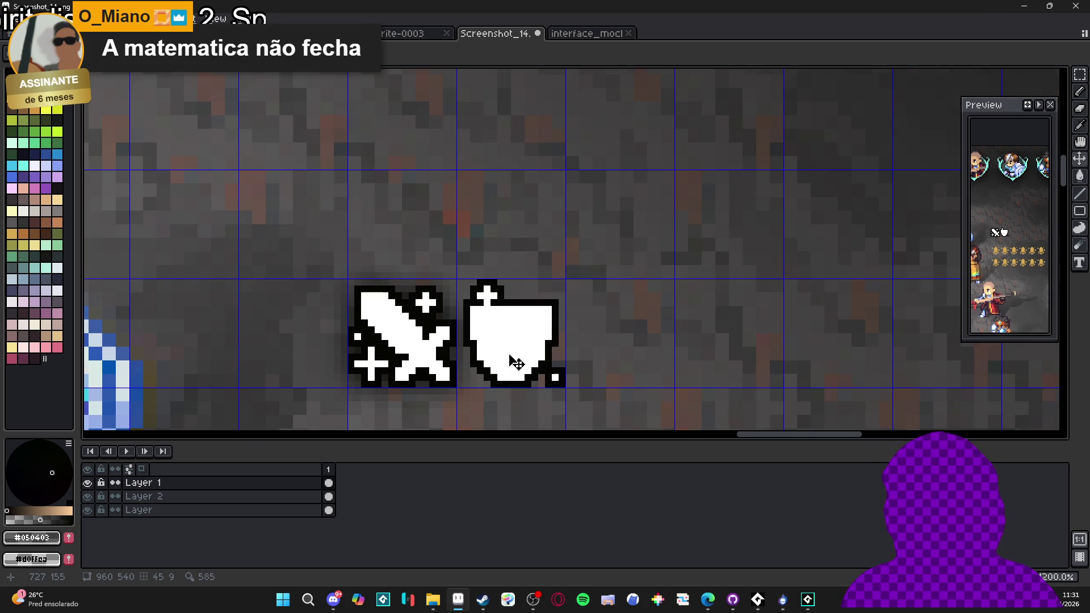
key(m)
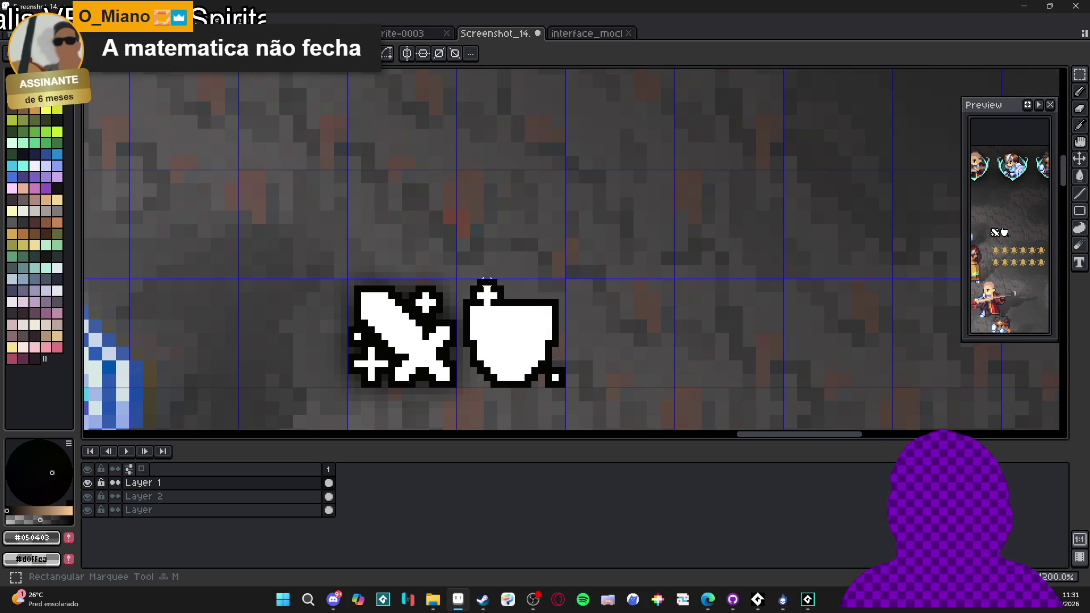
- Scale the shield to 75% width, then 75% height
click(491, 316)
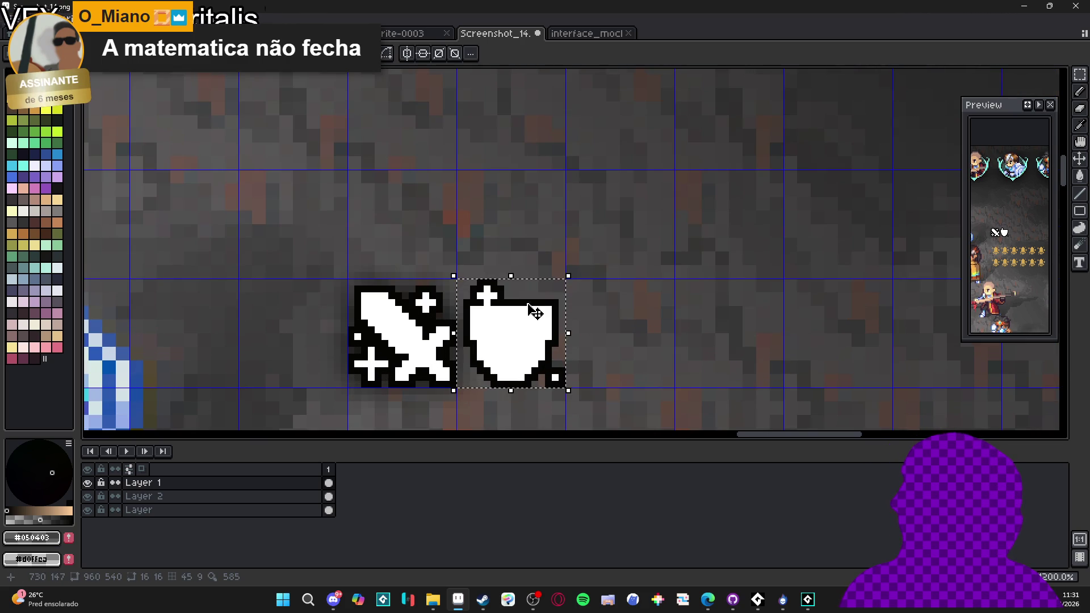
drag(573, 335, 557, 346)
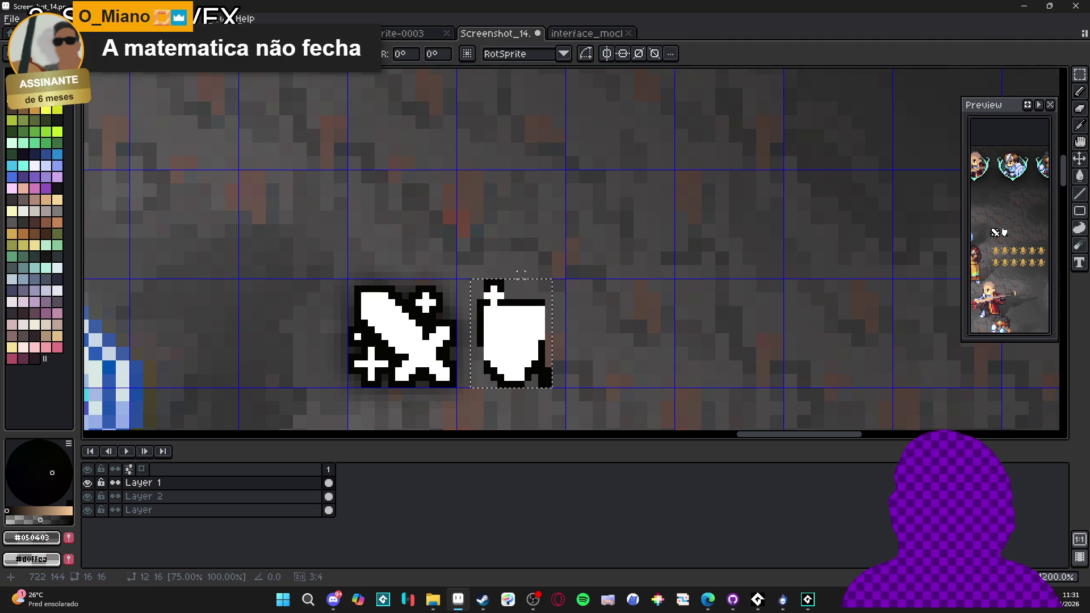
key(Return)
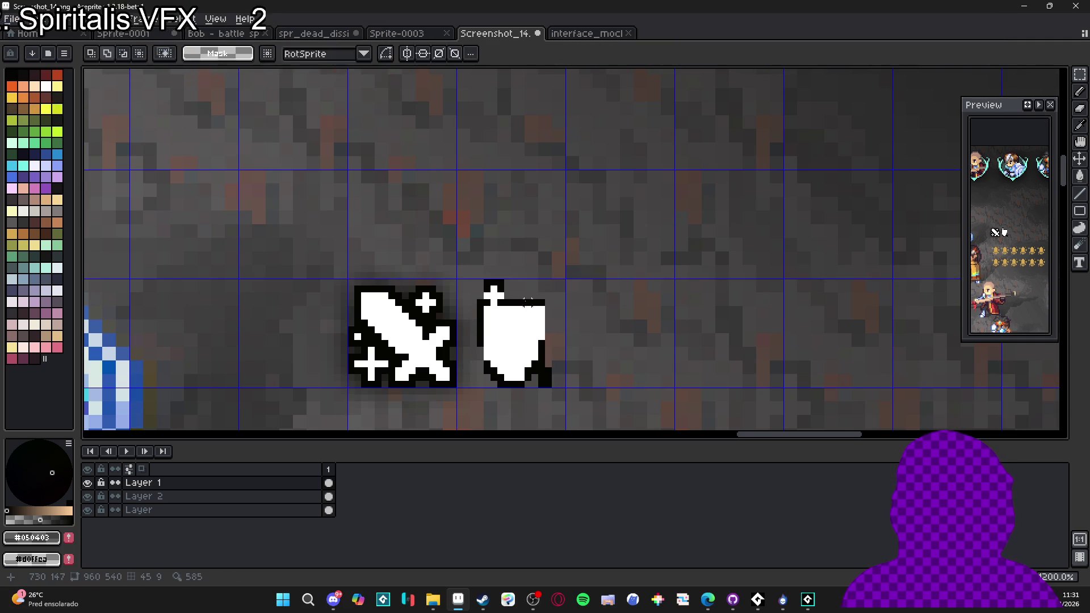
drag(468, 276, 561, 390)
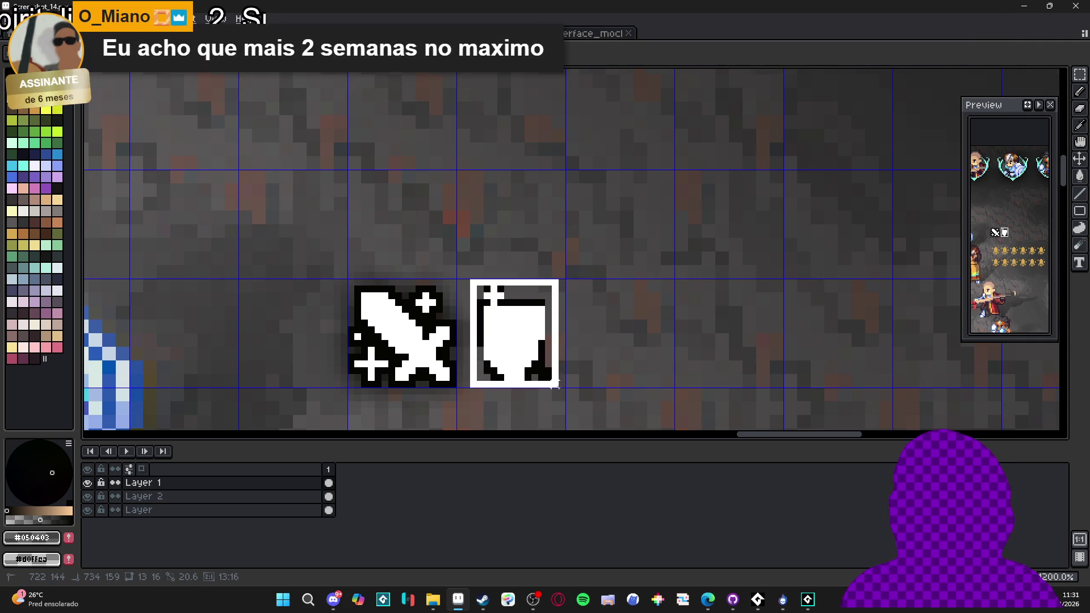
mouse_move(513, 276)
mouse_down()
mouse_move(514, 289)
mouse_move(567, 284)
mouse_move(624, 253)
mouse_move(623, 323)
mouse_up()
key(Return)
- Add black outline pixels down the shield's right edge, undoing a stray pixel
scroll(538, 316, up, 3)
click(582, 329)
key(ctrl+z)
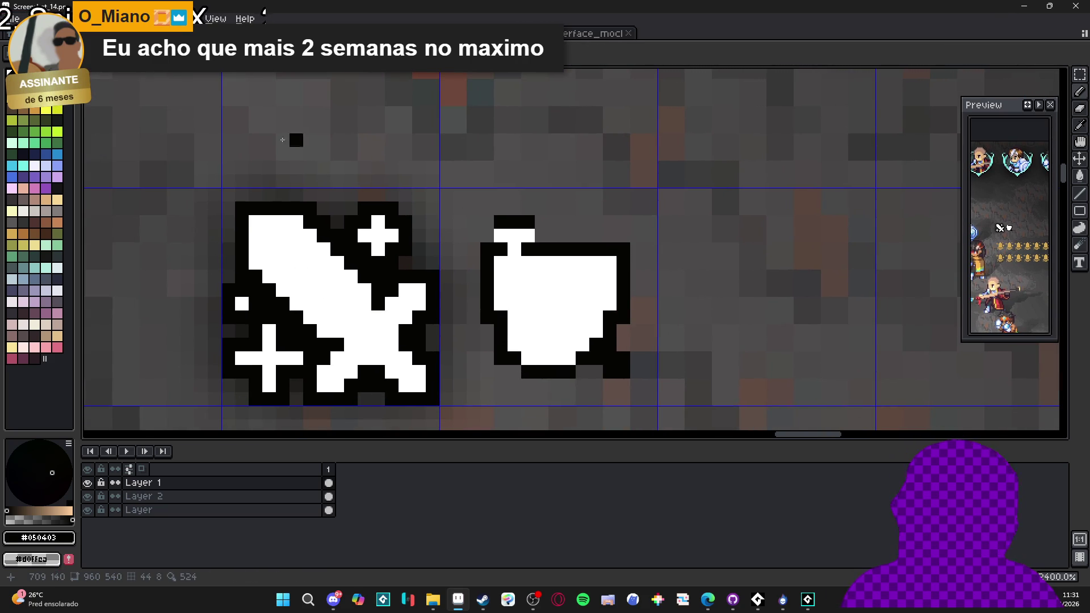
scroll(554, 175, down, 3)
scroll(569, 174, up, 3)
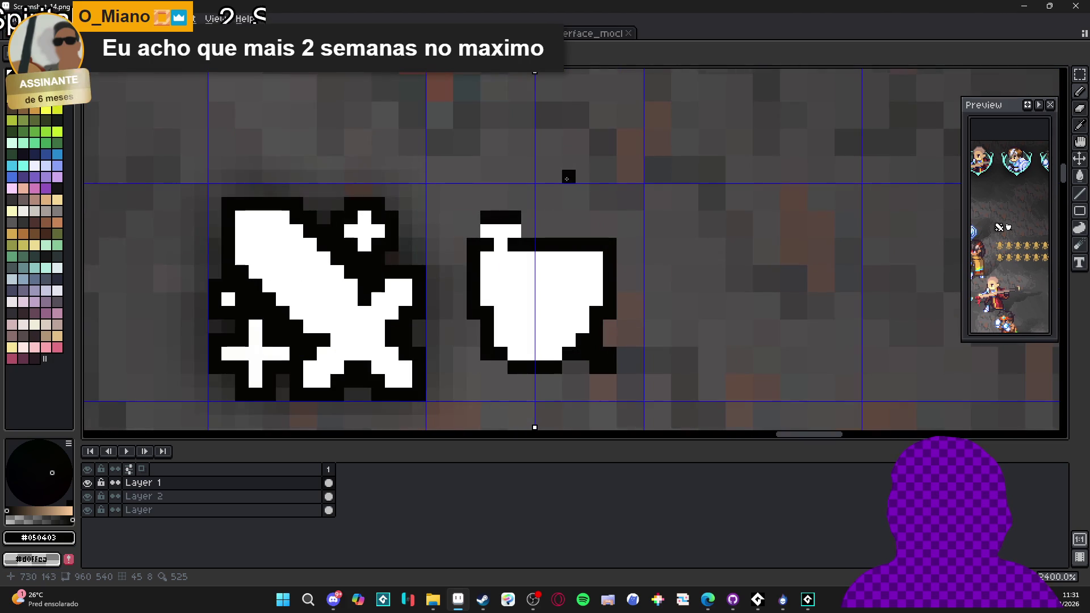
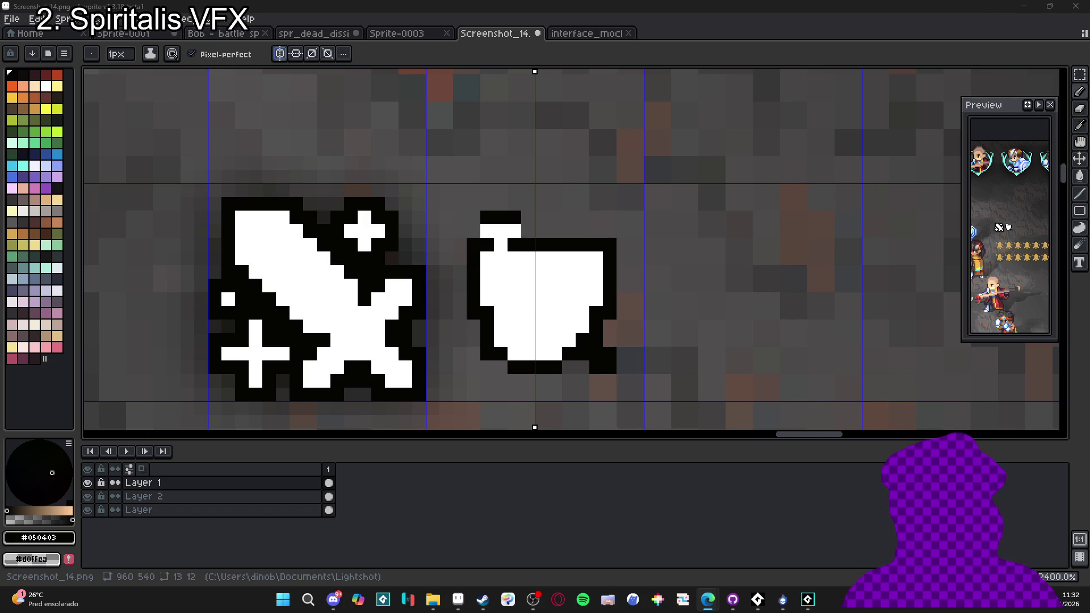
- Erase a mirrored pair of outline pixels on the cup icon beside the sword
key(alt+Tab)
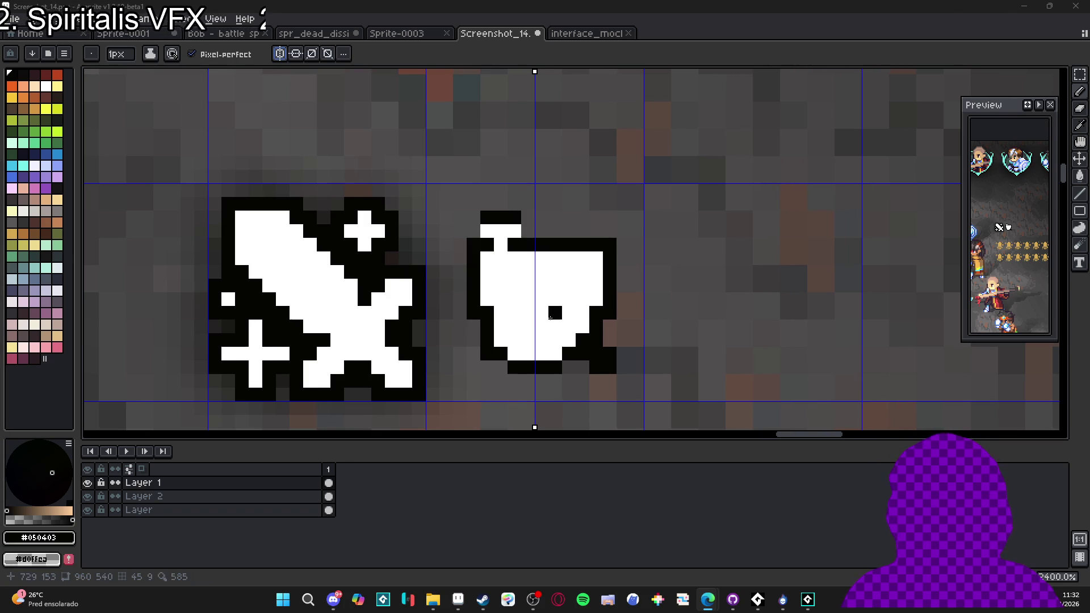
scroll(579, 338, down, 1)
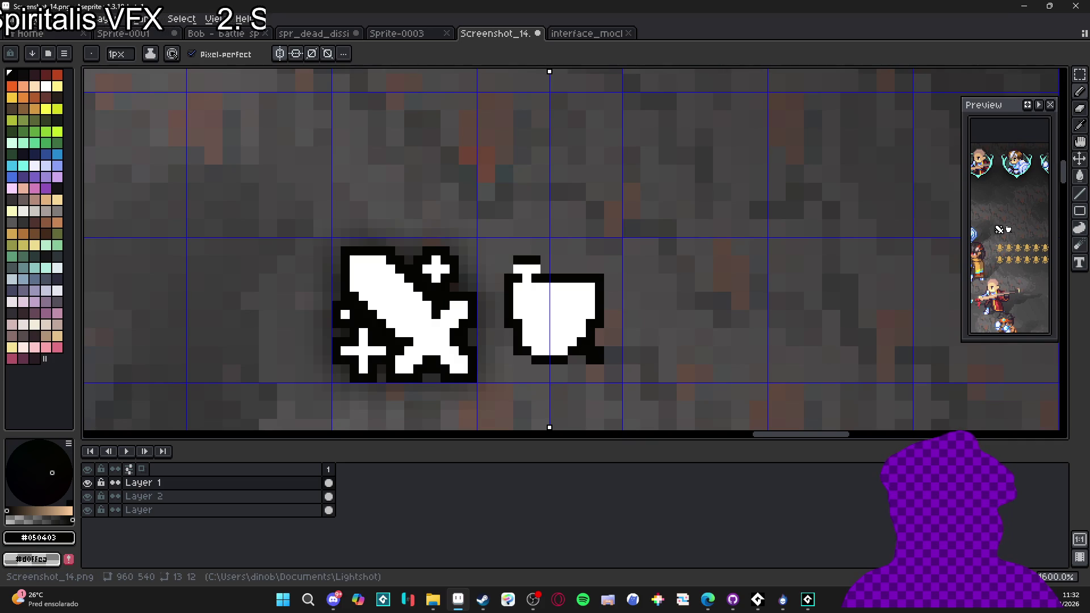
key(alt+Tab)
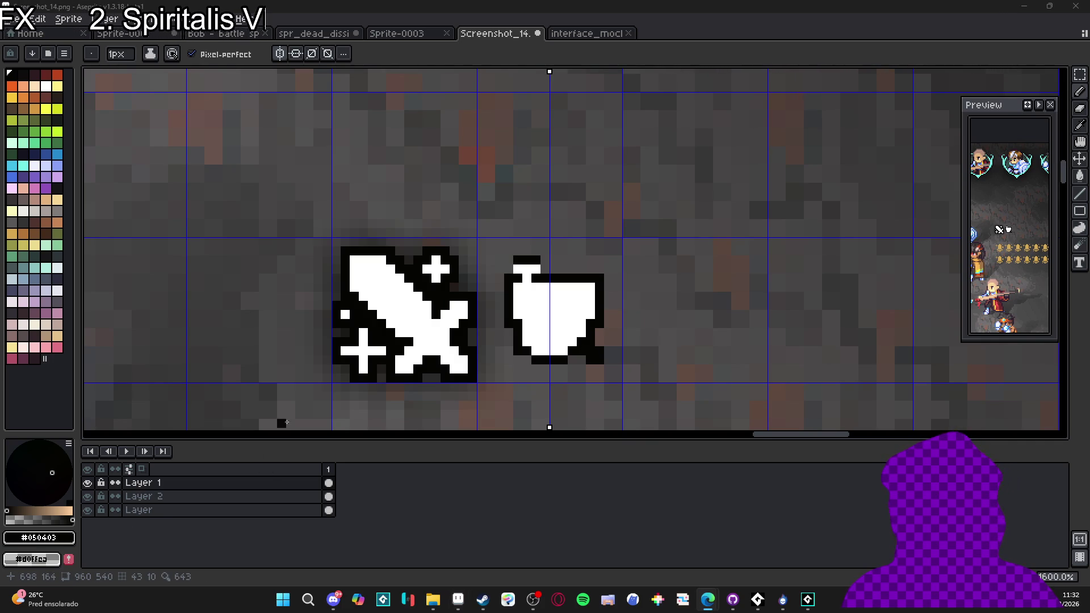
scroll(544, 323, down, 1)
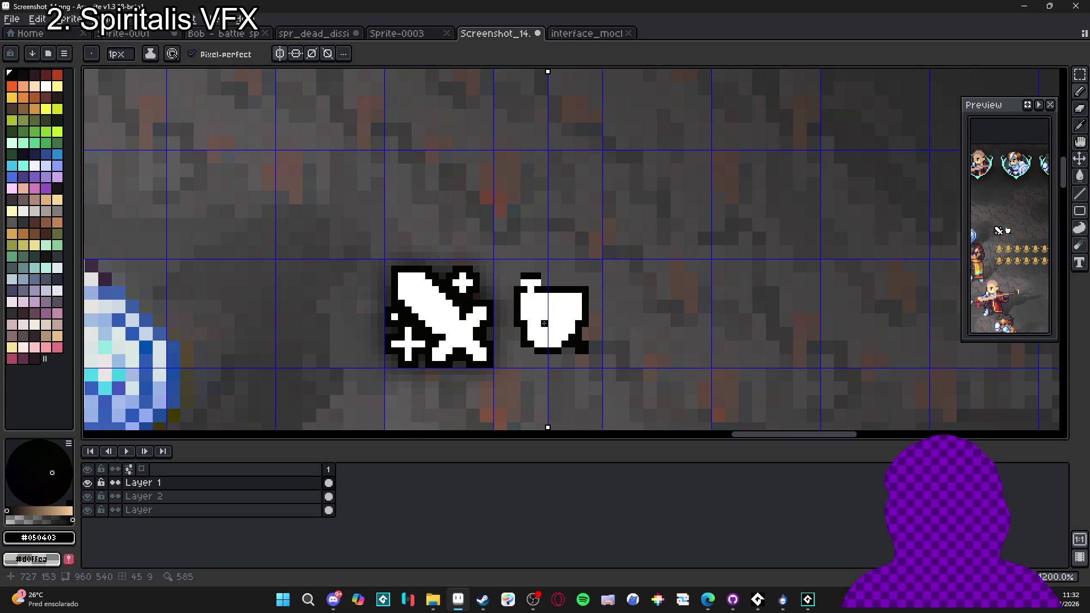
scroll(544, 323, up, 1)
alt+click(539, 335)
key(v)
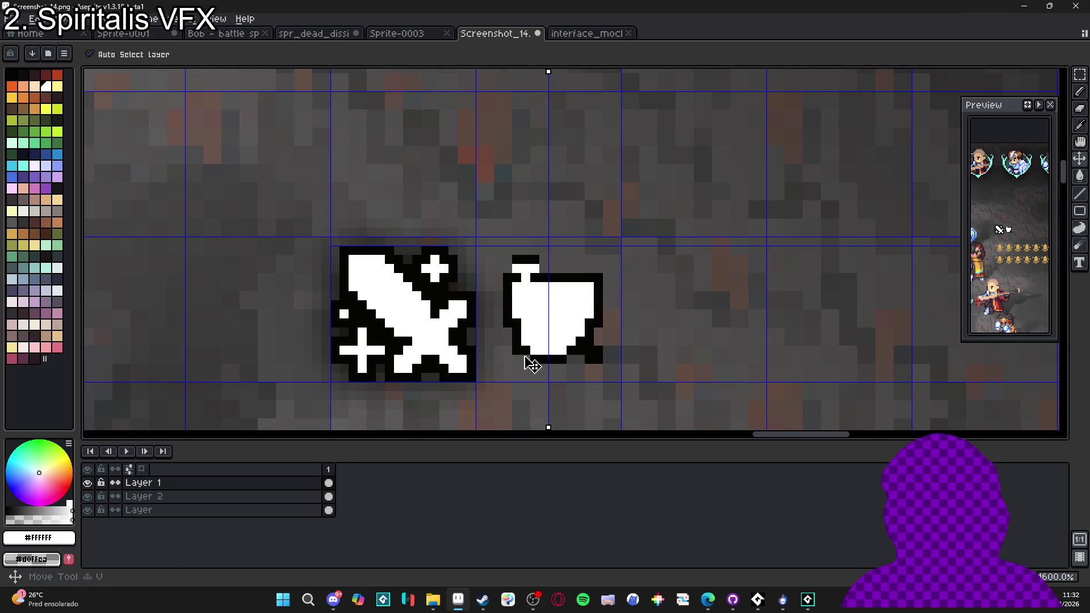
key(b)
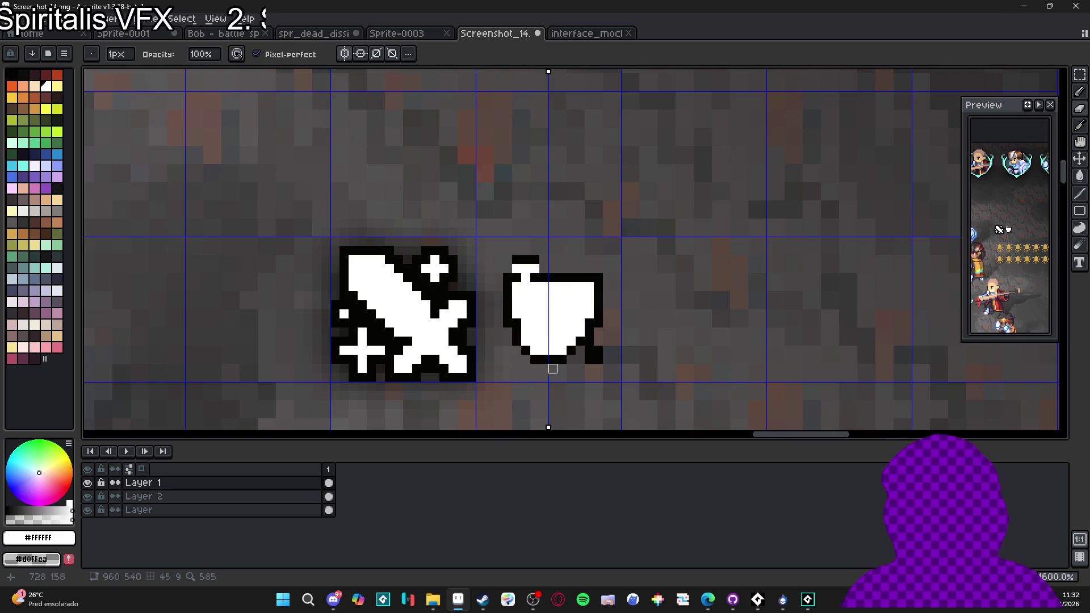
key(e)
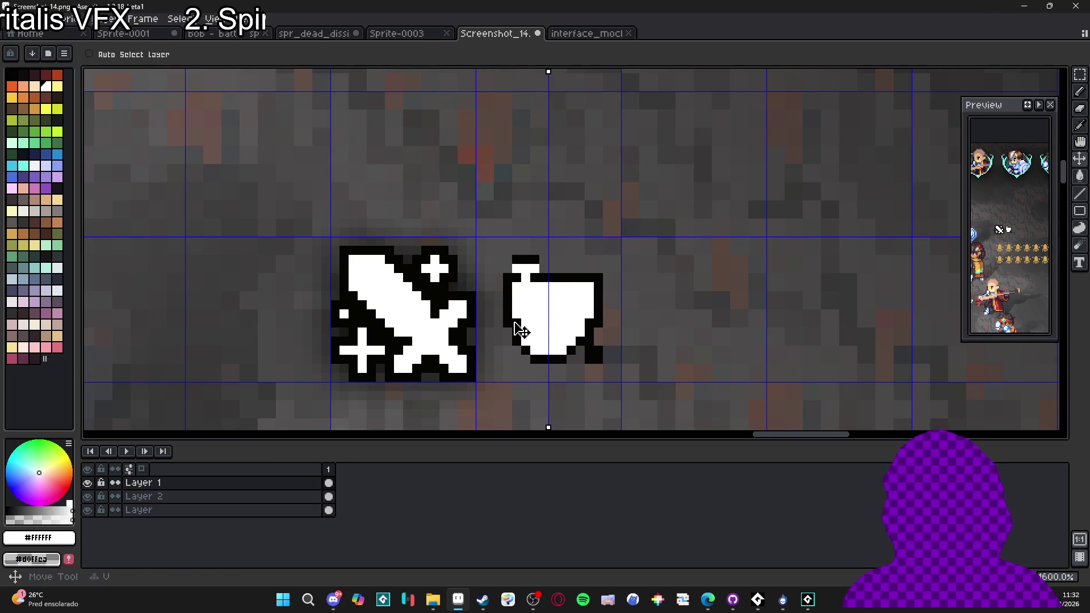
click(507, 324)
scroll(588, 327, down, 1)
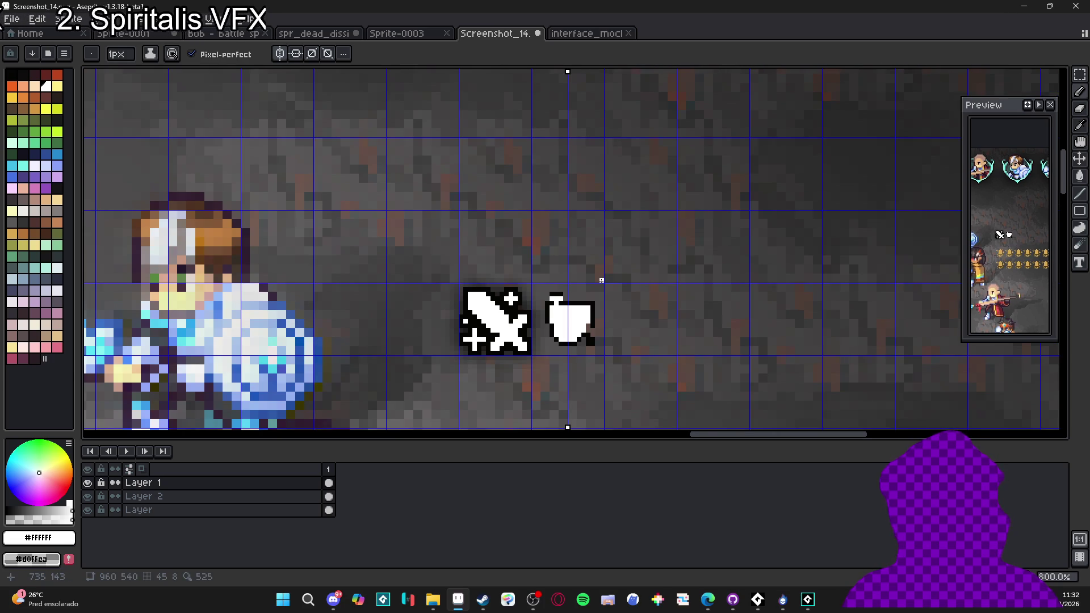
- Marquee-select the cup icon right of the sword and delete it
key(m)
drag(532, 284, 604, 355)
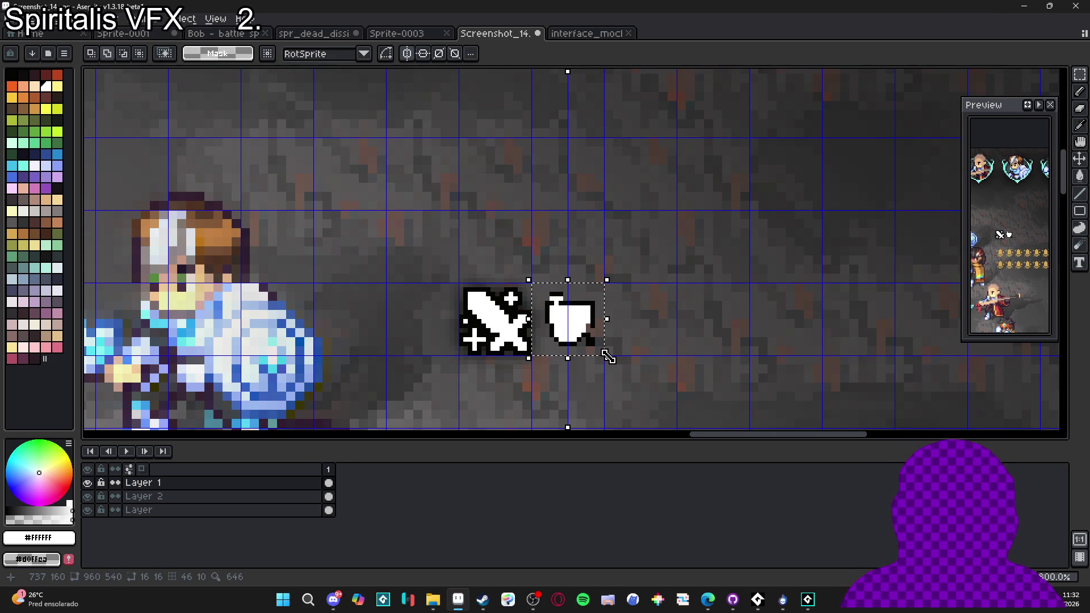
key(Delete)
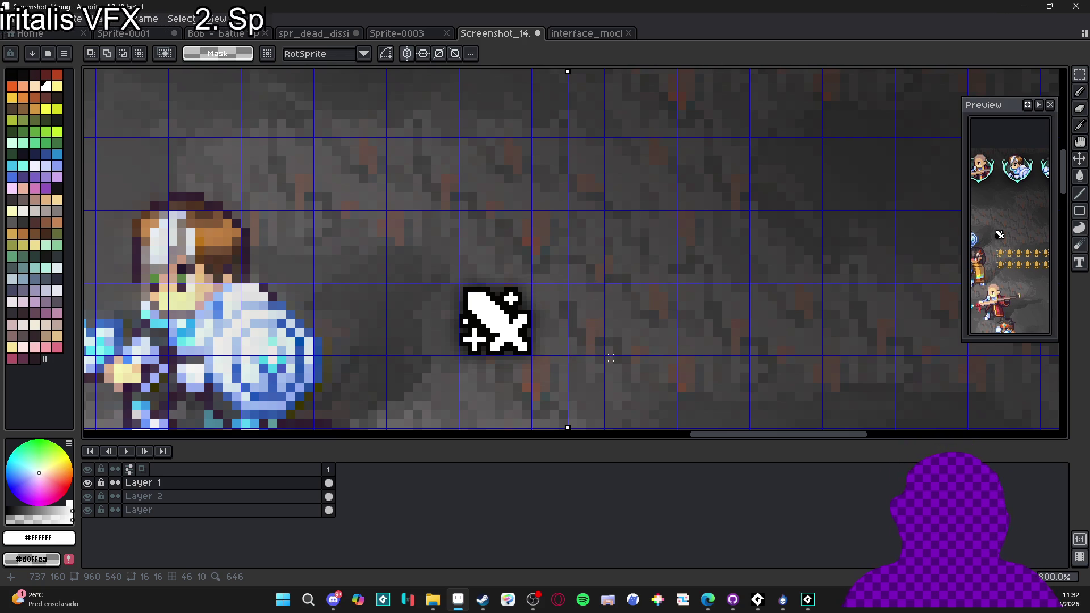
- Paint a rough white blob right of the sword, then shrink the pencil to 1px
key(b)
alt+scroll(545, 321, up, 1)
scroll(561, 321, up, 1)
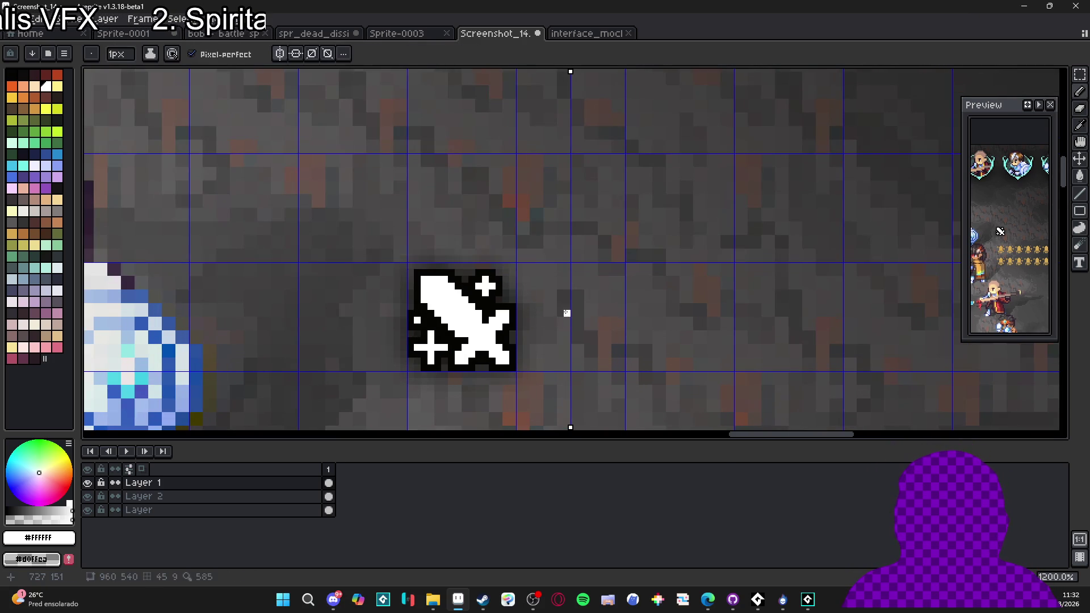
mouse_move(565, 312)
mouse_down()
mouse_move(596, 310)
mouse_move(573, 301)
mouse_move(603, 320)
mouse_move(586, 361)
mouse_move(571, 335)
mouse_move(596, 346)
mouse_up()
key(minus)
drag(961, 249, 893, 249)
- Square off the white blob's top edge and fill its top corner notches
scroll(973, 227, up, 3)
scroll(546, 286, up, 1)
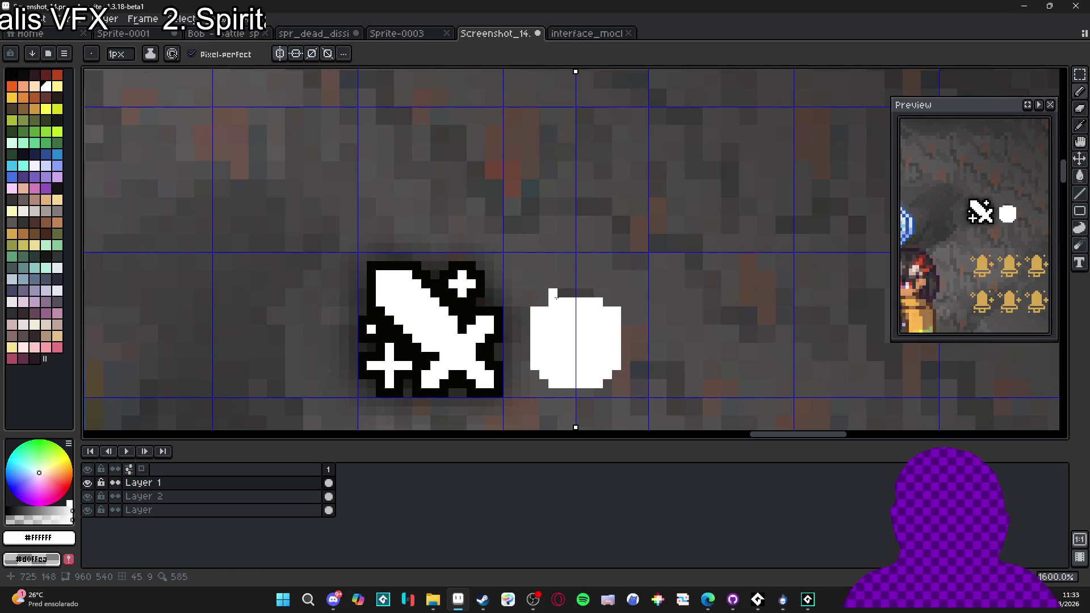
click(554, 293)
click(608, 301)
drag(545, 293, 603, 293)
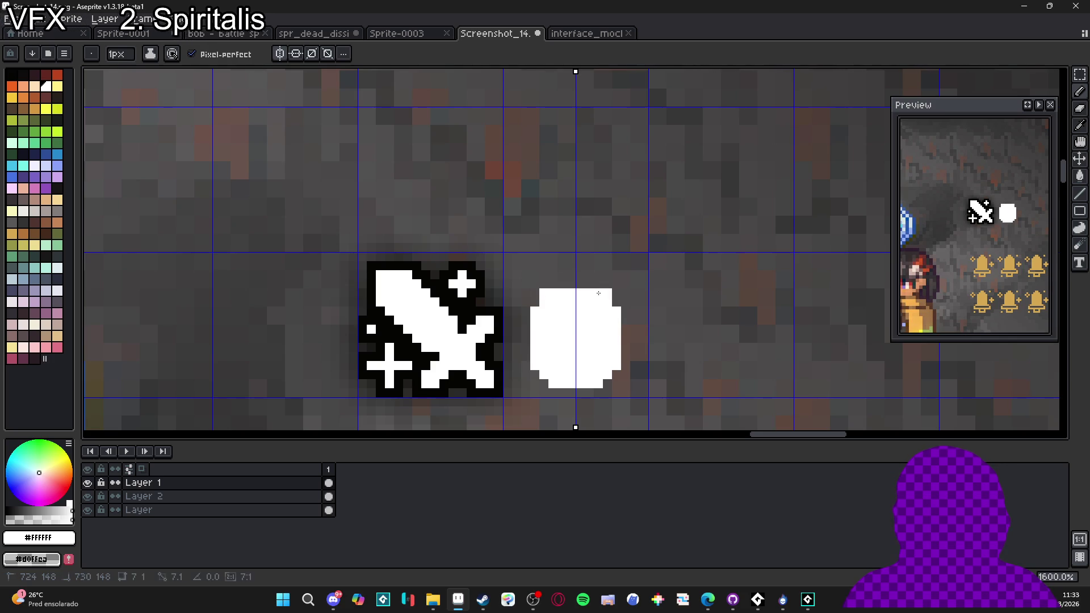
click(535, 298)
click(617, 294)
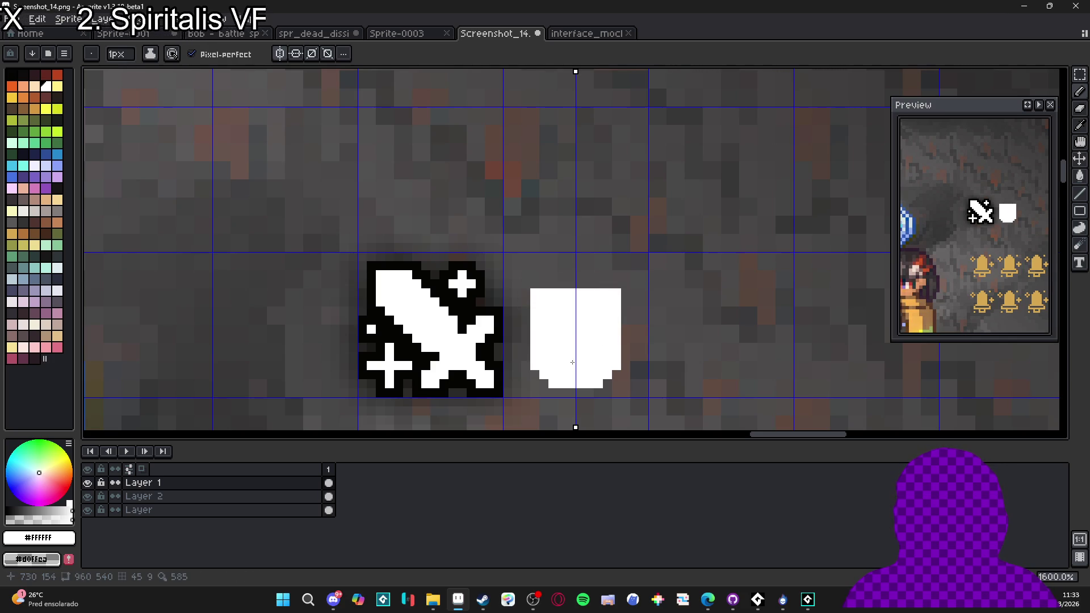
- Shape the shield's lower edge with four white pixels along the bottom
key(e)
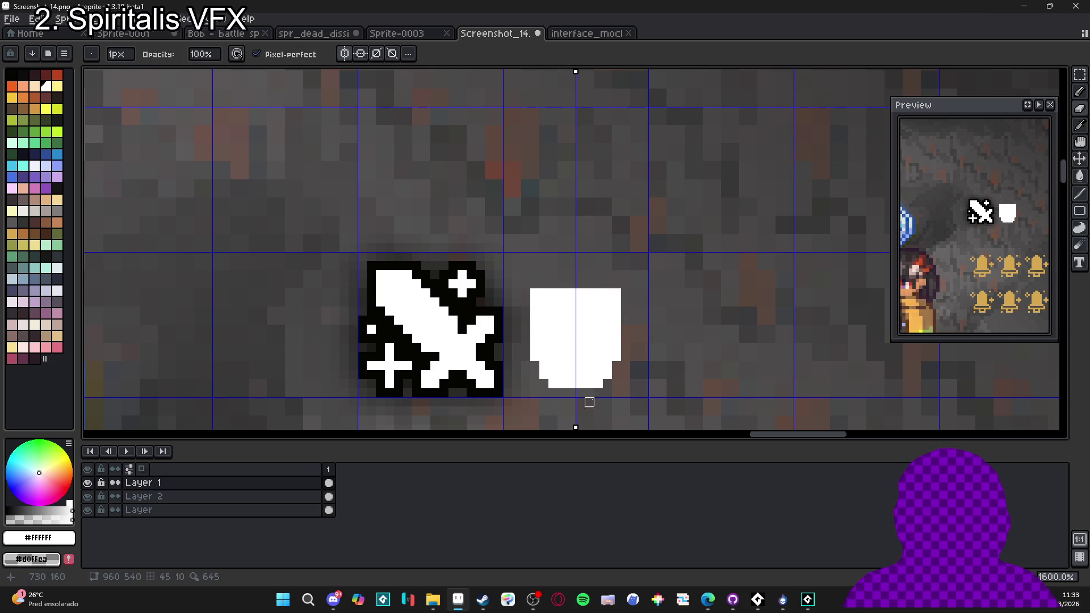
key(b)
click(571, 393)
click(580, 392)
click(562, 392)
click(589, 393)
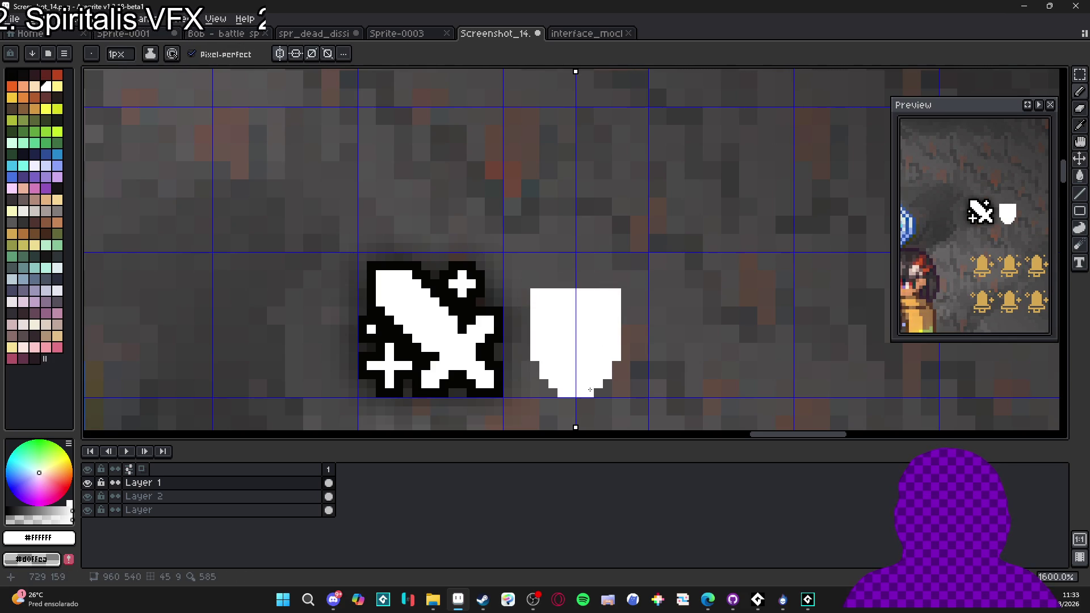
key(v)
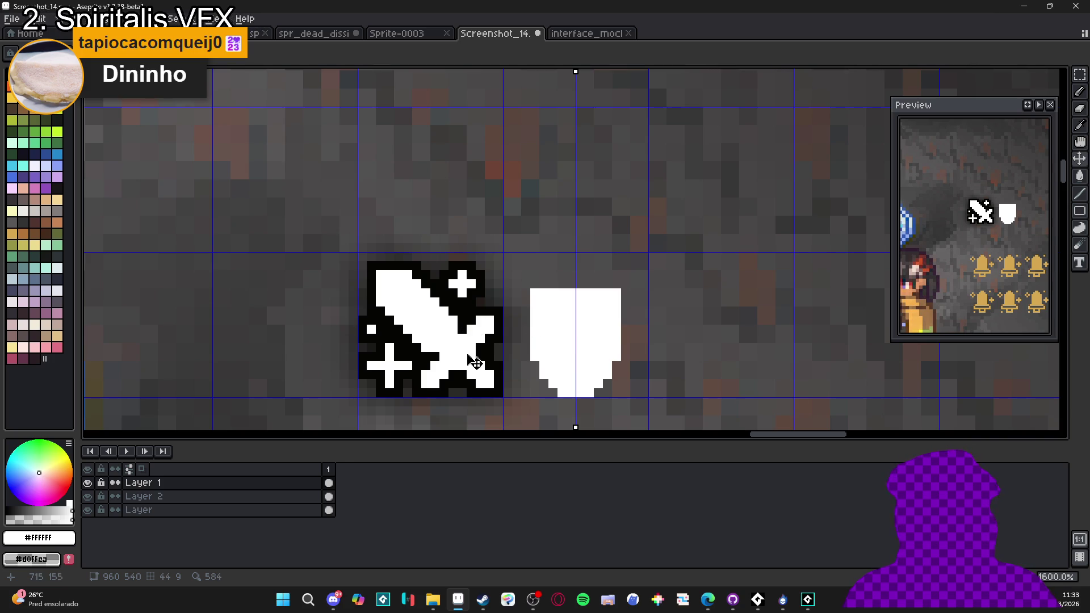
- Move the white shield up a few pixels
key(v)
drag(576, 352, 578, 342)
key(w)
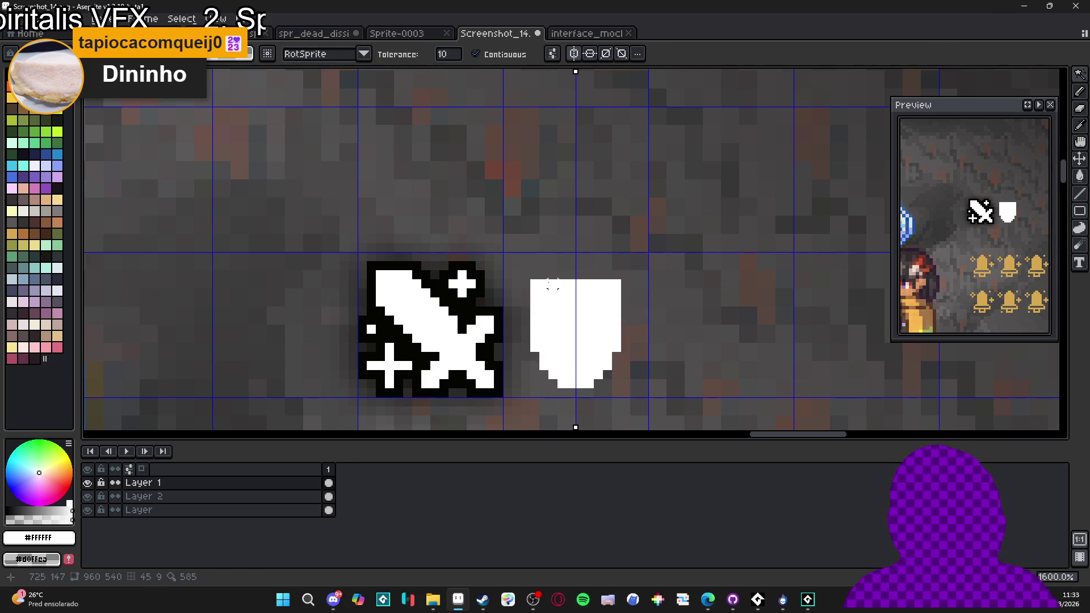
key(m)
mouse_move(529, 277)
mouse_down()
mouse_move(623, 327)
mouse_move(597, 328)
mouse_up()
key(v)
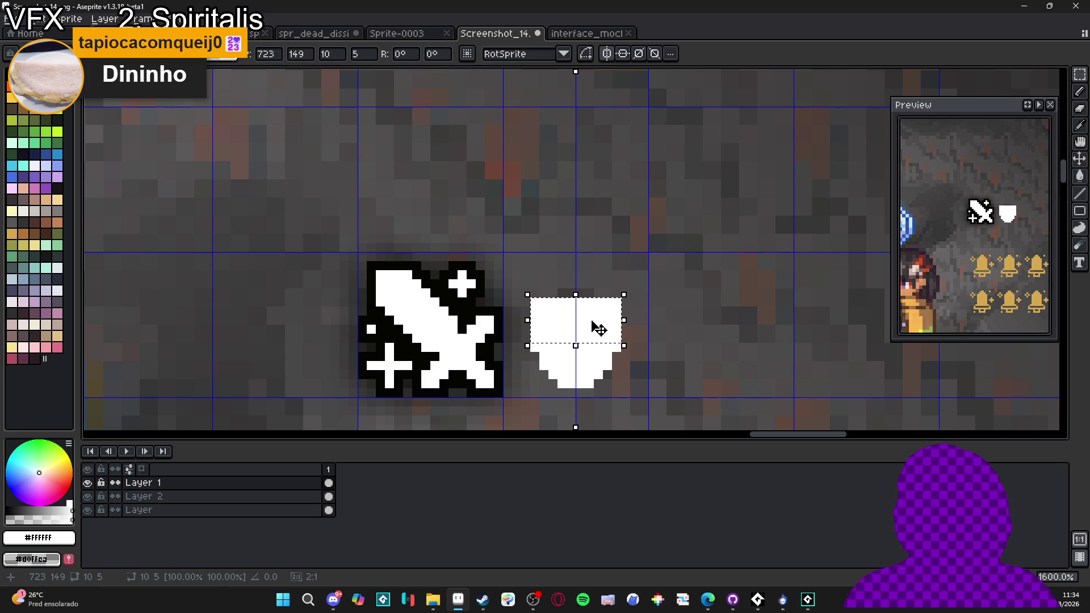
key(ctrl+d)
- Give the shield a black Outline effect using the sword's outline colour, then deselect
key(b)
alt+click(489, 336)
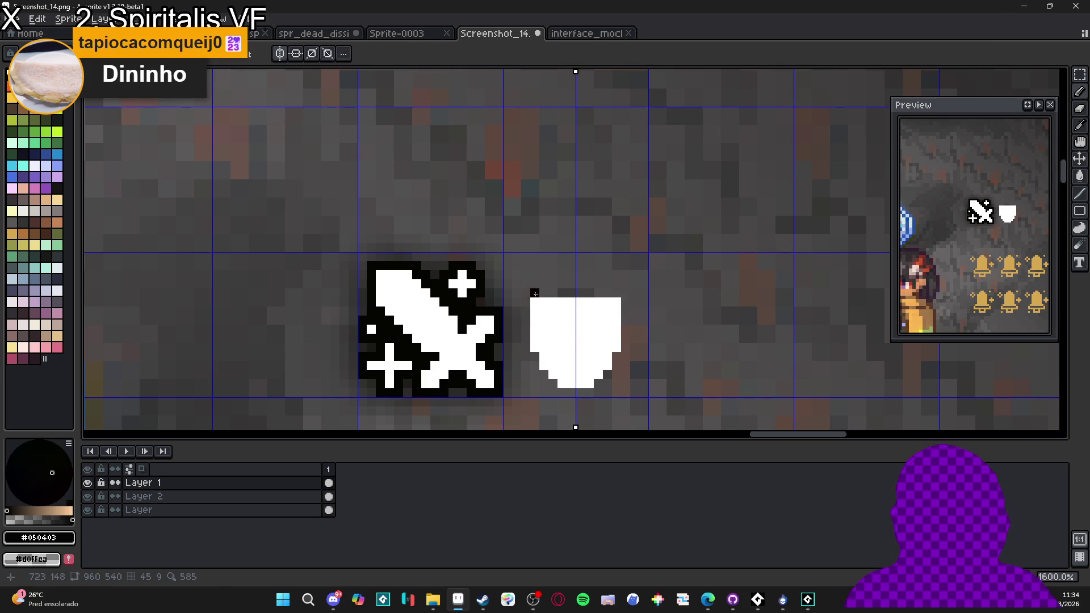
key(m)
mouse_move(524, 280)
mouse_down()
mouse_move(623, 363)
mouse_move(636, 397)
mouse_up()
key(shift+o)
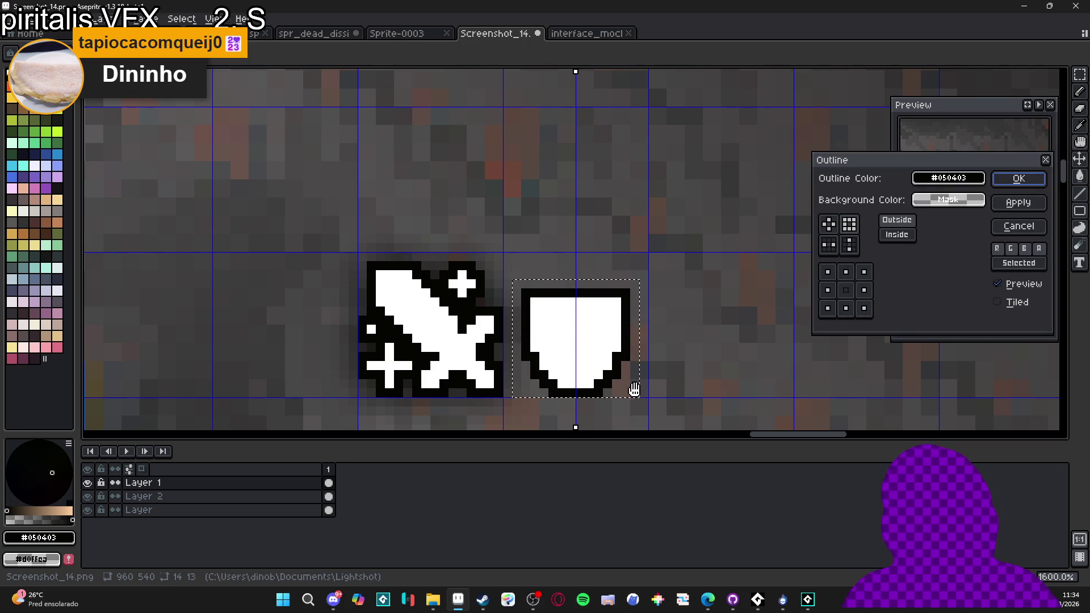
click(1019, 179)
alt+click(599, 320)
key(b)
key(ctrl+d)
scroll(643, 266, up, 2)
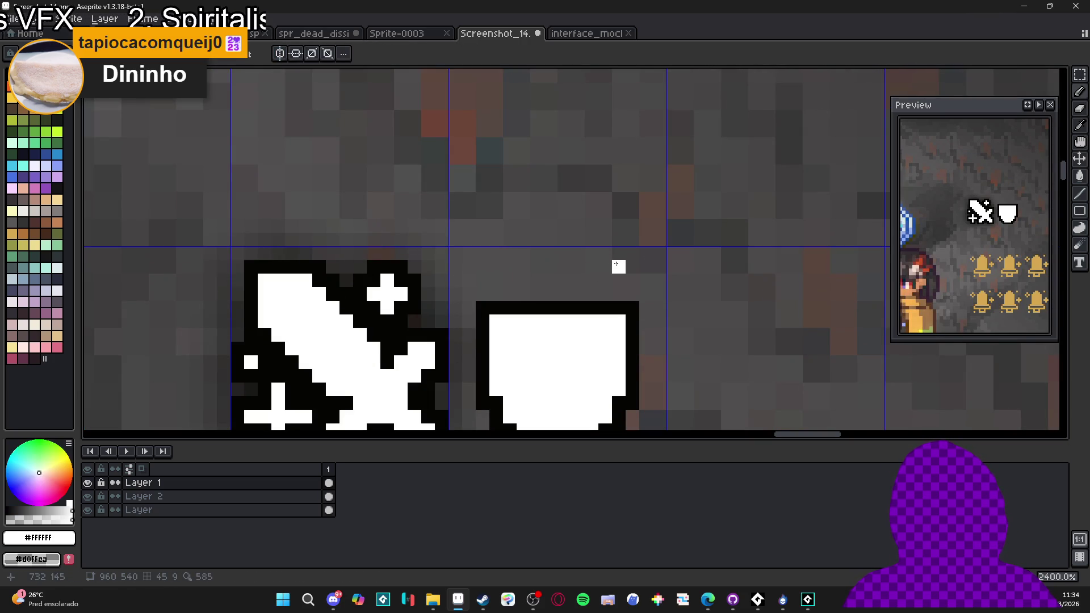
click(619, 267)
click(619, 280)
click(606, 280)
click(633, 280)
click(619, 293)
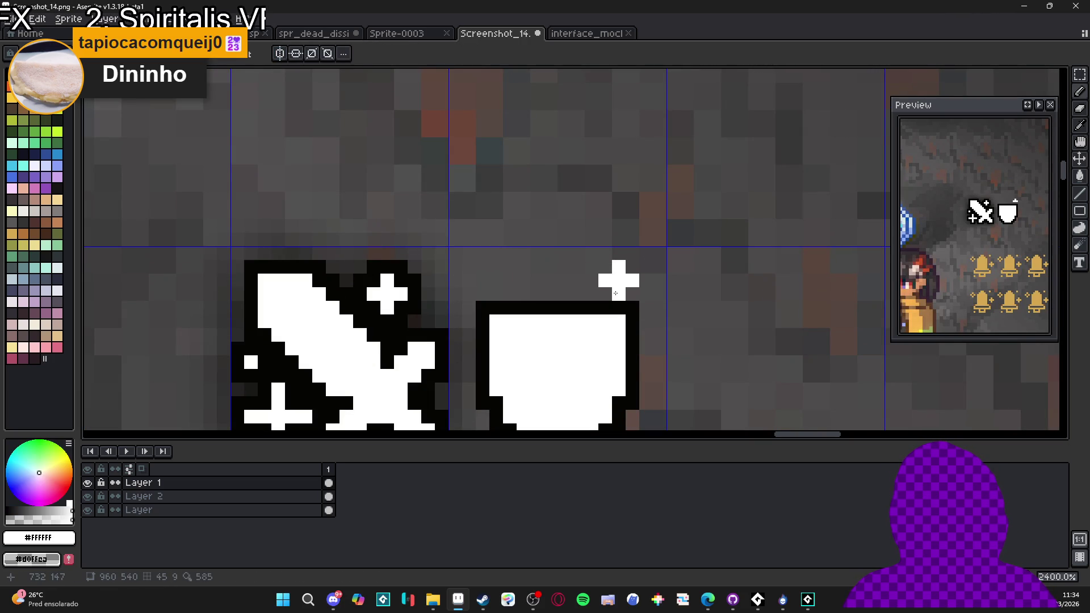
click(498, 267)
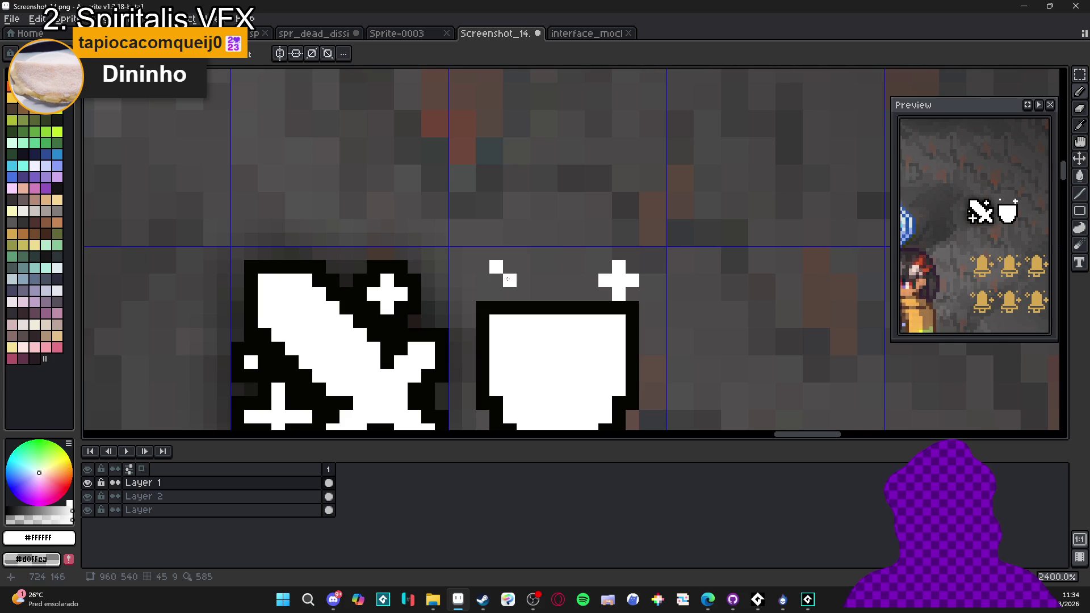
drag(510, 279, 509, 214)
scroll(523, 224, down, 2)
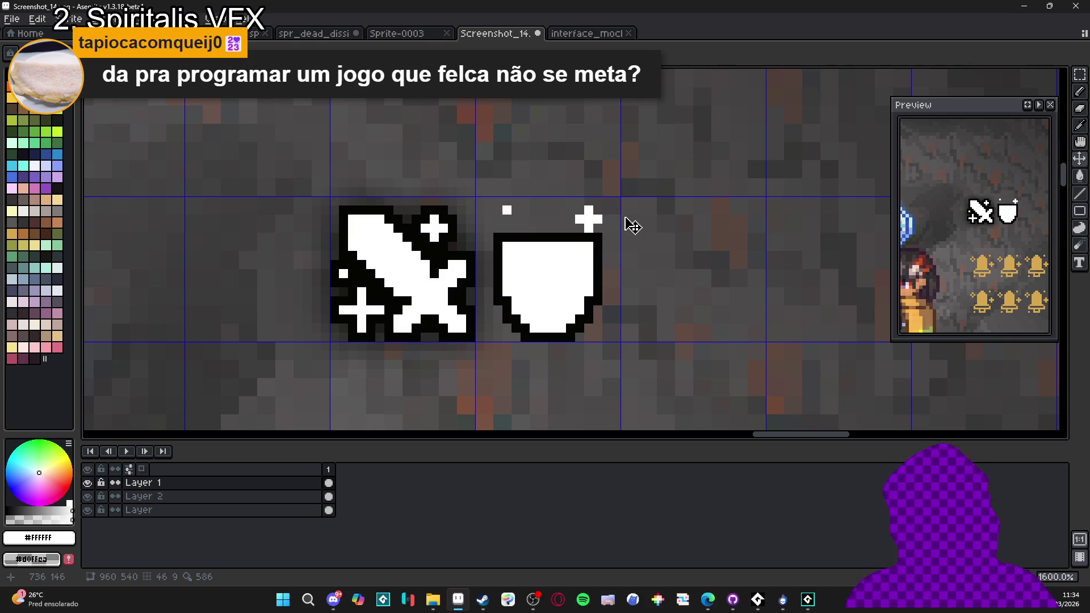
key(ctrl+z)
key(ctrl+z)
key(ctrl+z)
scroll(508, 318, up, 2)
key(m)
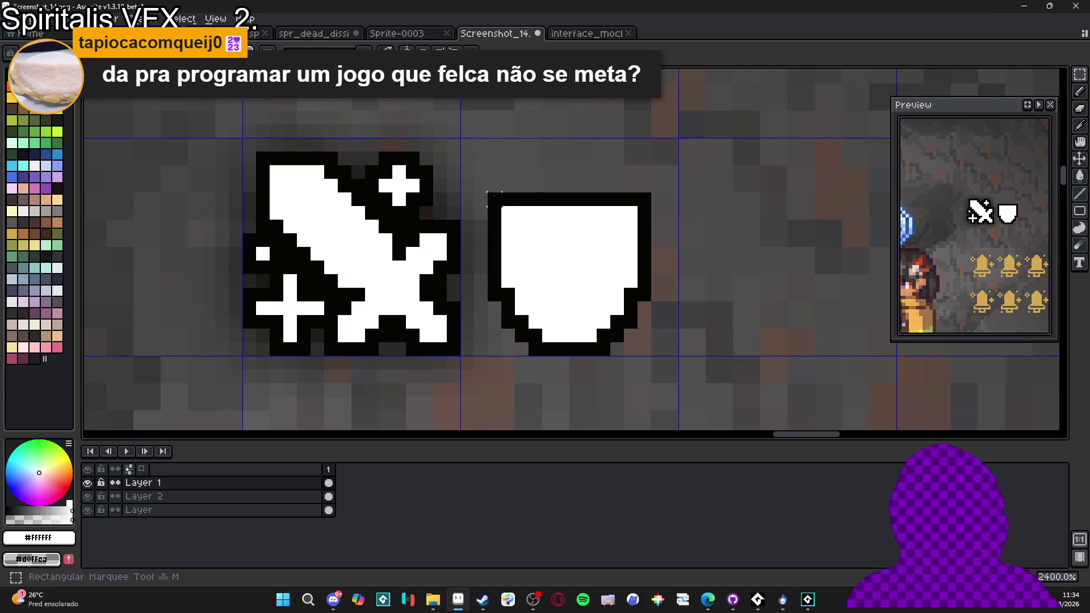
- Select the outlined shield and nudge it up about two pixels
drag(488, 194, 651, 356)
drag(597, 285, 595, 249)
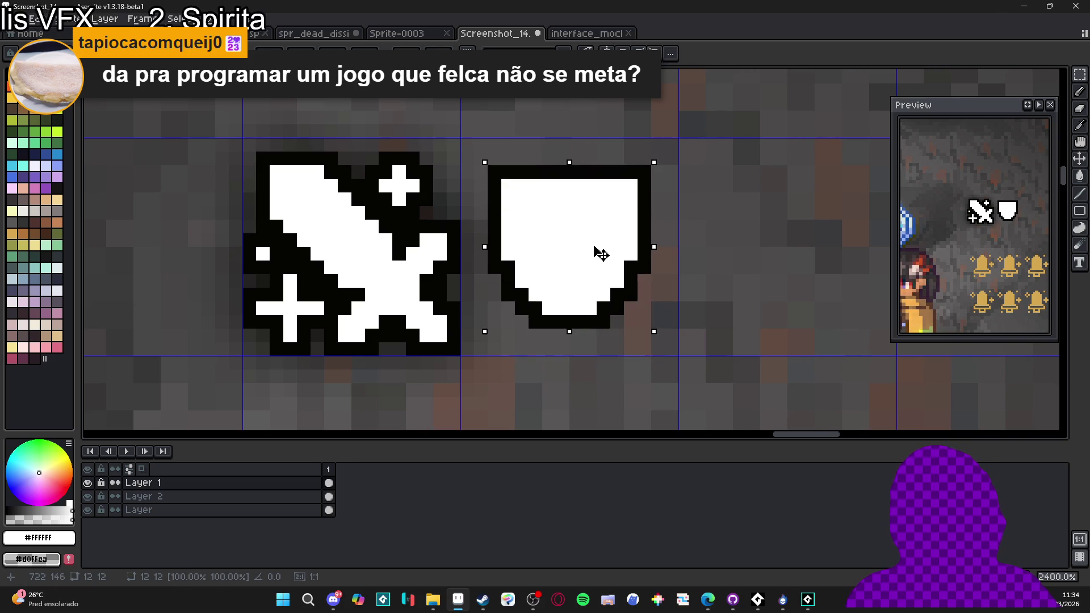
scroll(601, 250, down, 2)
key(b)
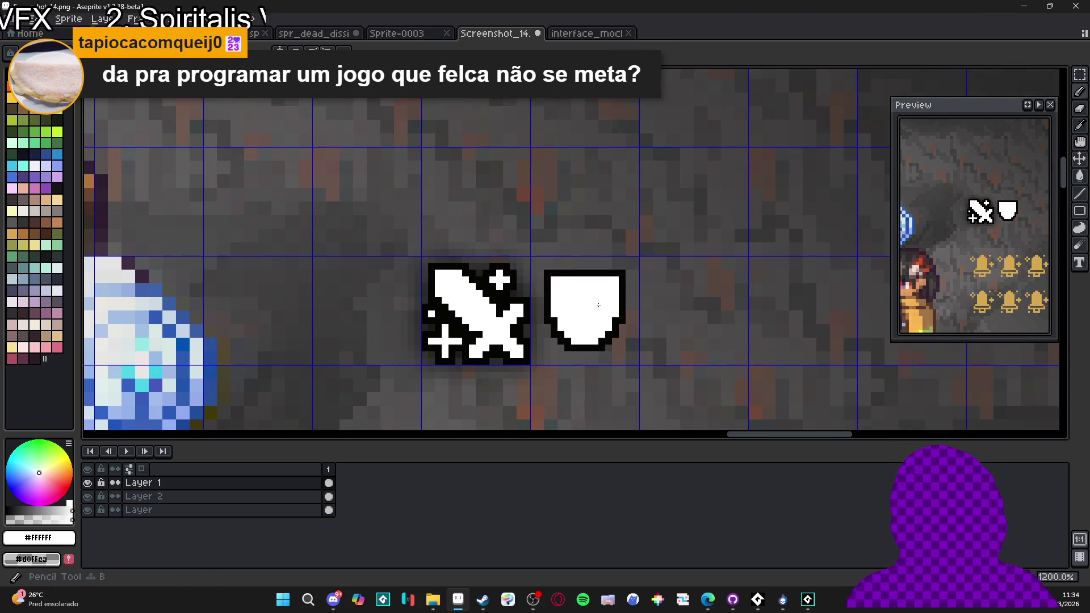
scroll(599, 318, up, 2)
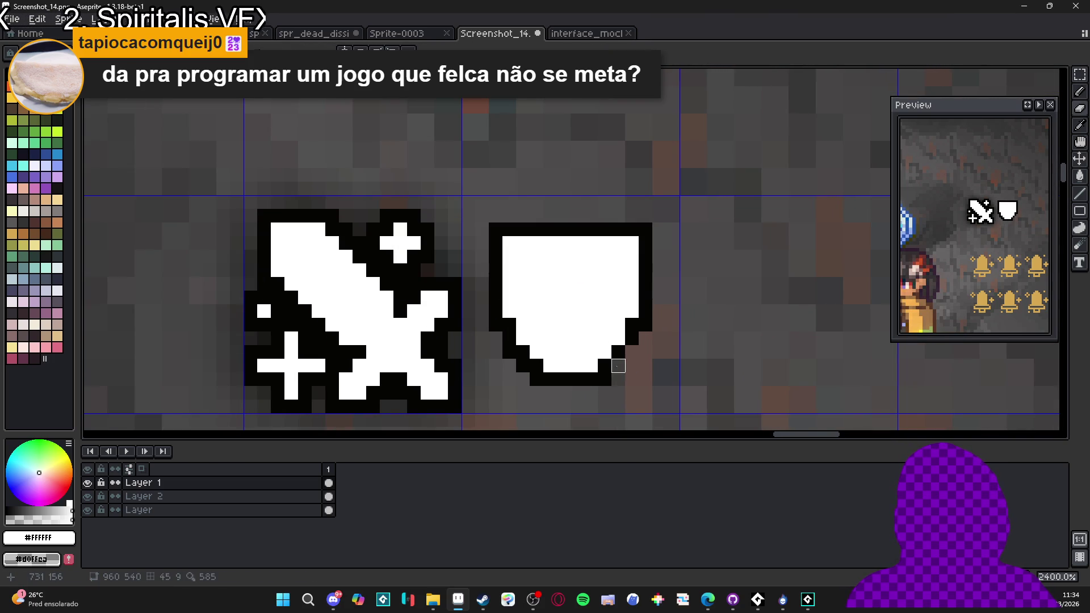
- With vertical mirror symmetry on, redraw the shield's lower outline diagonally
click(344, 51)
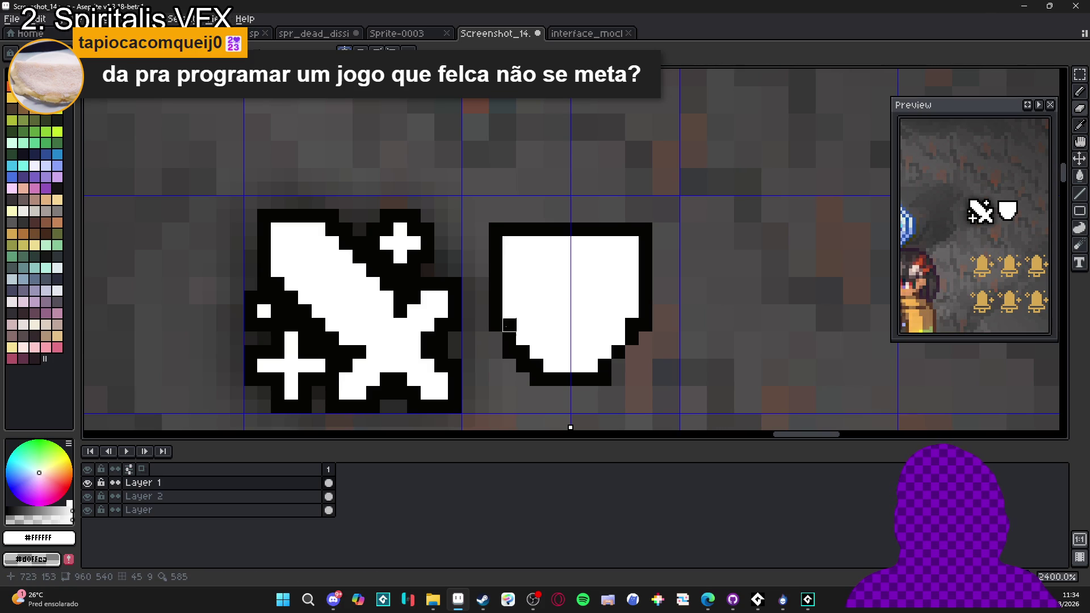
mouse_move(496, 324)
mouse_down()
mouse_move(509, 352)
mouse_move(550, 380)
mouse_up()
scroll(579, 375, down, 3)
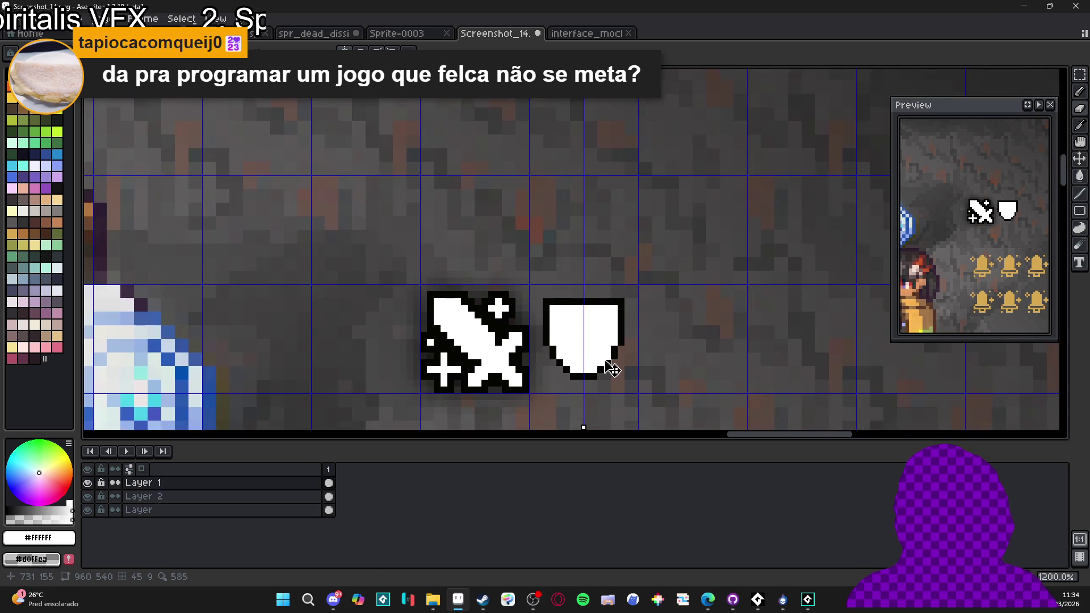
scroll(595, 361, up, 3)
key(v)
key(b)
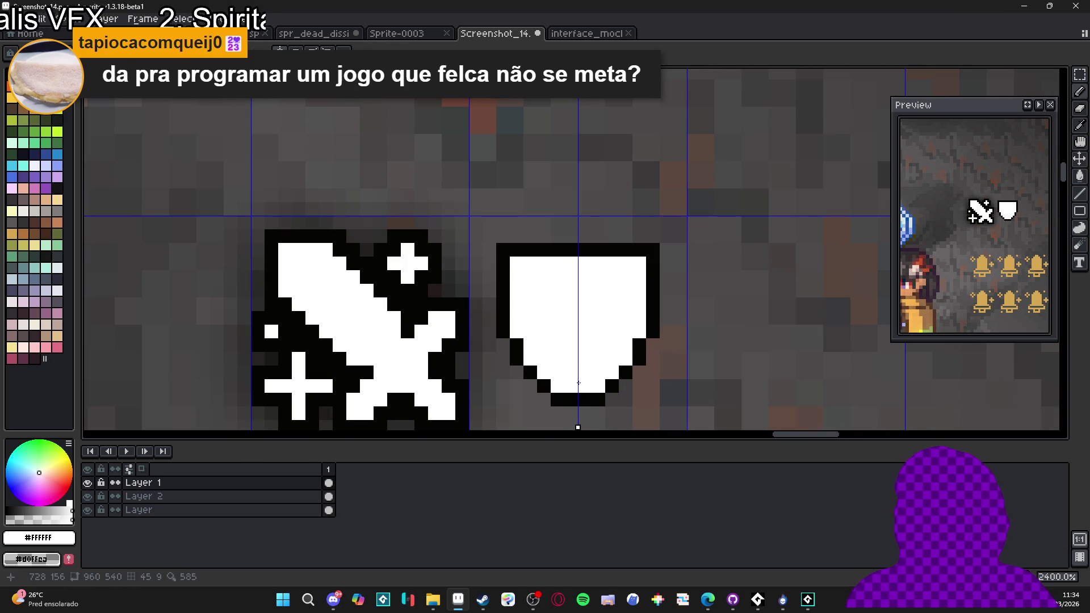
- Round the shield's bottom with black outline pixels, discarding a white attempt
click(584, 400)
click(571, 399)
click(562, 399)
key(ctrl+z)
key(ctrl+z)
key(ctrl+z)
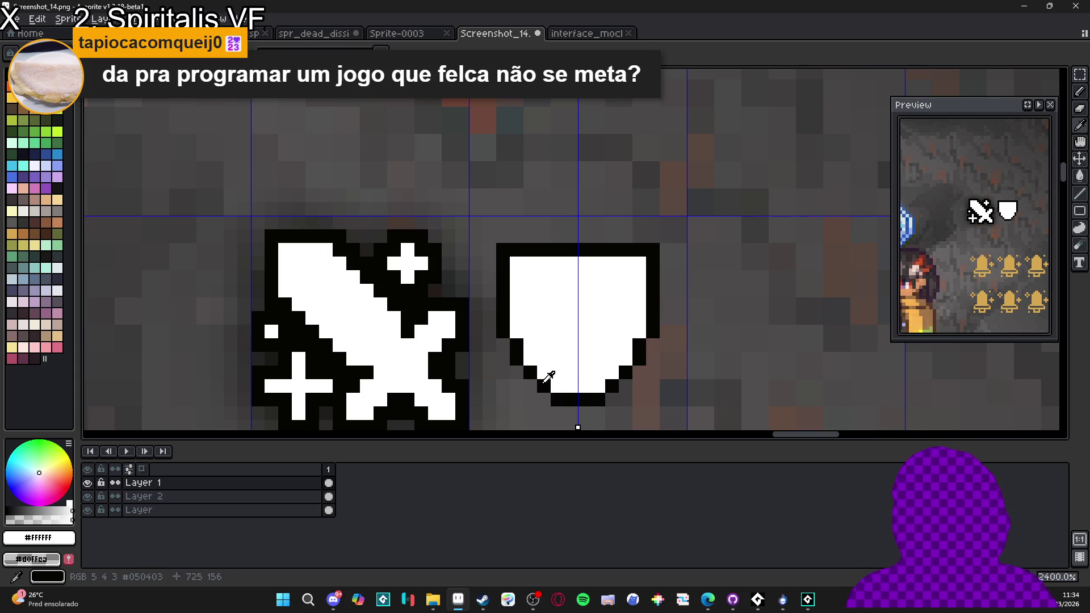
alt+click(544, 386)
click(558, 386)
click(599, 386)
- Fill white along the shield's top edge and add a black outline row above it
key(e)
scroll(578, 399, down, 3)
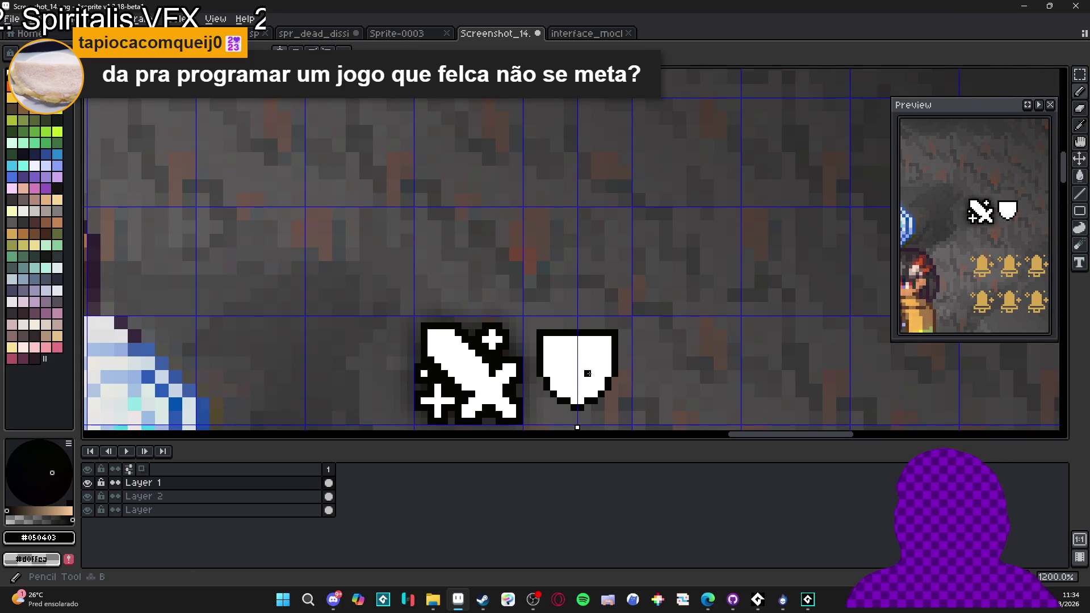
scroll(578, 393, up, 1)
drag(578, 397, 568, 301)
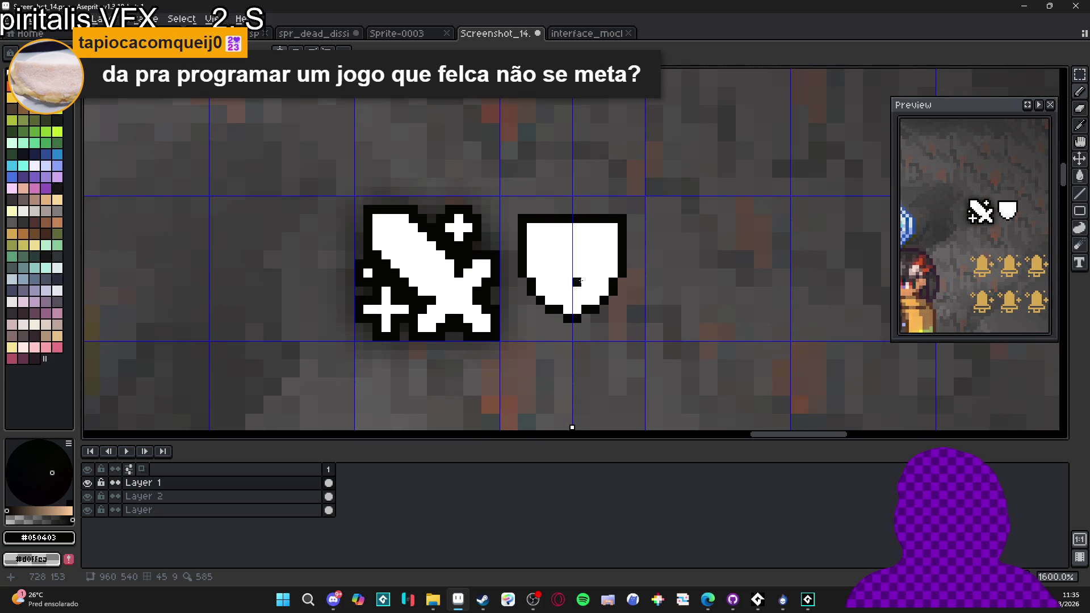
alt+click(554, 227)
mouse_move(548, 218)
mouse_down()
mouse_move(595, 219)
mouse_move(570, 212)
mouse_up()
click(605, 219)
alt+click(622, 227)
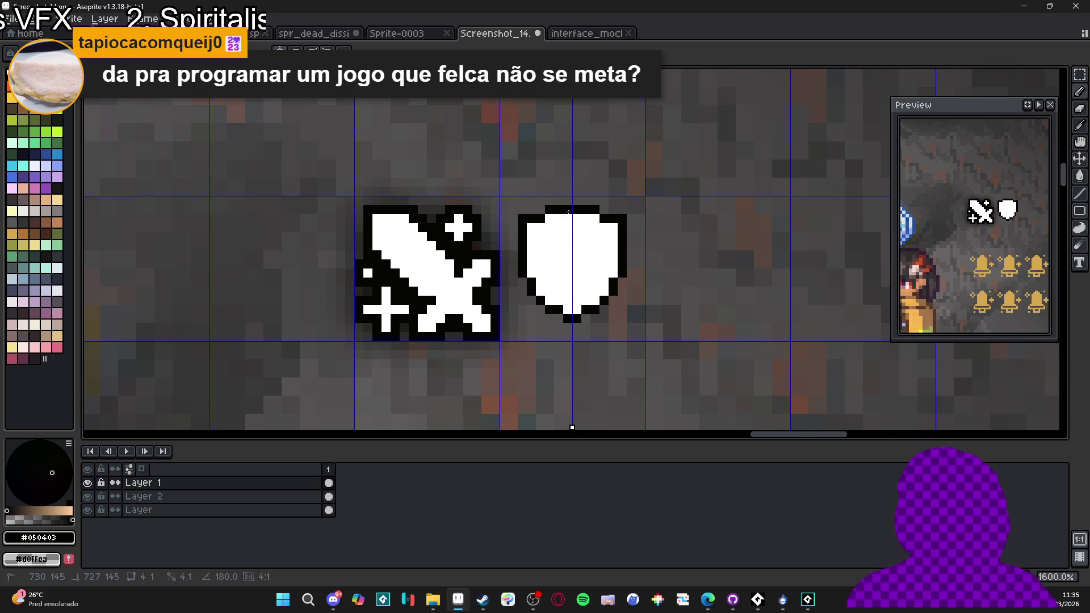
scroll(596, 255, down, 2)
scroll(605, 259, up, 2)
key(v)
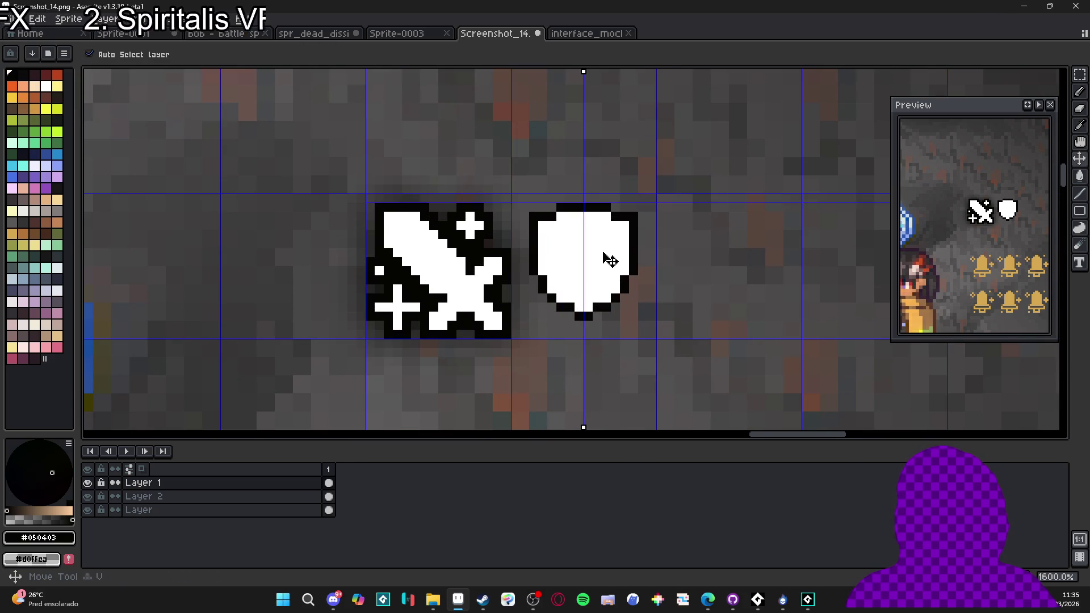
mouse_move(599, 251)
mouse_down()
mouse_move(604, 235)
mouse_move(614, 243)
mouse_up()
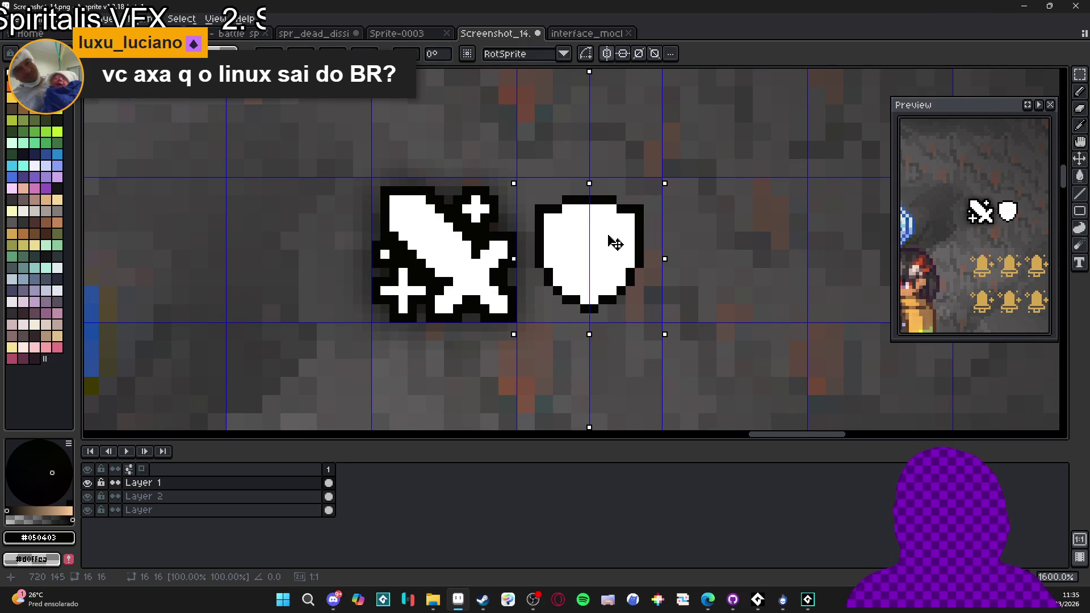
- Drop the shield transform and undo the last pencil stroke
key(ctrl+d)
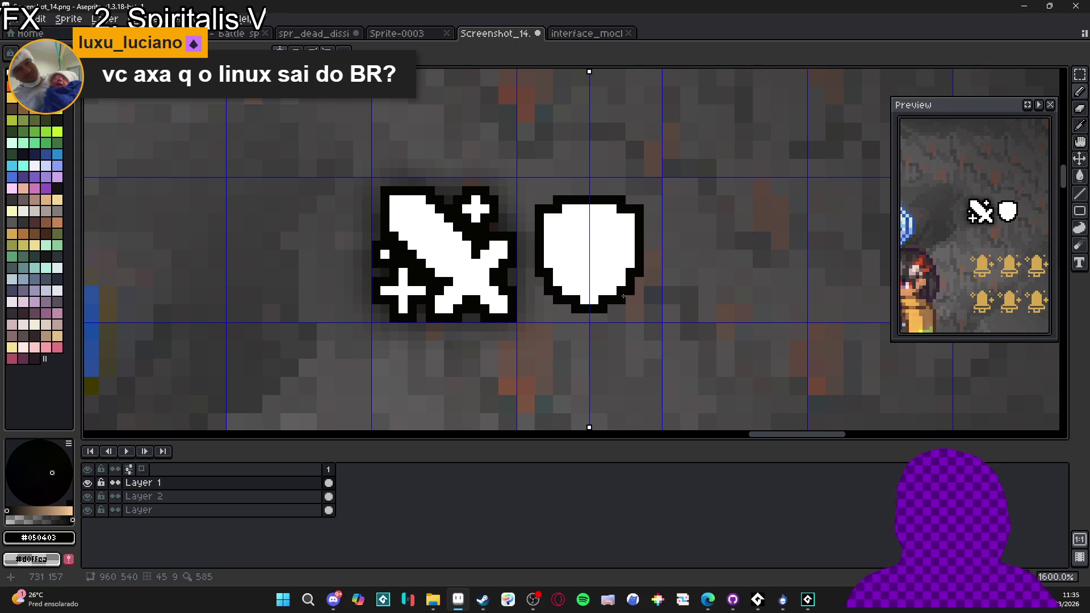
scroll(623, 295, down, 1)
key(ctrl+z)
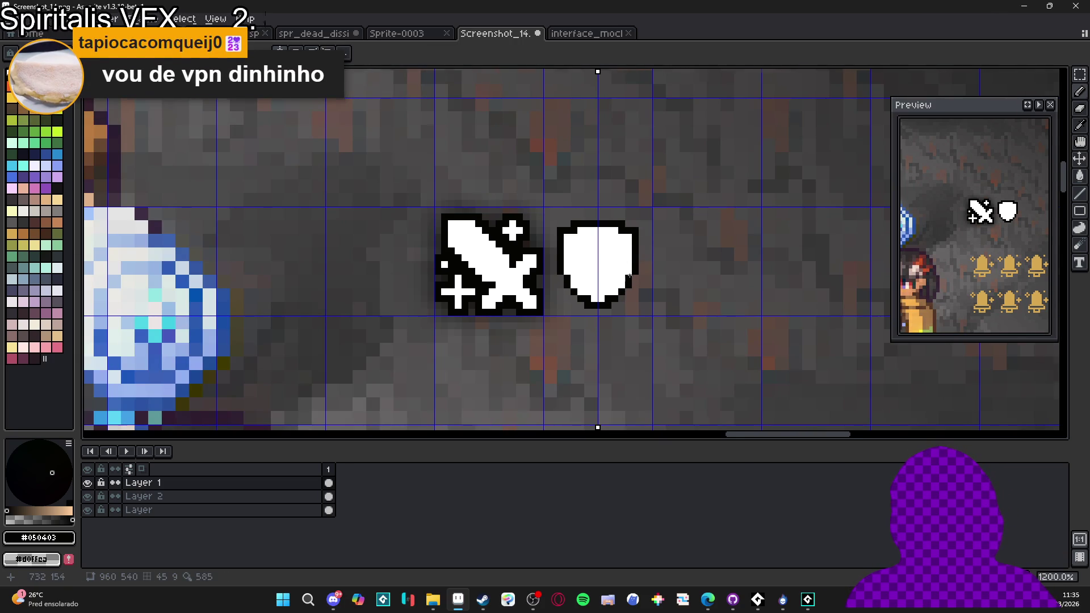
- Add mirrored black outline pixels at the shield's lower left to round it
scroll(627, 274, up, 3)
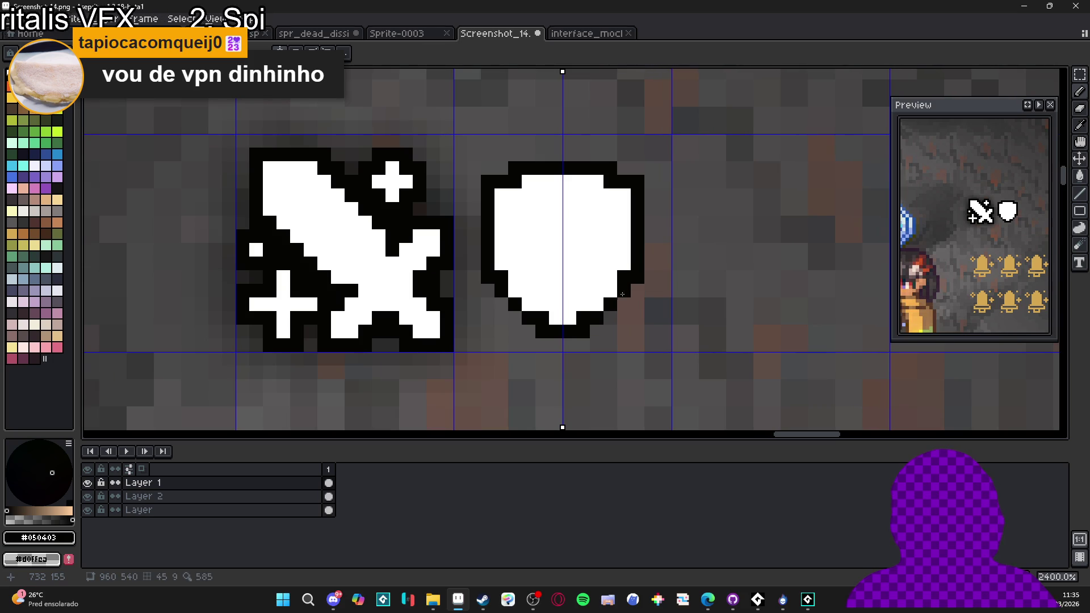
scroll(622, 242, down, 4)
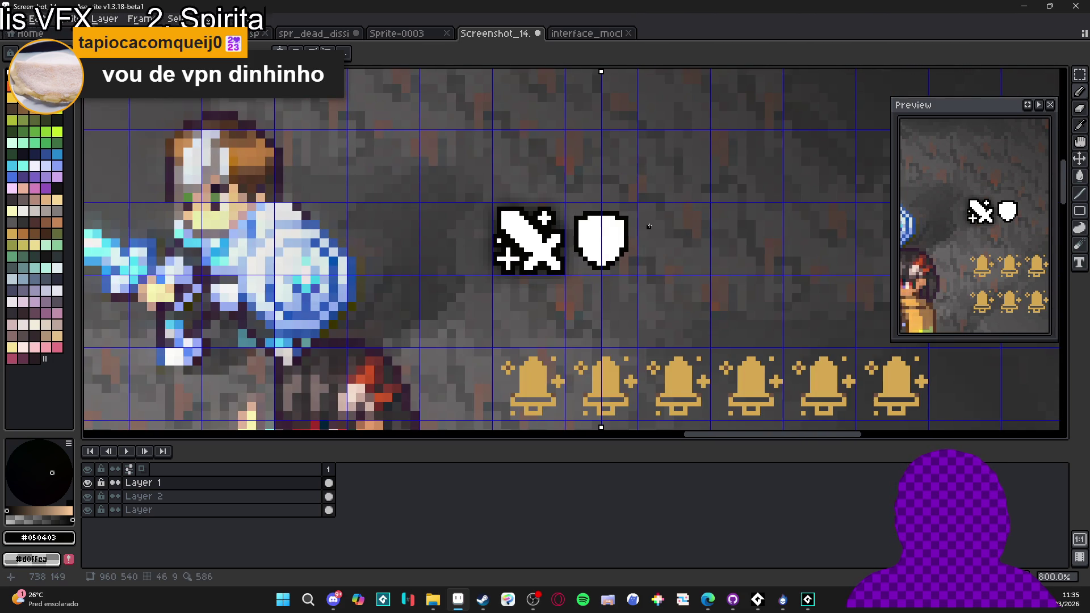
scroll(612, 245, up, 4)
click(557, 268)
click(570, 281)
scroll(615, 301, down, 4)
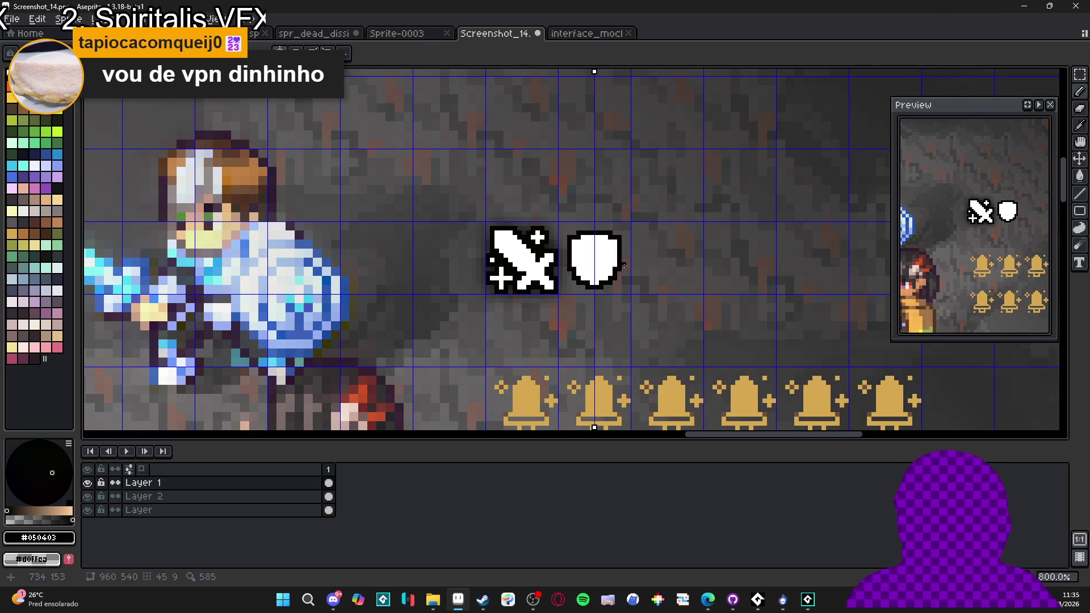
scroll(610, 260, up, 2)
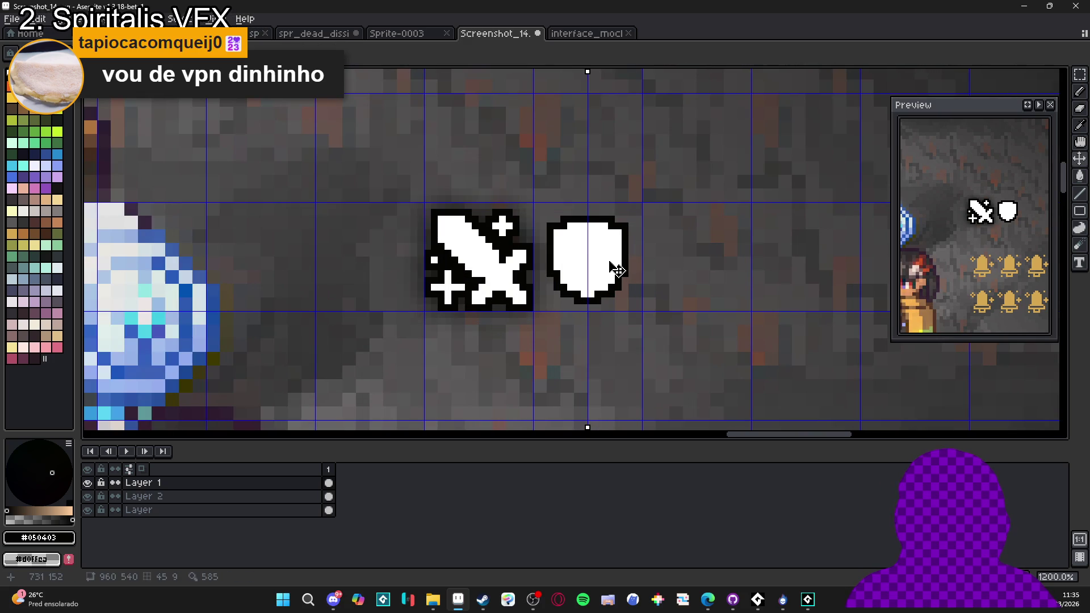
key(m)
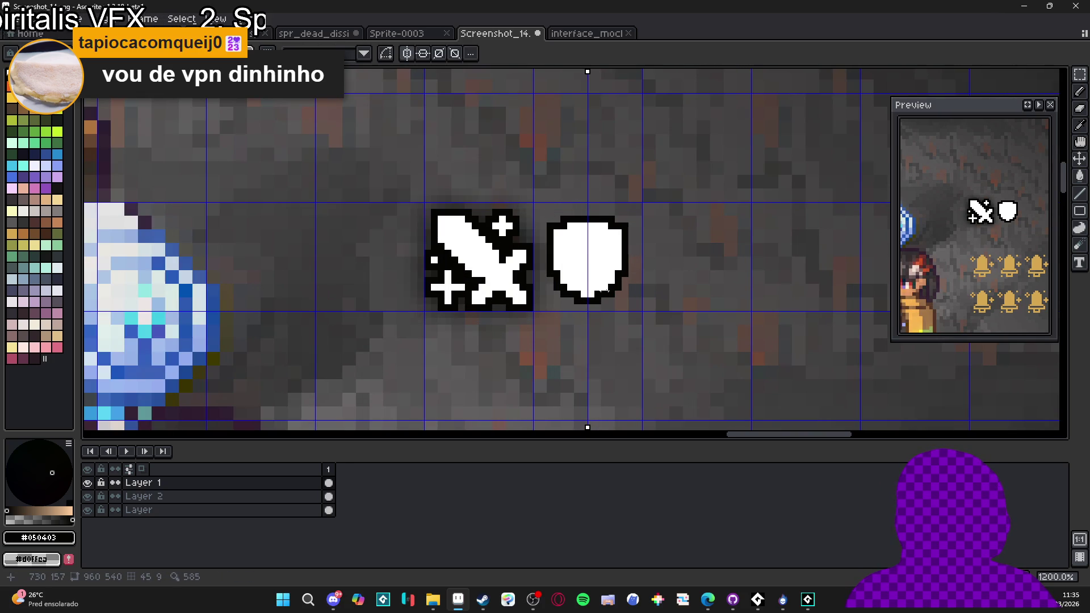
key(v)
key(m)
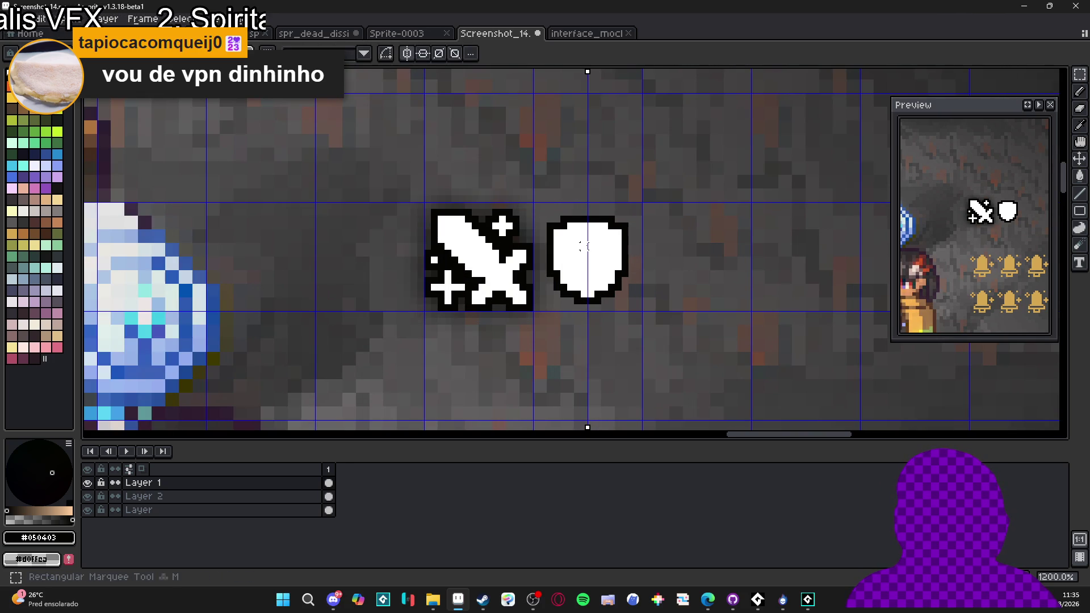
scroll(590, 246, up, 3)
key(b)
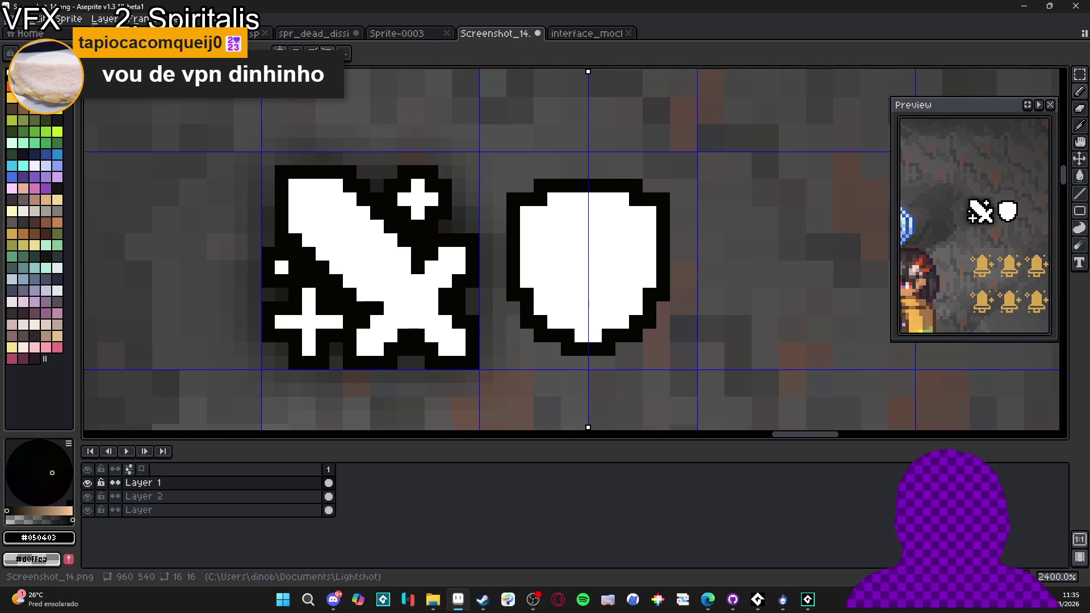
click(605, 240)
drag(586, 238, 594, 267)
key(ctrl+z)
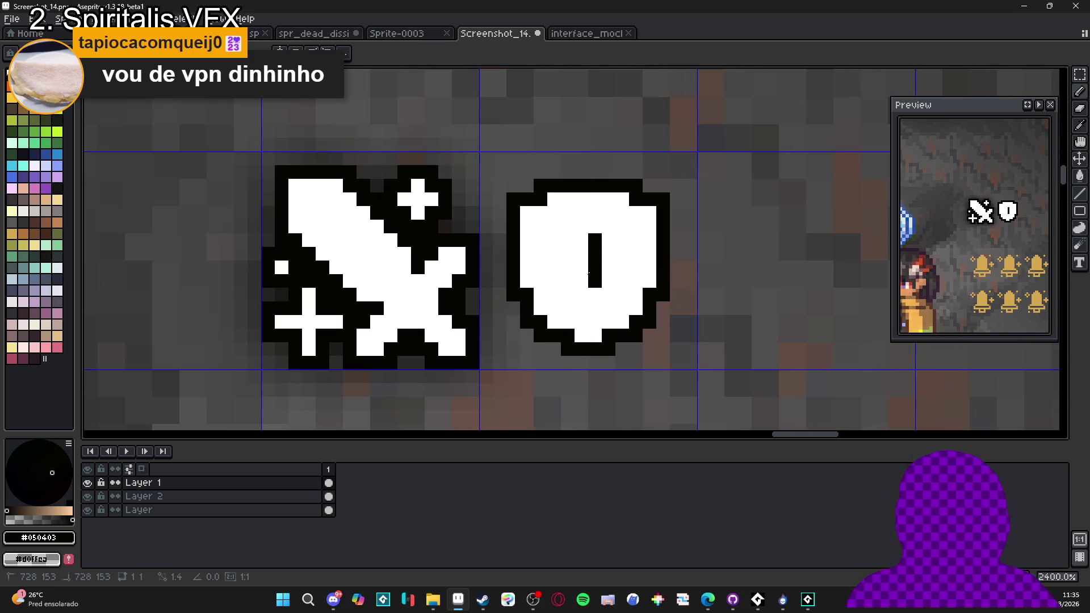
key(ctrl+z)
key(ctrl+z)
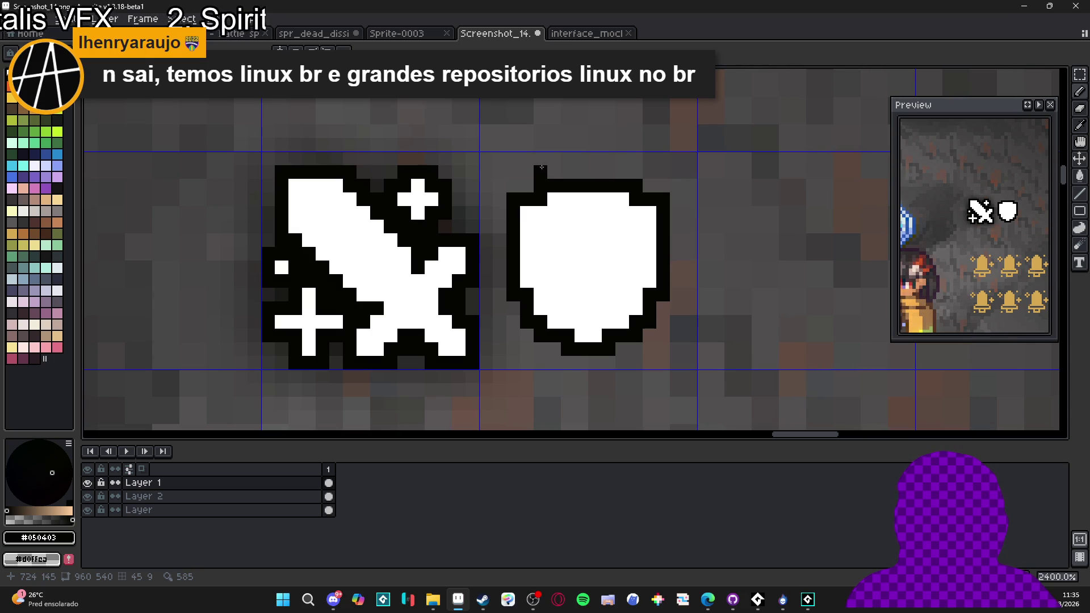
- Pencil a five-pixel white plus sparkle at the shield's top-left
alt+click(532, 217)
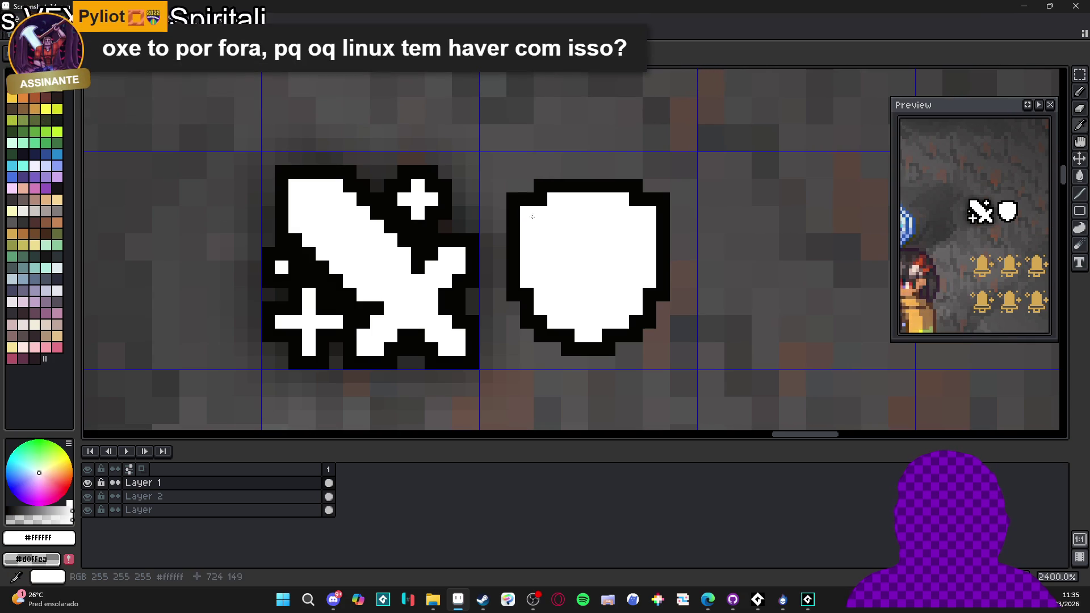
key(ctrl+z)
click(500, 186)
click(499, 172)
click(513, 185)
click(485, 185)
click(499, 199)
- Outline the top-left white plus sparkle with black pixels
alt+click(514, 199)
click(485, 200)
click(485, 172)
click(513, 172)
click(499, 158)
click(512, 158)
click(526, 185)
click(526, 172)
click(486, 158)
click(487, 213)
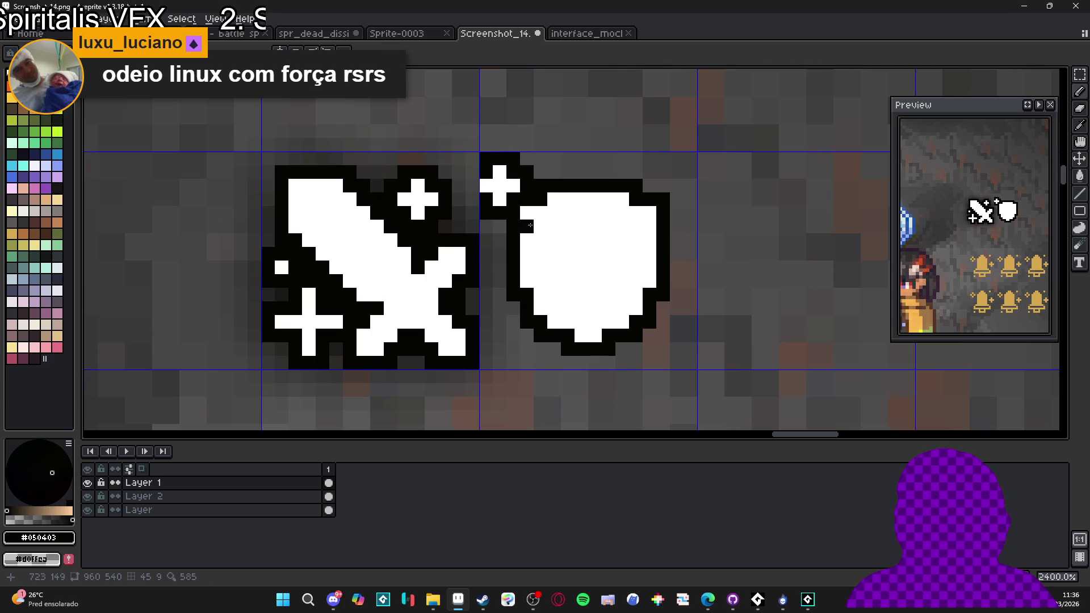
scroll(566, 243, down, 2)
- Place a white pixel at the shield's bottom-right corner and outline it in black
alt+click(612, 287)
click(629, 306)
click(621, 305)
key(ctrl+z)
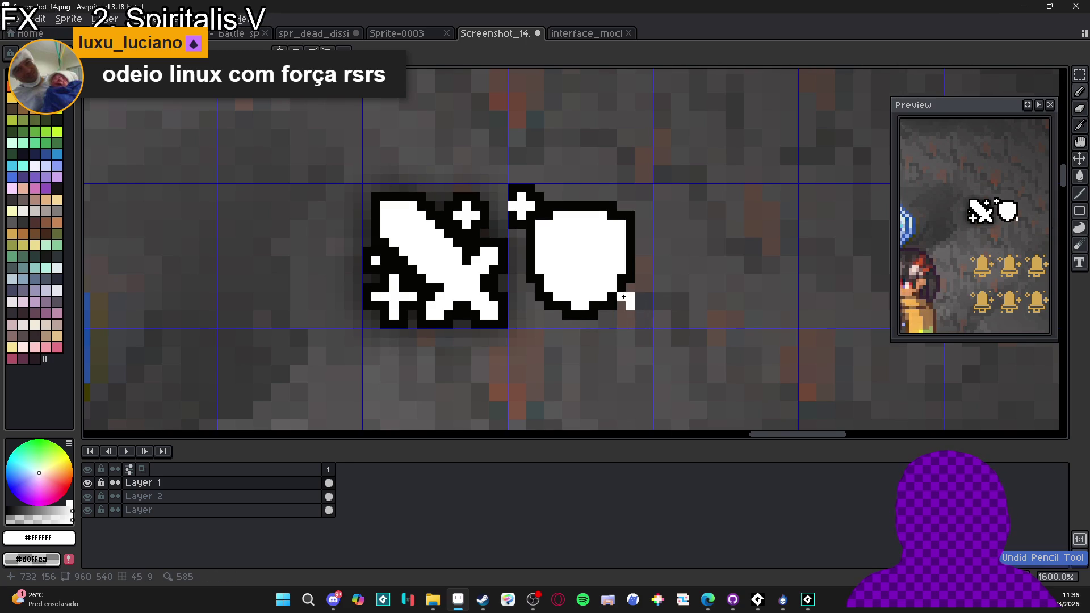
alt+click(623, 306)
mouse_move(638, 310)
mouse_down()
mouse_move(639, 287)
mouse_move(627, 290)
mouse_up()
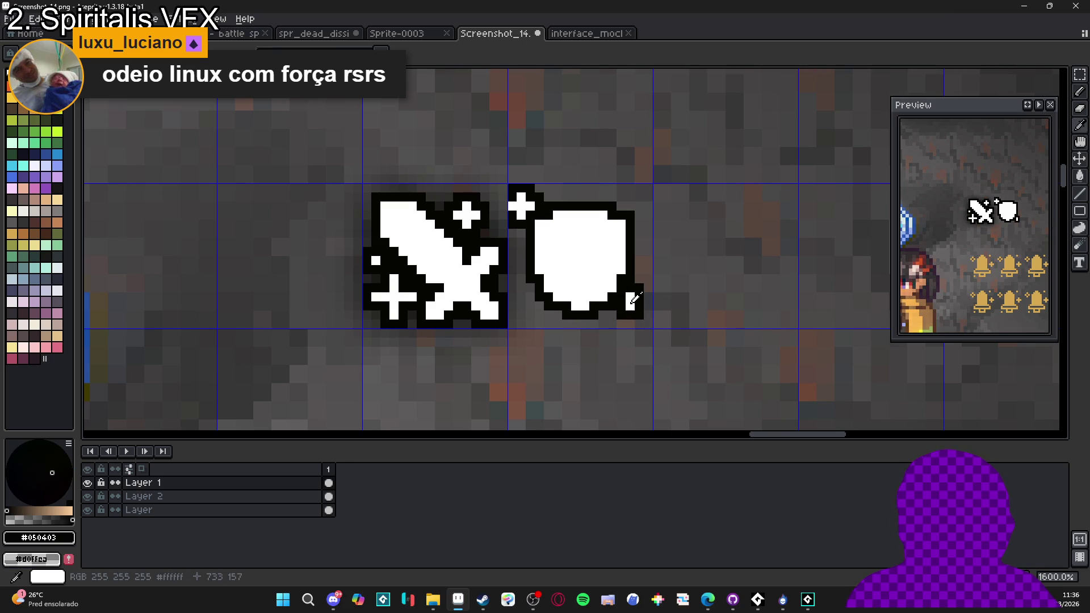
- Grow the bottom-right pixel into a white plus sparkle with a black outline
alt+click(634, 302)
alt+click(620, 304)
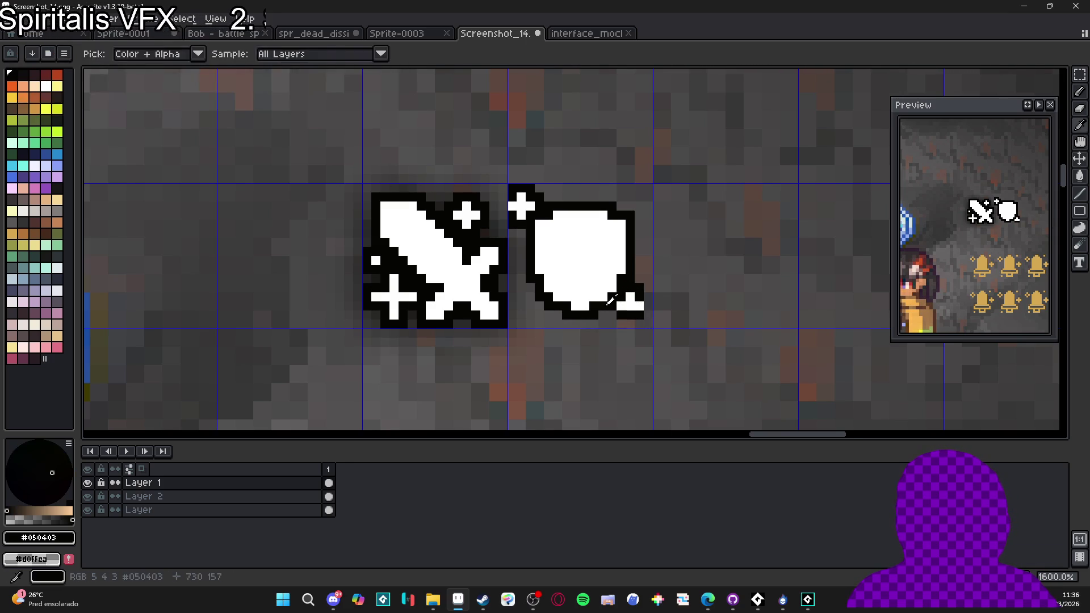
alt+click(634, 302)
click(630, 314)
alt+click(623, 320)
drag(623, 321, 639, 322)
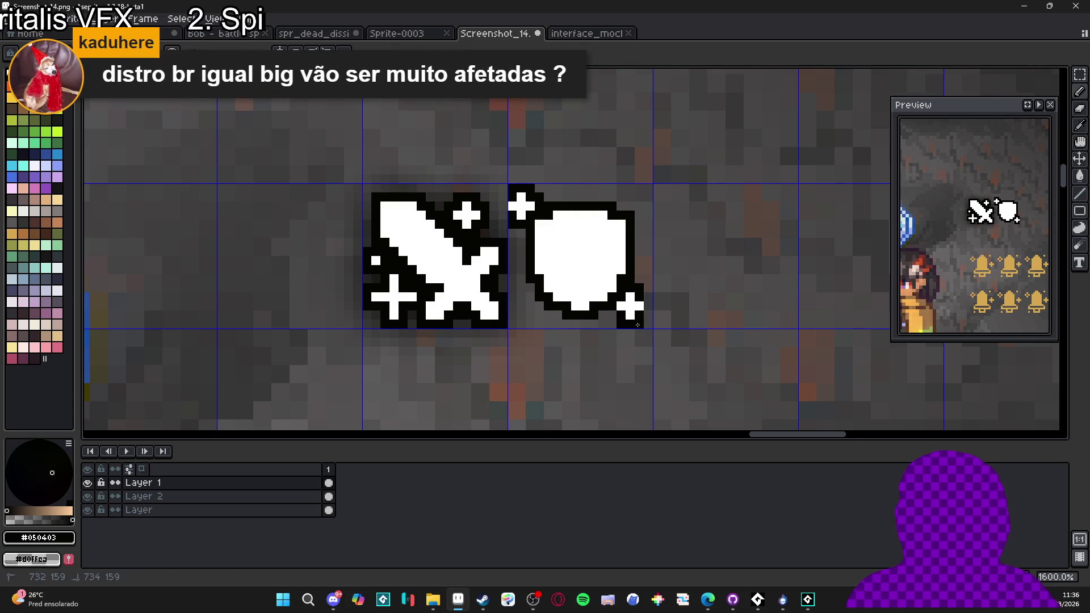
click(648, 316)
click(648, 307)
click(649, 297)
- Add a small white sparkle dot at the shield's top-right corner
alt+click(629, 293)
click(630, 206)
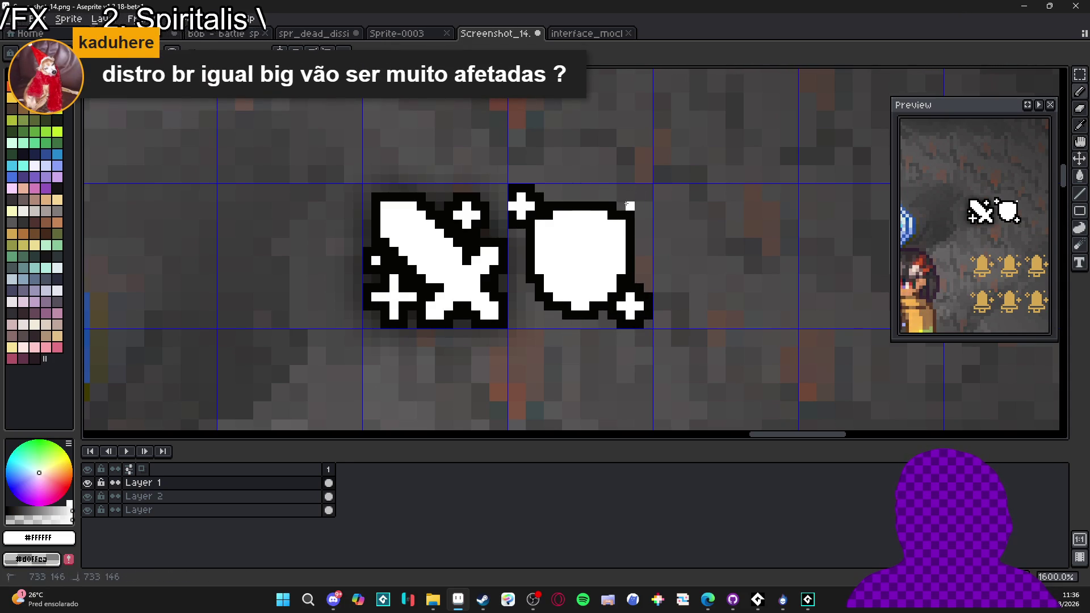
alt+click(619, 201)
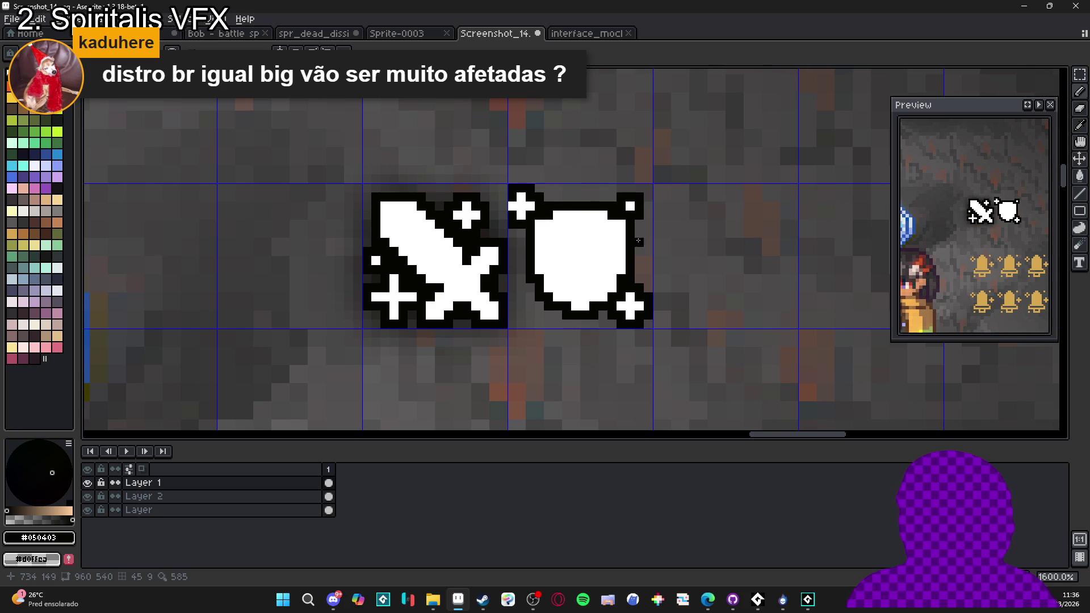
scroll(637, 250, down, 1)
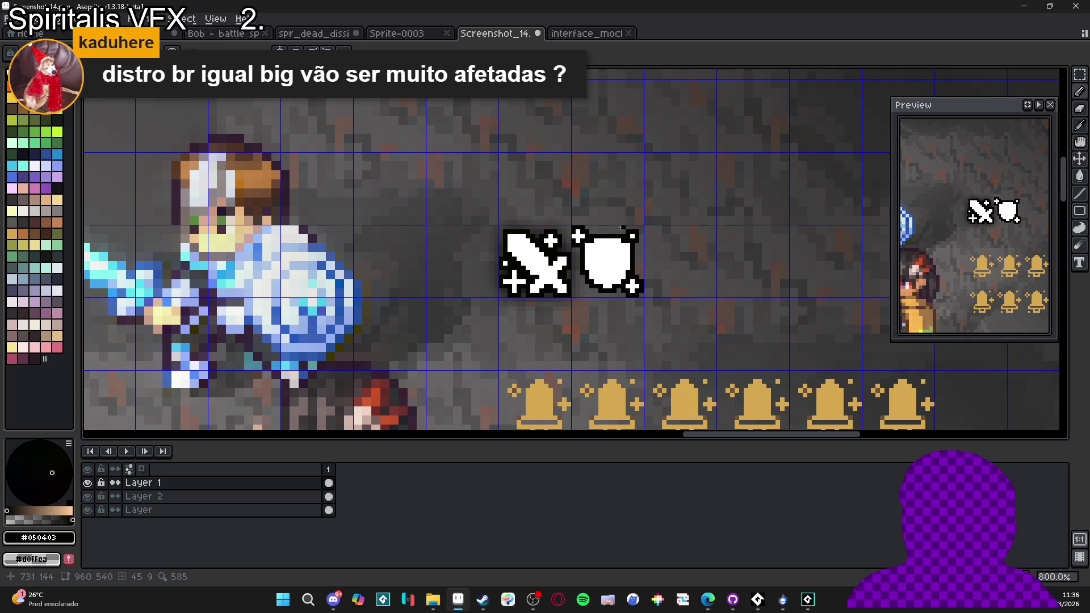
- Nudge the shield's top-left plus sparkle one pixel to the right
scroll(626, 230, up, 2)
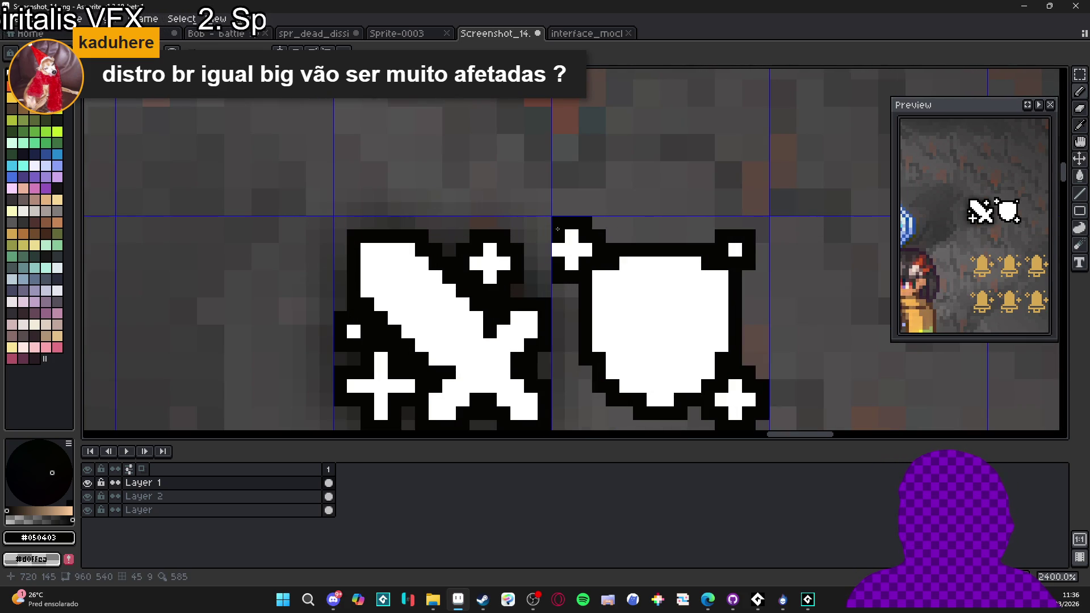
drag(557, 223, 597, 250)
scroll(558, 278, up, 2)
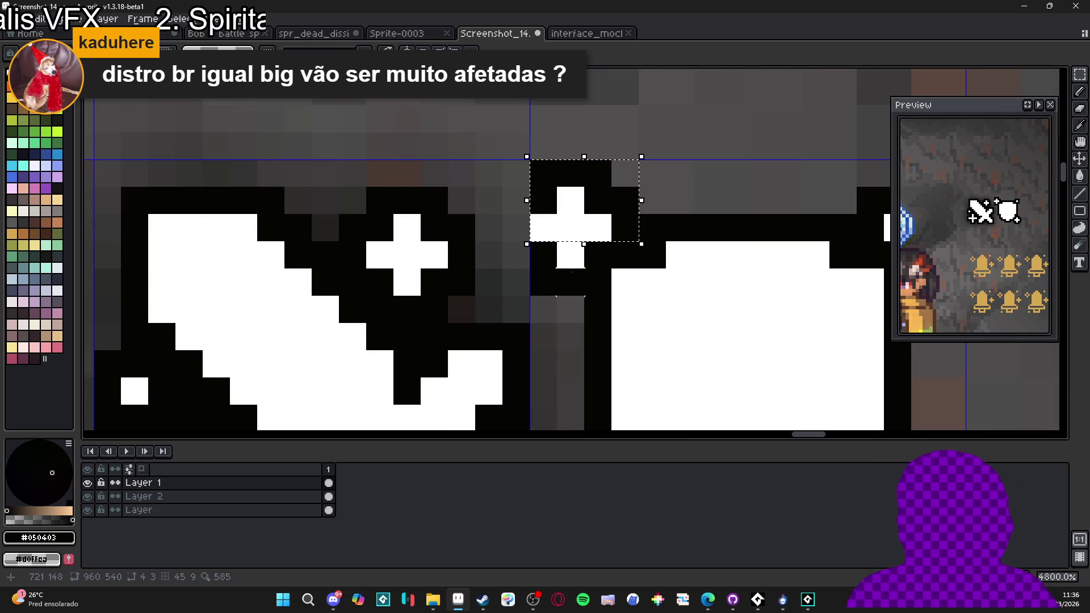
drag(591, 226, 623, 226)
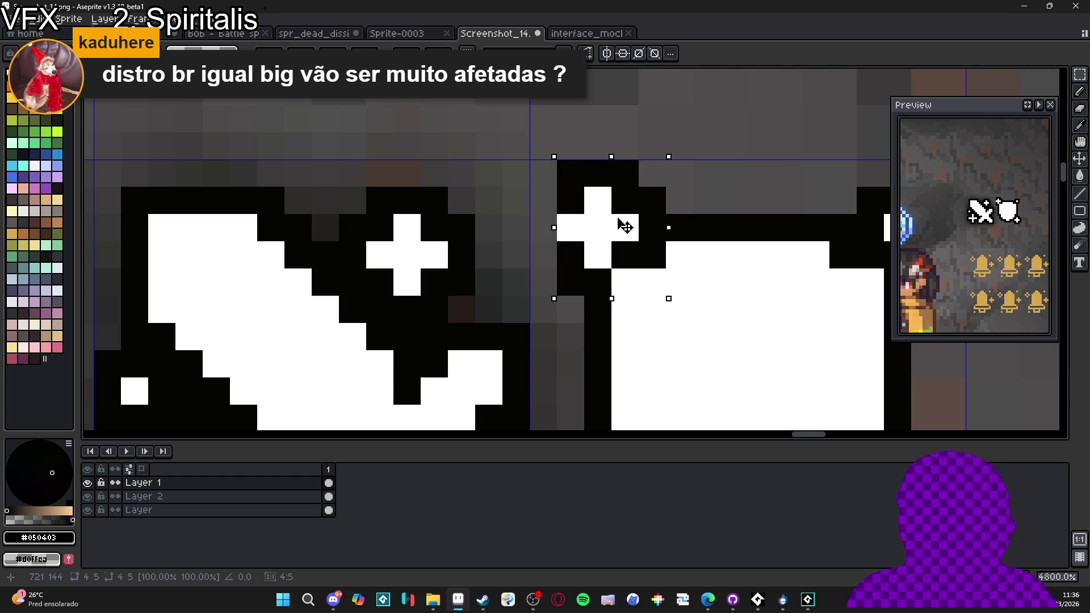
key(ctrl+d)
- Erase the plus sparkle at the shield's lower-right corner
key(b)
drag(543, 200, 550, 252)
key(ctrl+z)
scroll(550, 251, down, 5)
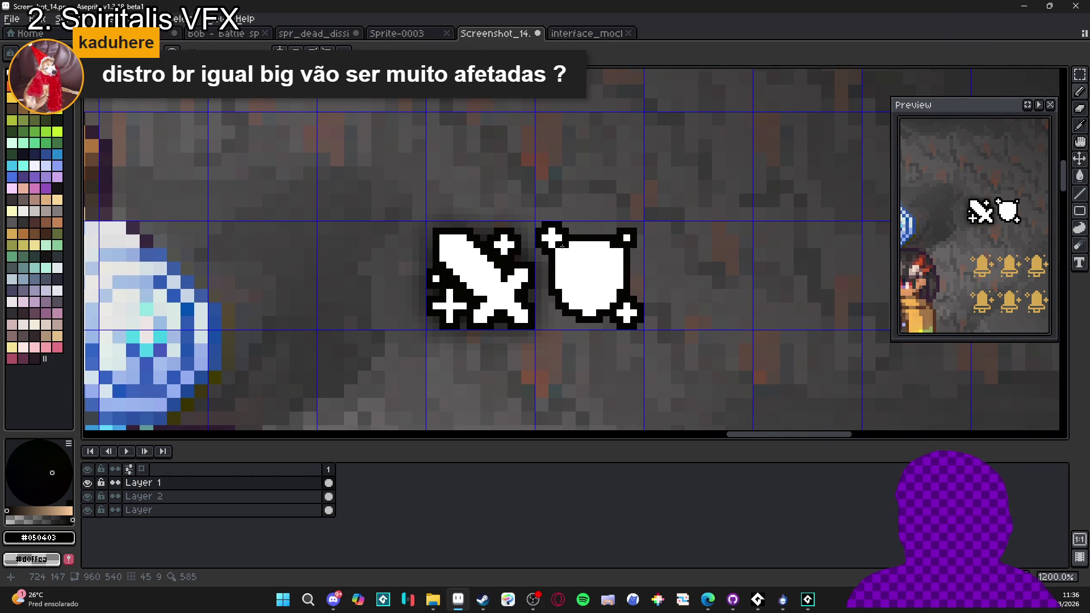
scroll(567, 250, down, 2)
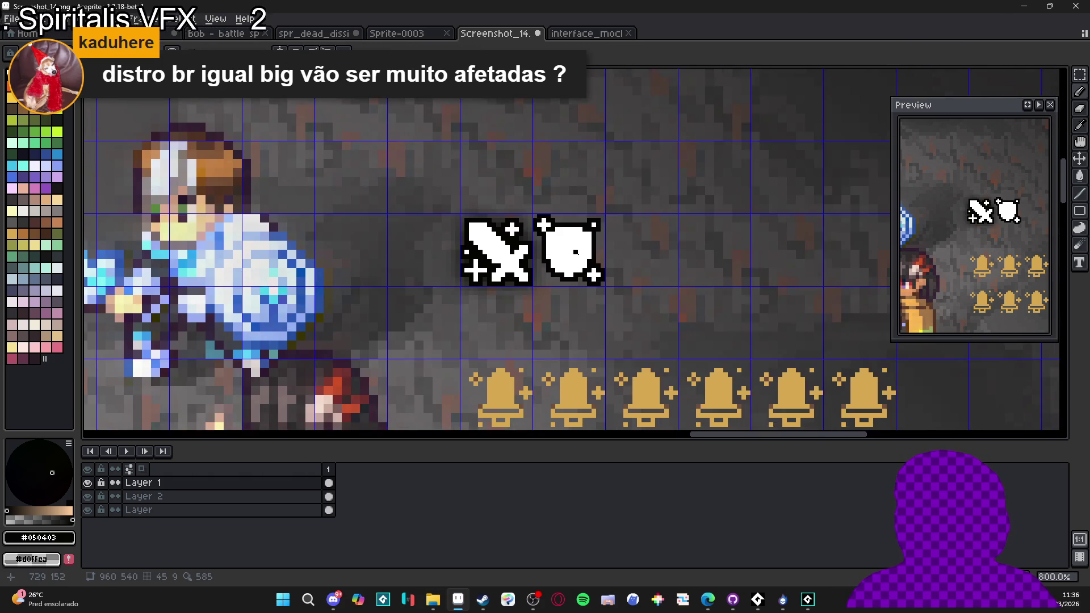
scroll(571, 252, up, 5)
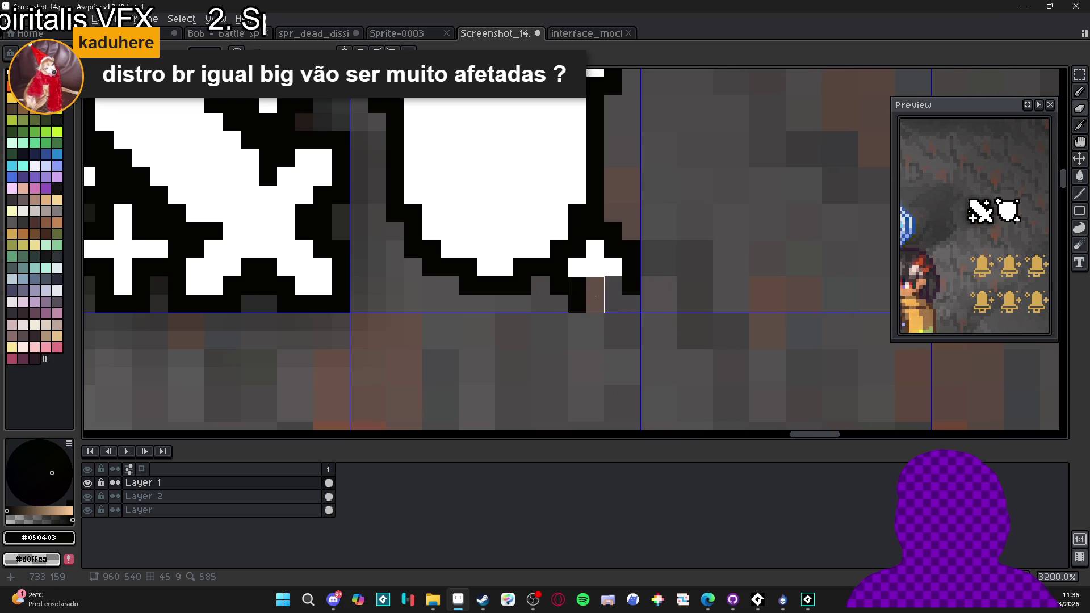
mouse_move(604, 276)
mouse_down()
mouse_move(595, 258)
mouse_move(613, 241)
mouse_move(622, 276)
mouse_up()
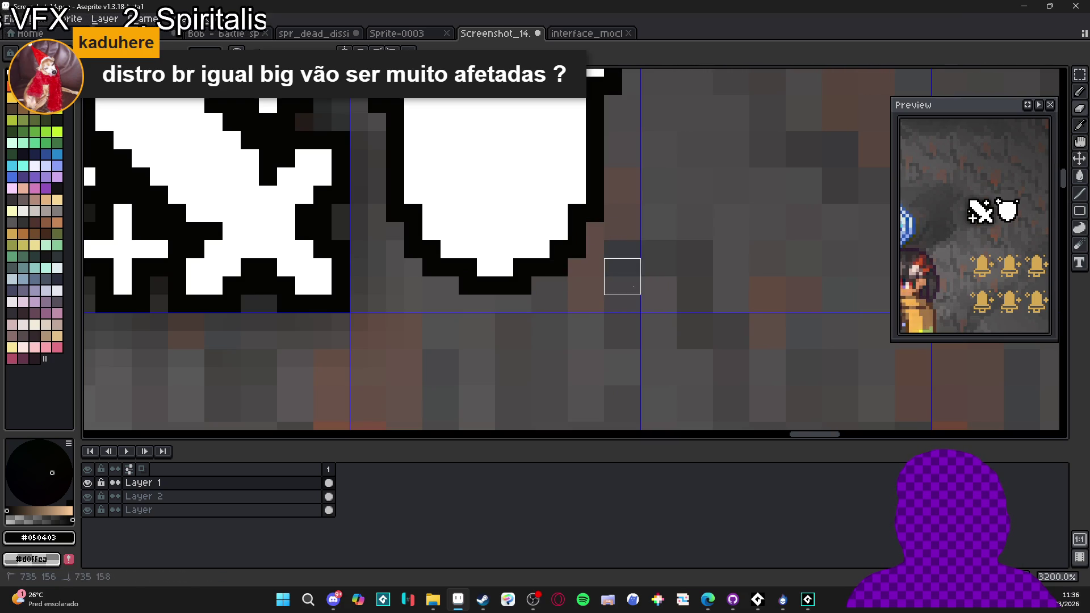
scroll(608, 262, down, 2)
- Pencil a single white dot at the shield's lower right, outlined in black on all sides
key(b)
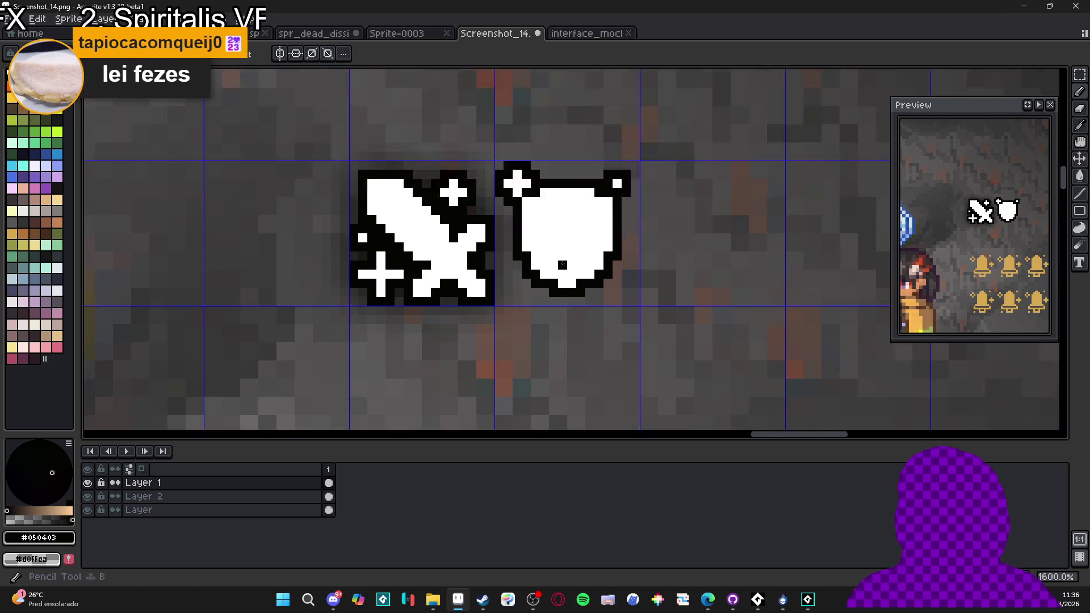
scroll(580, 280, up, 3)
right_click(661, 312)
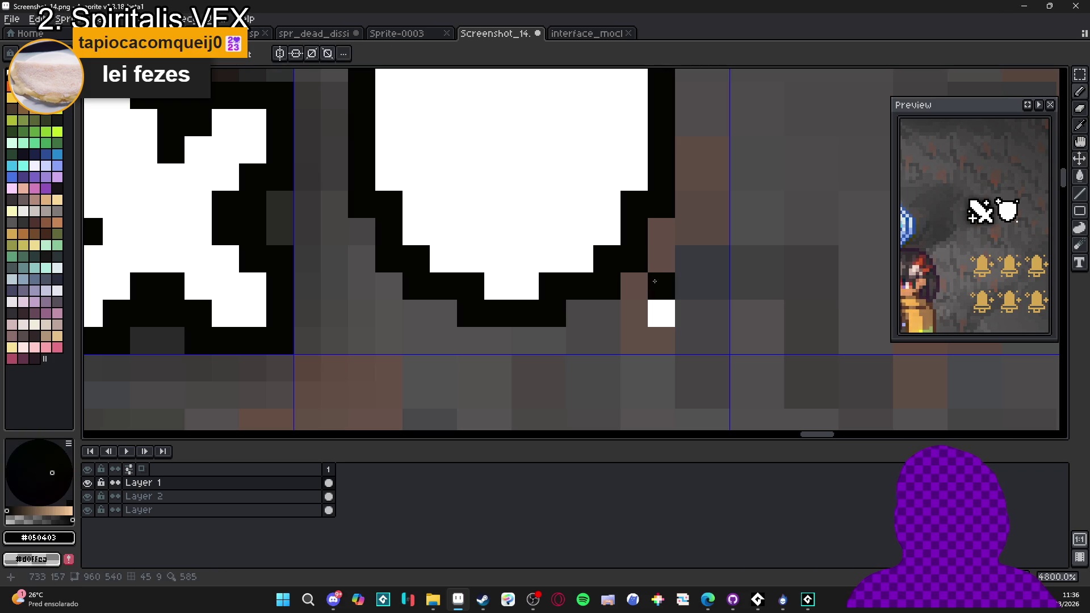
key(ctrl+z)
right_click(661, 286)
click(661, 259)
click(688, 286)
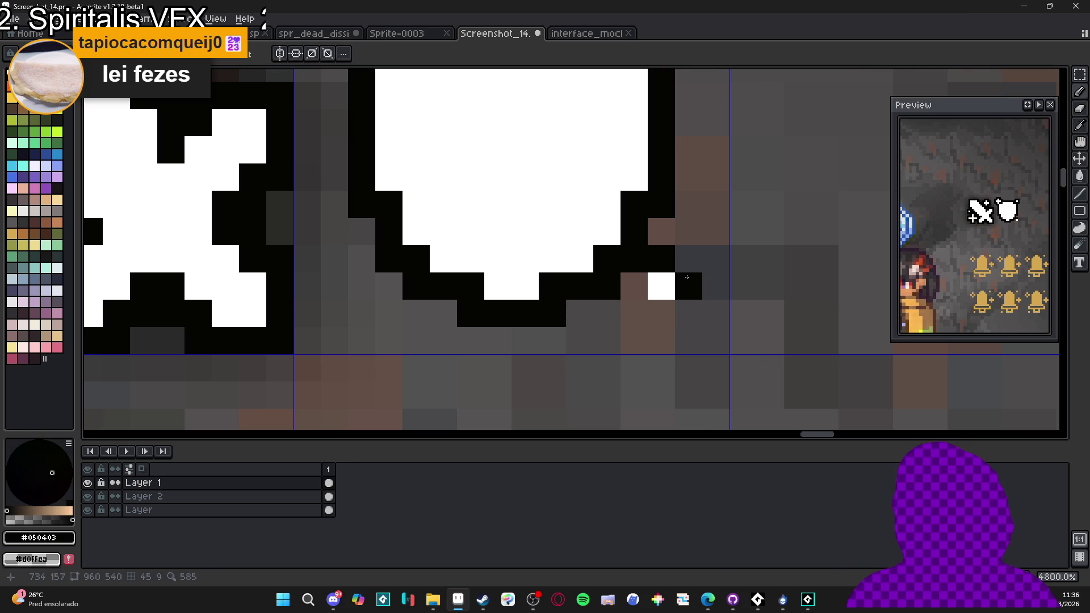
drag(688, 313, 641, 310)
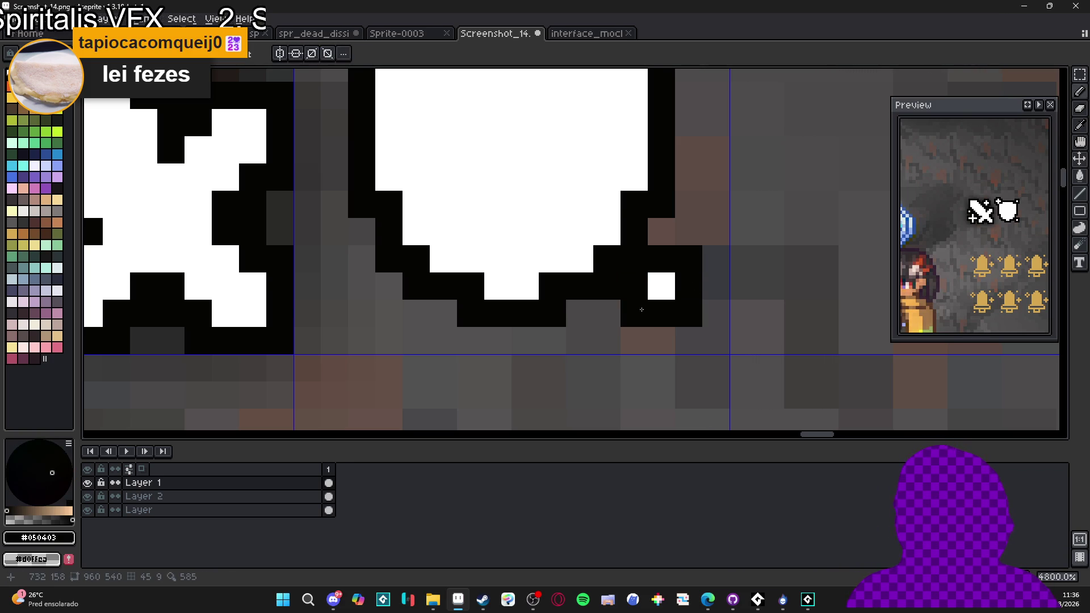
scroll(641, 309, down, 3)
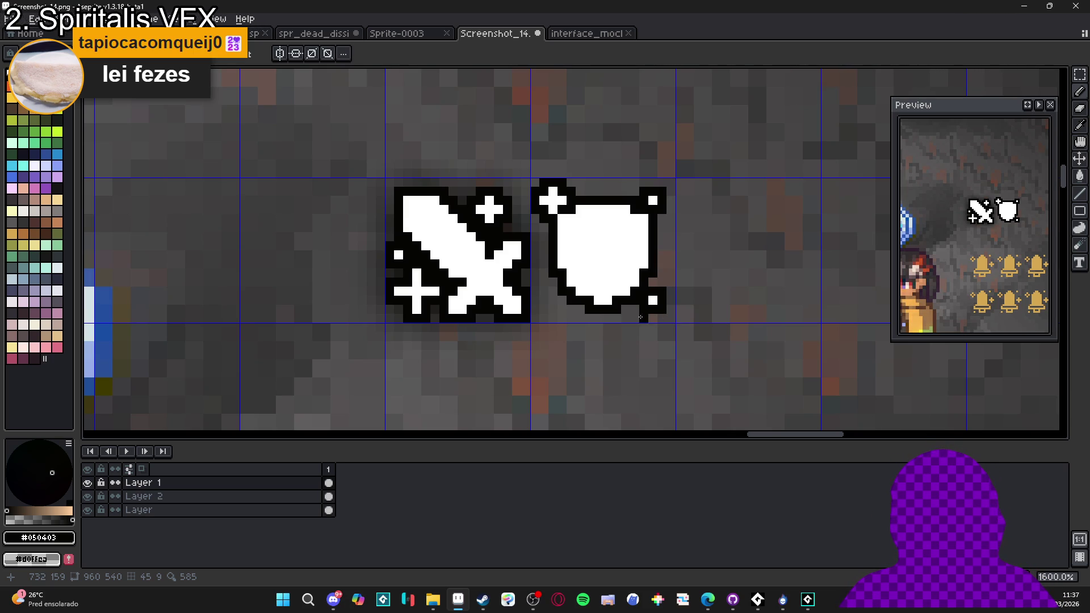
- Marquee the 3x3 corner dot and shift it slightly outward from the shield
scroll(658, 318, up, 1)
key(m)
mouse_move(655, 309)
mouse_down()
mouse_move(689, 270)
mouse_move(698, 317)
mouse_up()
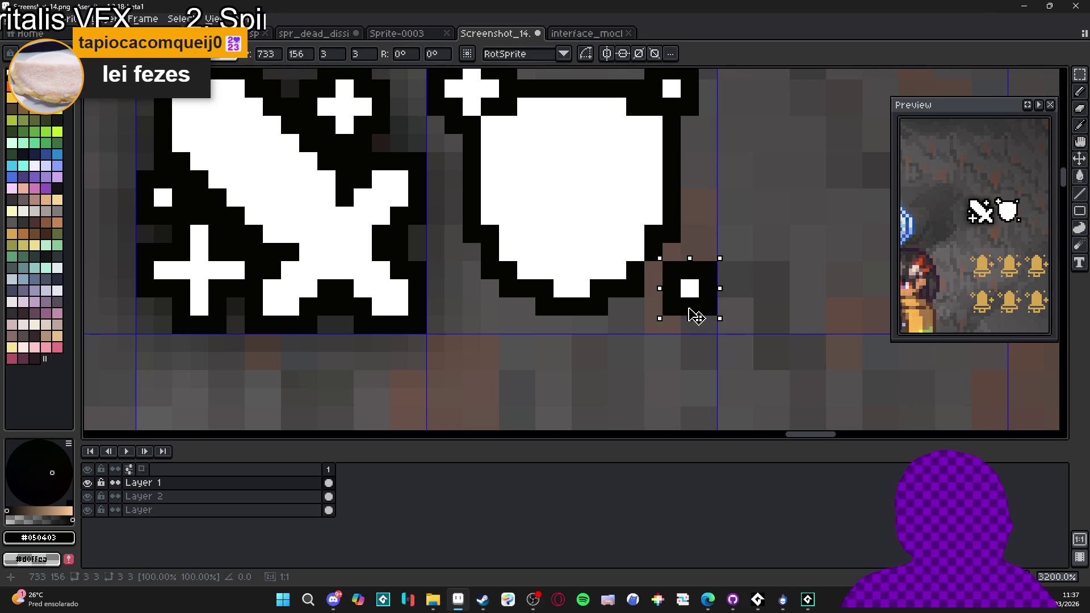
key(Return)
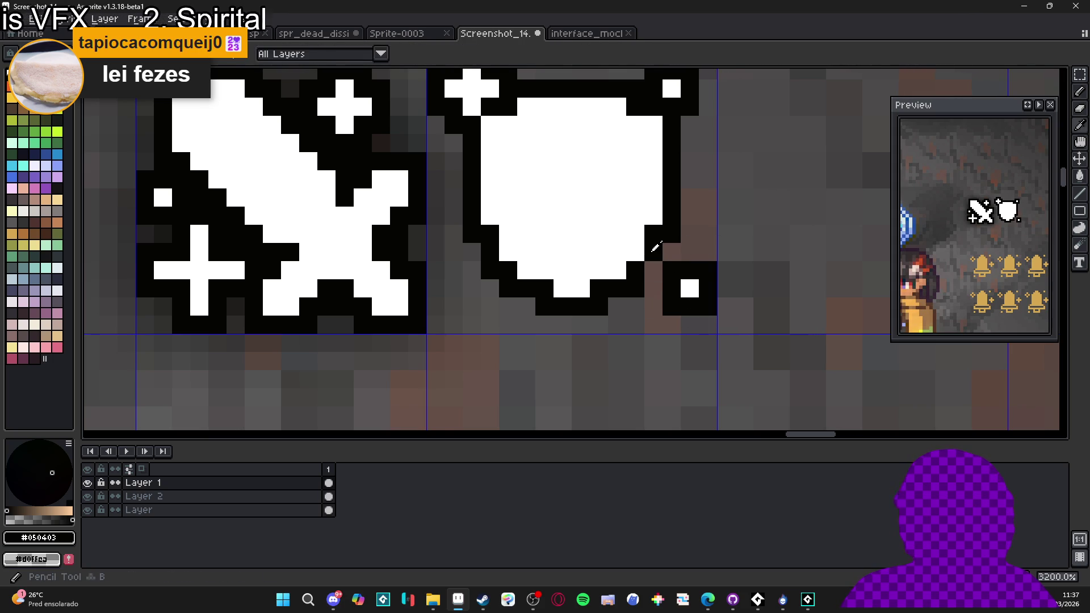
scroll(659, 287, down, 1)
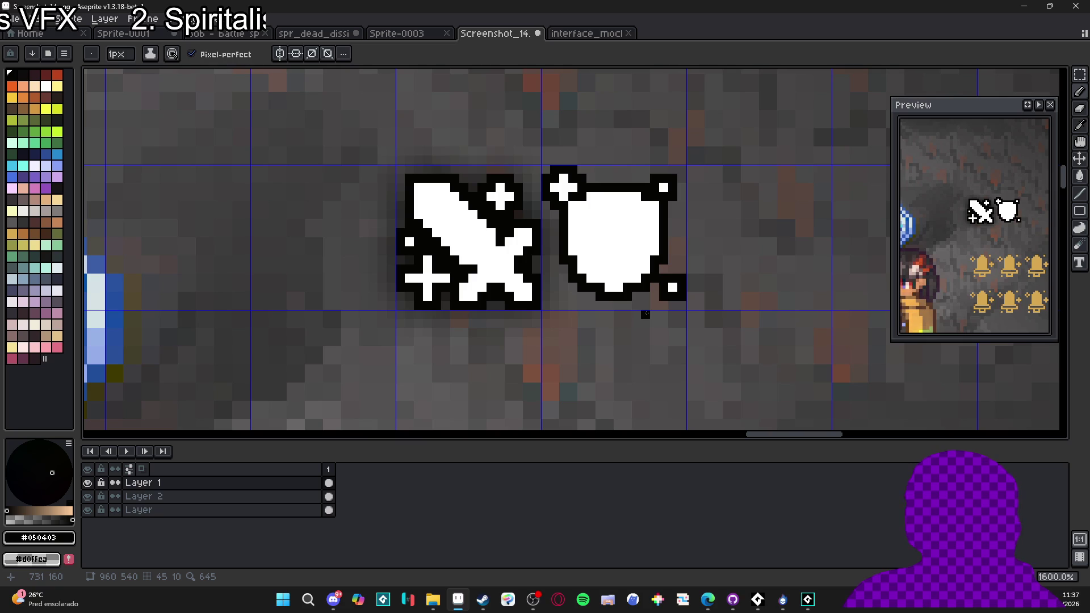
drag(609, 193, 609, 290)
drag(619, 193, 618, 284)
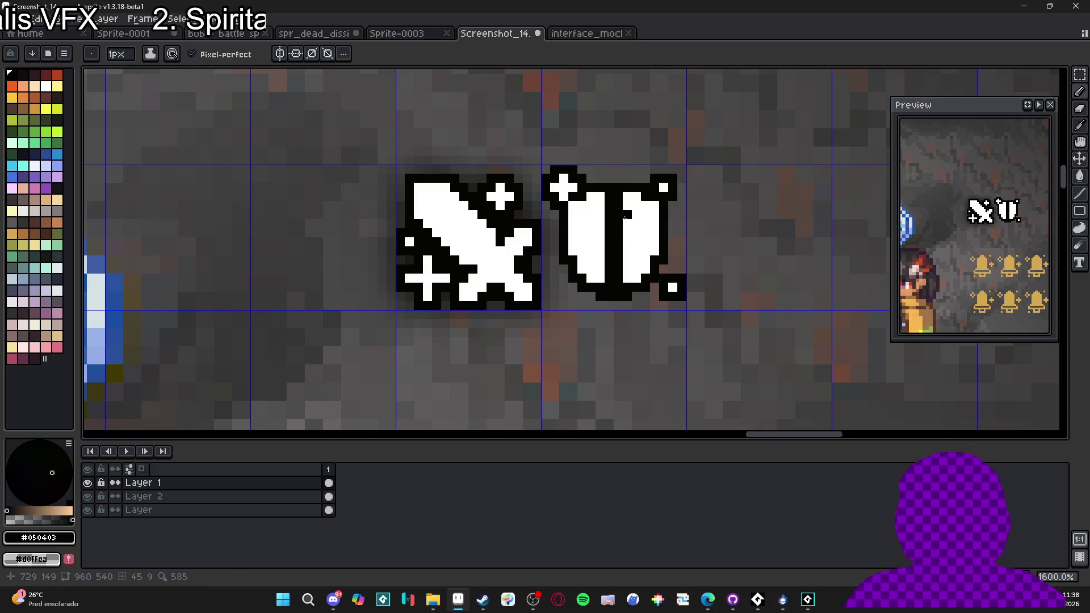
key(ctrl+z)
key(ctrl+z)
key(ctrl+y)
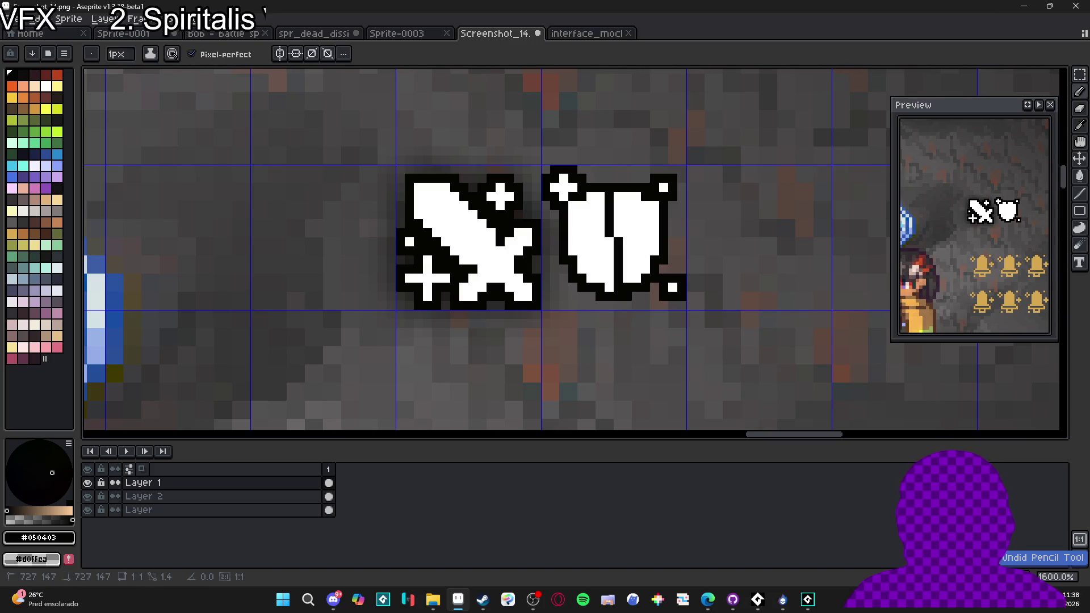
key(ctrl+z)
shift+click(619, 288)
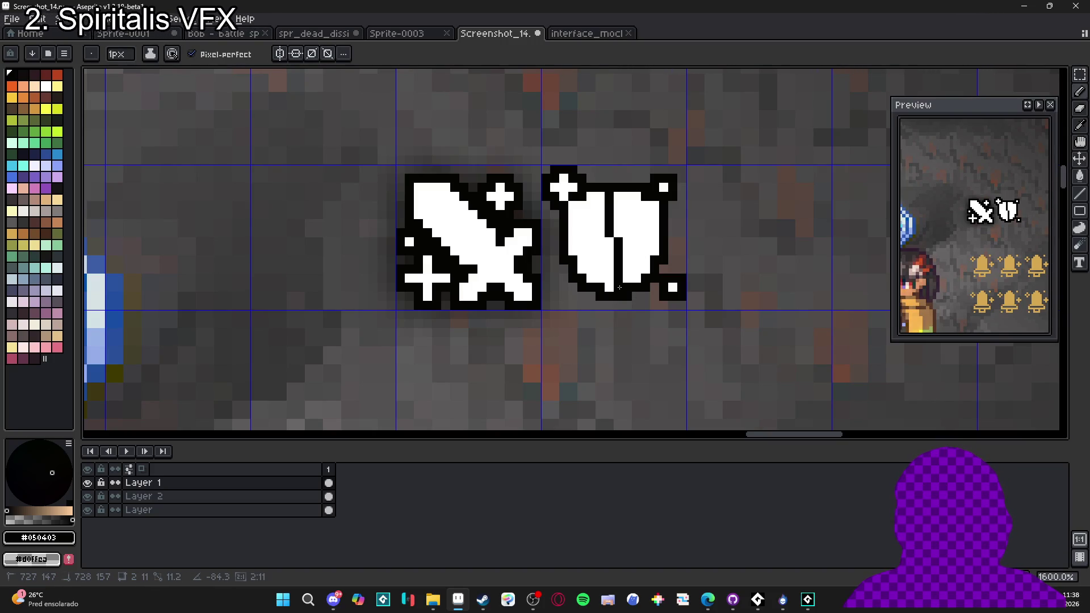
key(ctrl+z)
key(ctrl+z)
key(ctrl+z)
key(alt)
drag(609, 197, 618, 288)
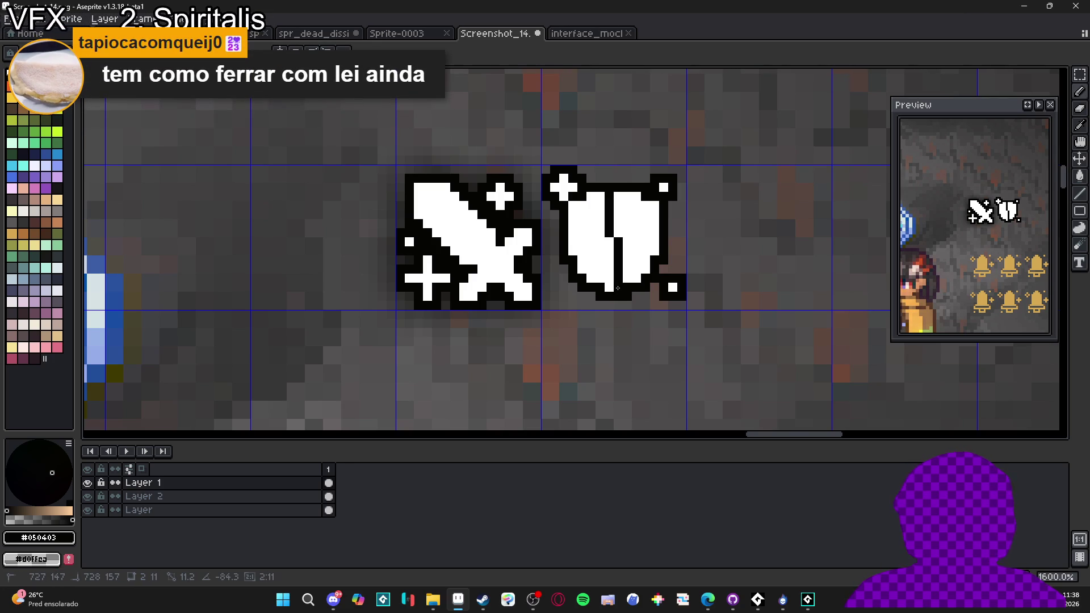
key(ctrl+z)
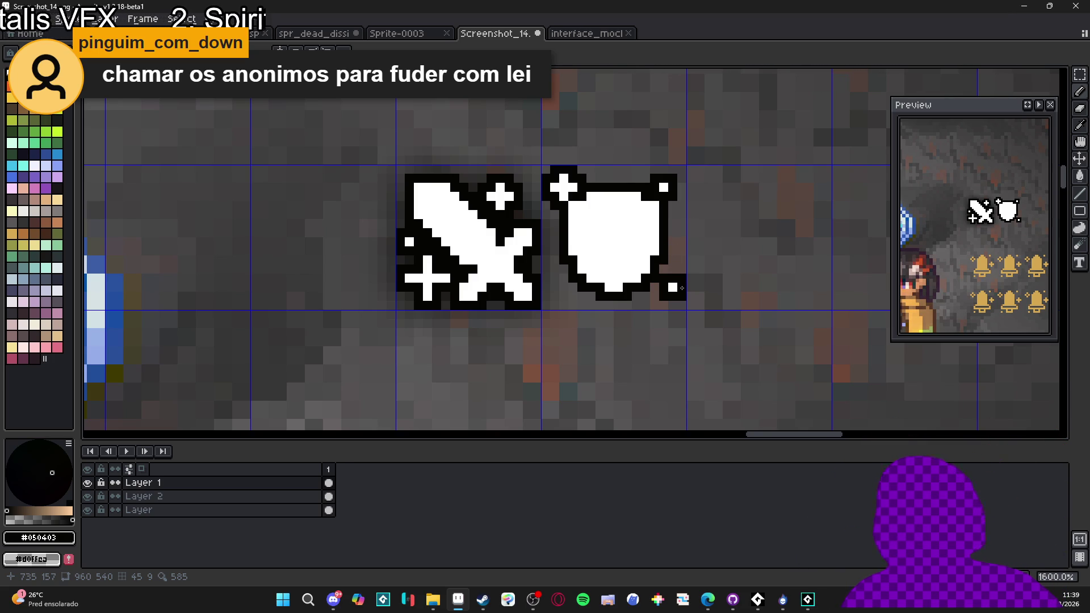
key(m)
- Move the corner dot back against the shield, then select the whole shield icon
drag(675, 287, 687, 302)
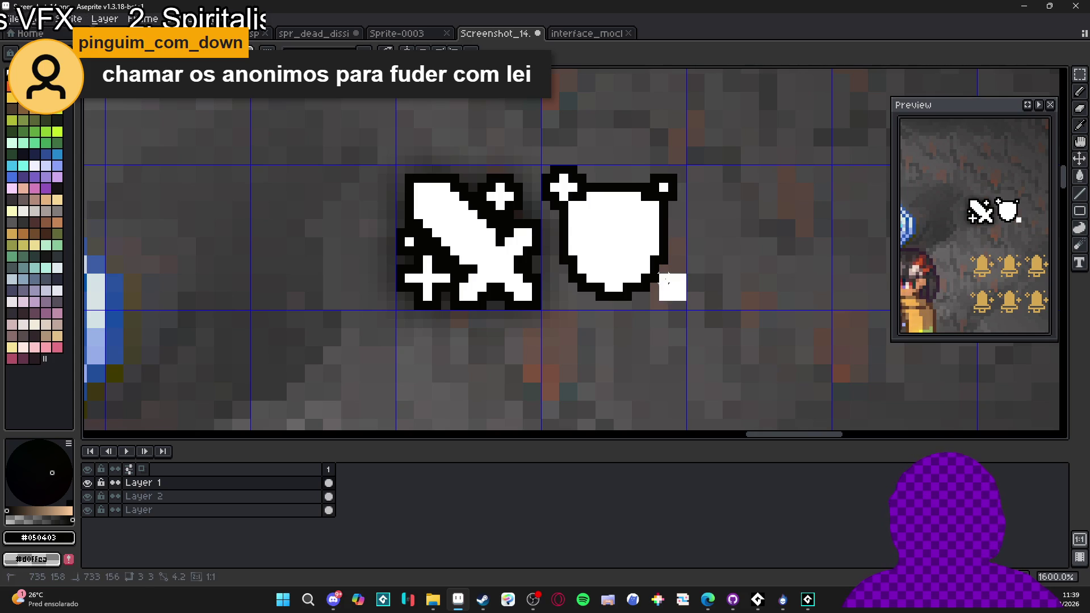
scroll(681, 296, up, 2)
scroll(669, 299, down, 2)
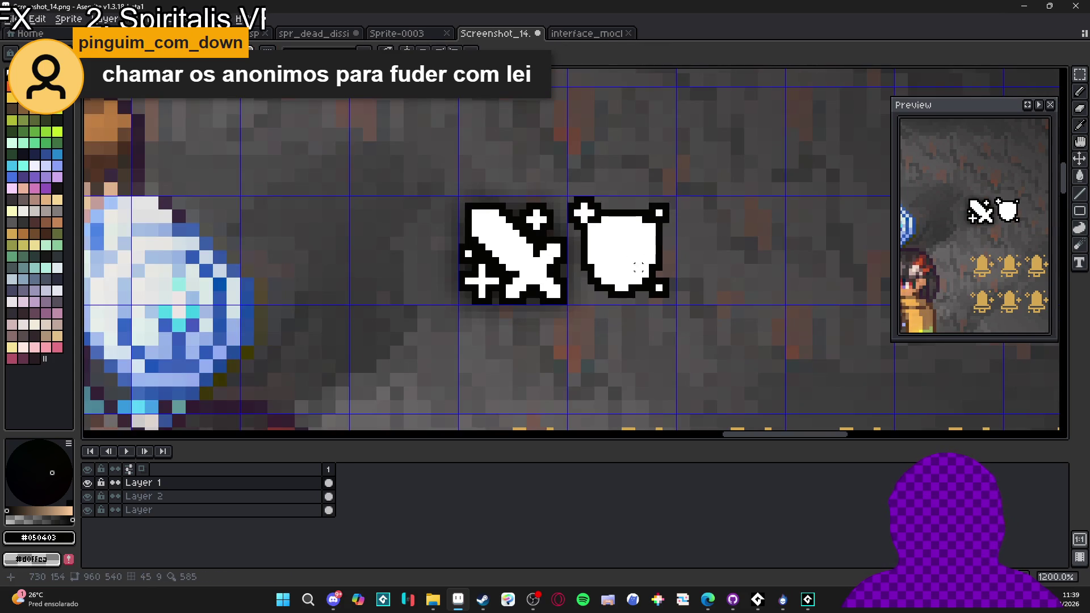
scroll(597, 227, down, 1)
scroll(568, 208, up, 1)
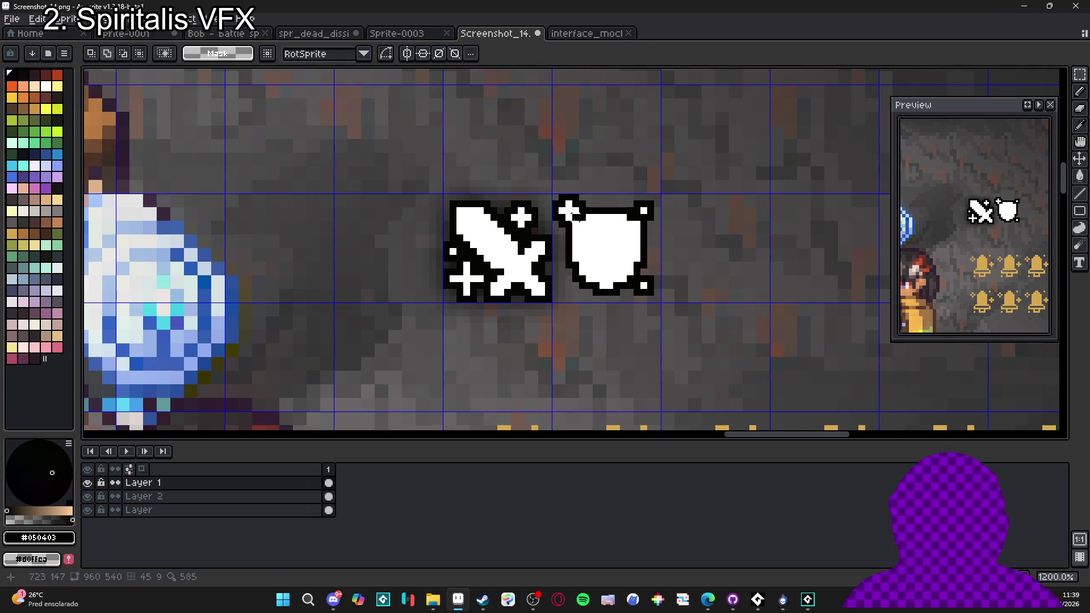
drag(568, 207, 653, 295)
scroll(514, 247, right, 3)
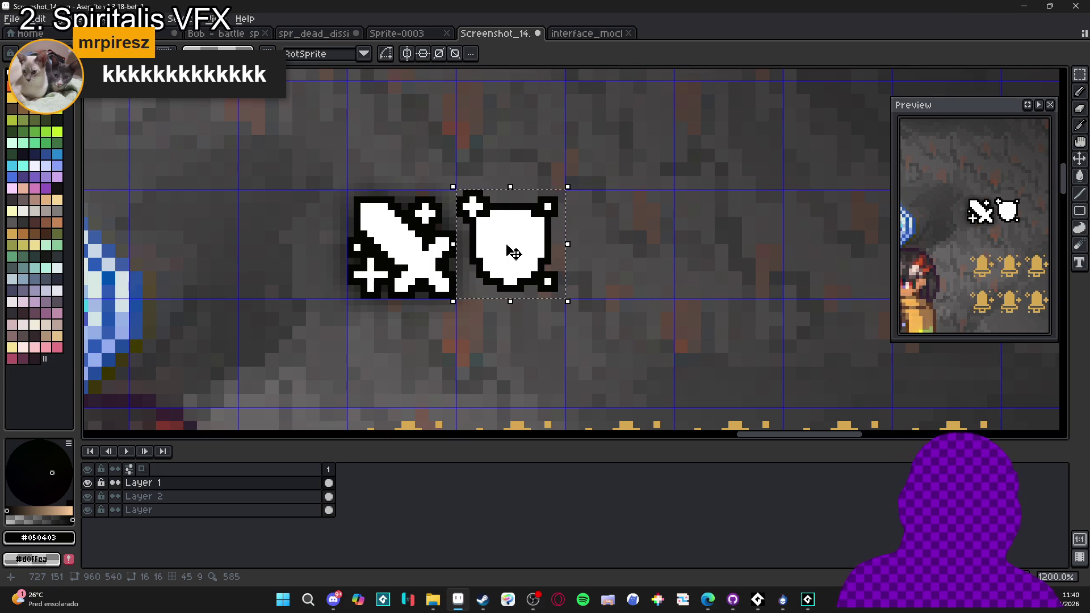
- Shift the selected shield one grid cell right and drop it
key(shift+Right)
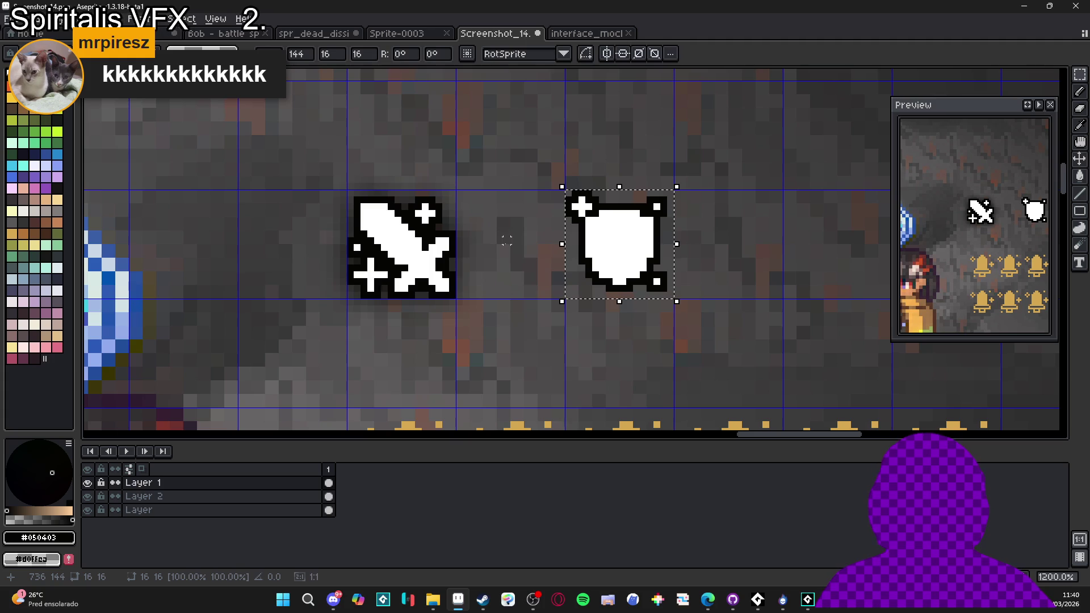
mouse_move(641, 261)
mouse_down()
mouse_move(589, 271)
mouse_move(551, 225)
mouse_move(511, 284)
mouse_move(519, 327)
mouse_move(468, 321)
mouse_up()
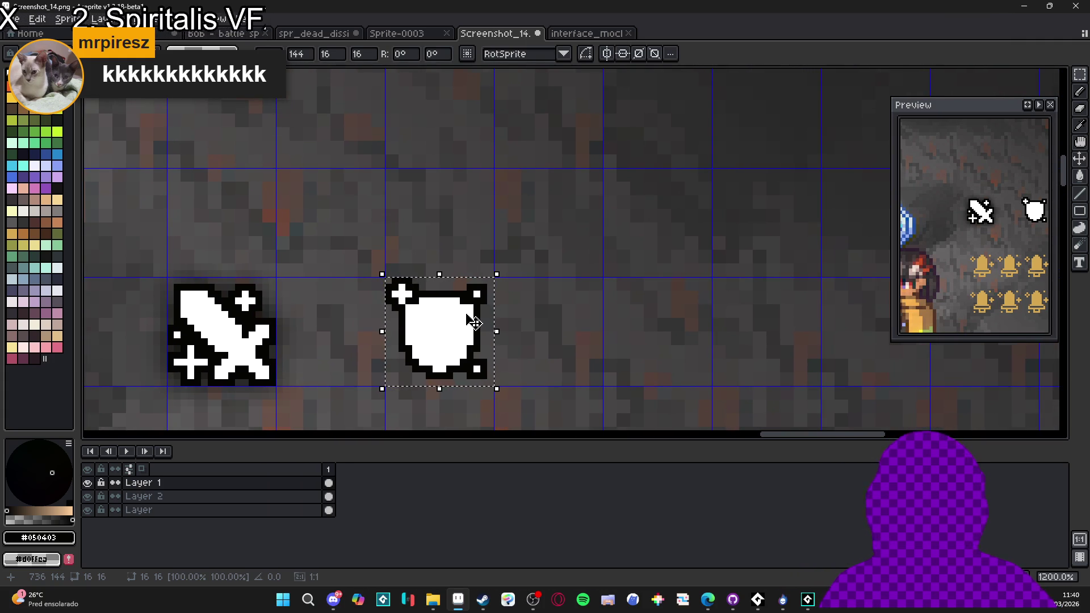
key(Return)
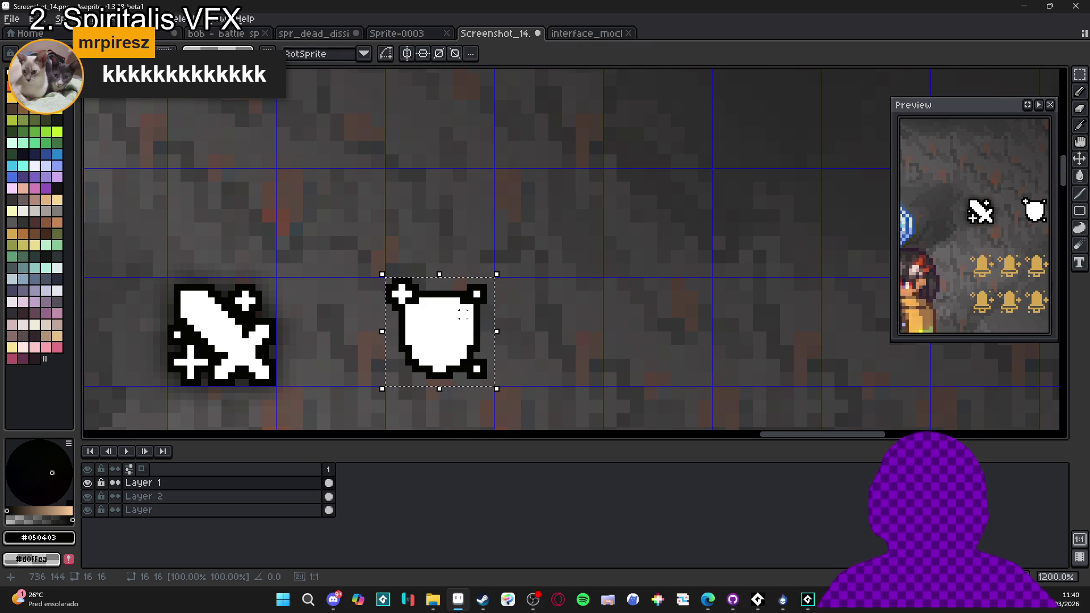
- Duplicate the shield and position the copy one cell up and to the right
key(shift+Right)
key(shift+Up)
key(shift+Up)
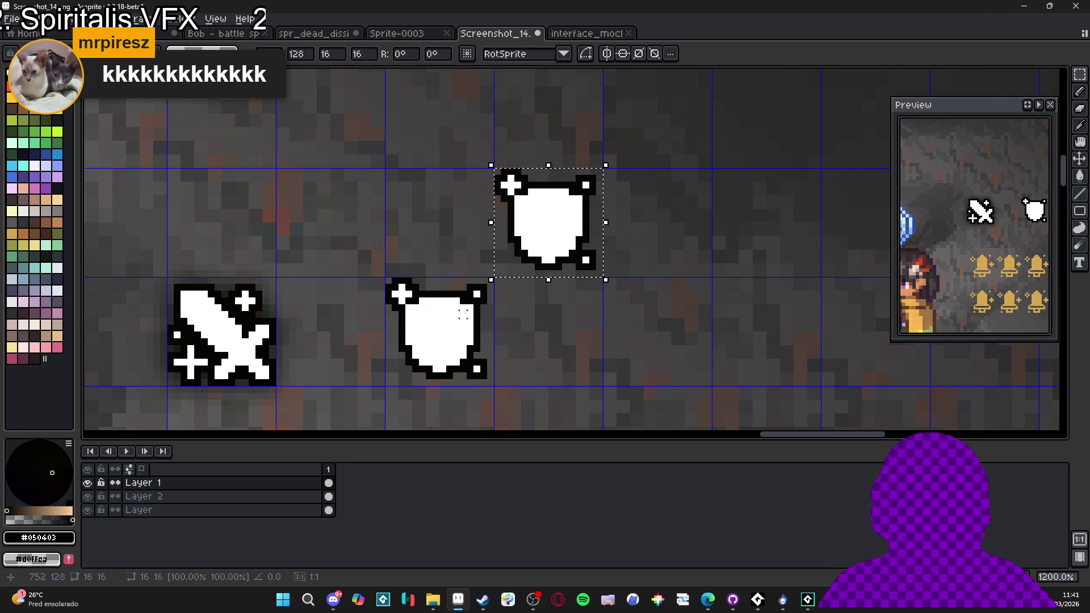
key(shift+Right)
key(shift+Down)
drag(464, 314, 256, 354)
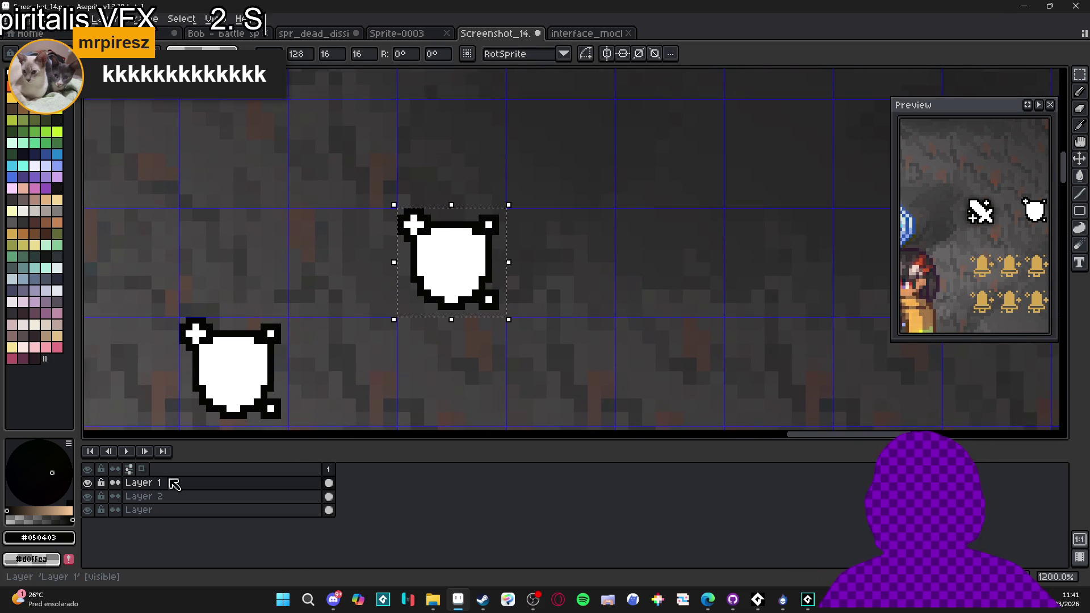
key(Return)
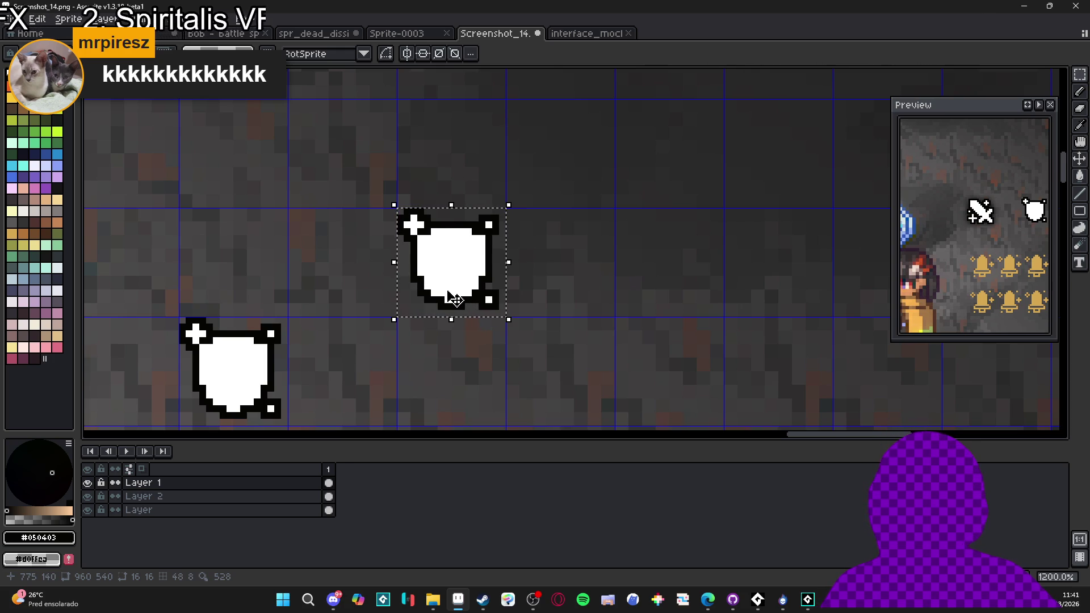
- Copy and paste another shield copy, then clear the selection
key(ctrl+c)
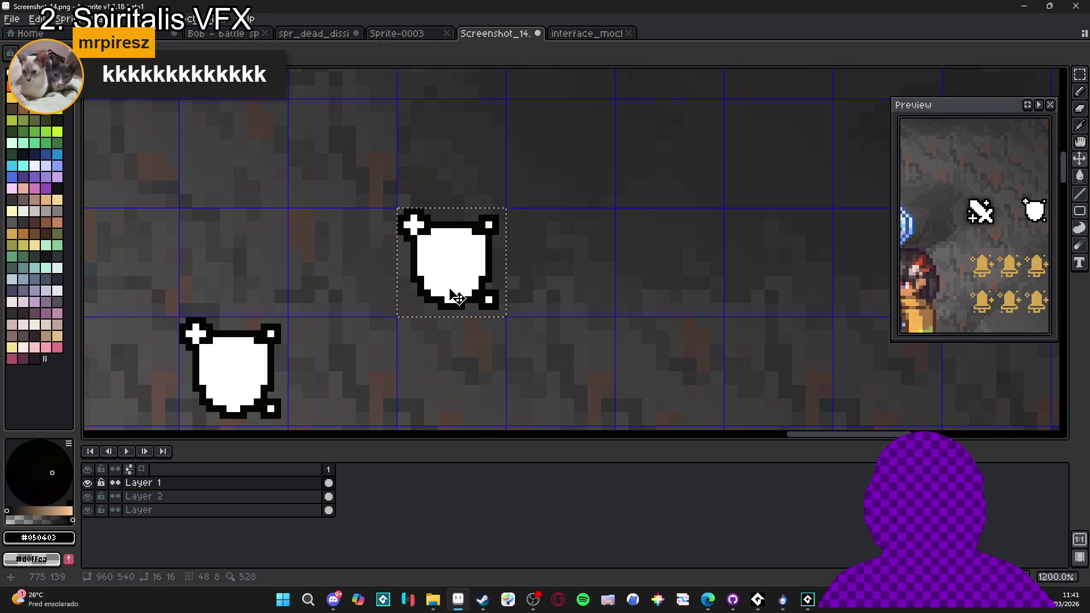
key(ctrl+v)
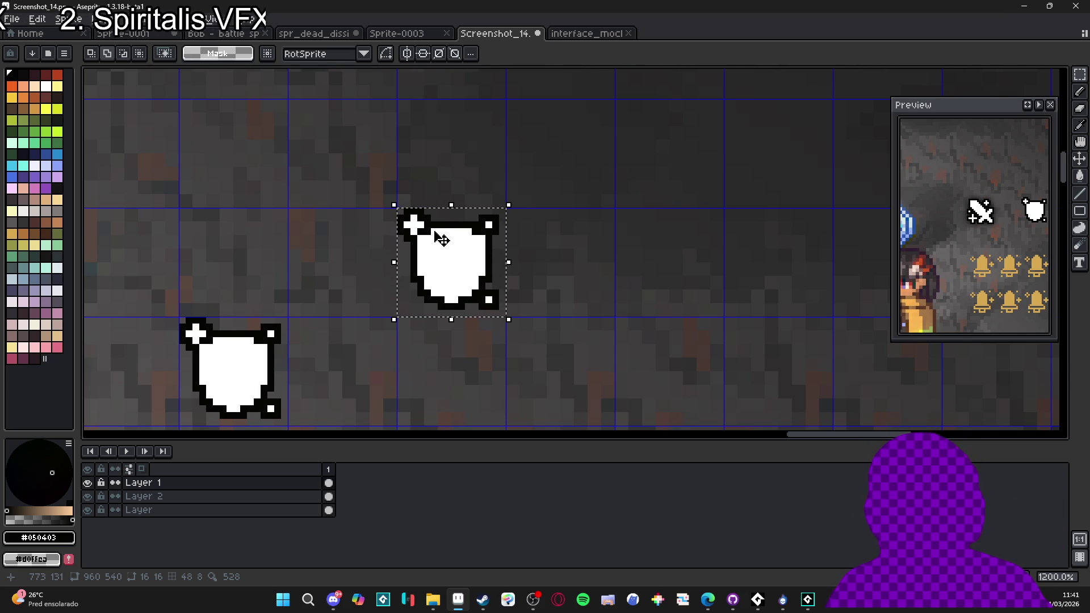
scroll(442, 240, down, 2)
key(ctrl+d)
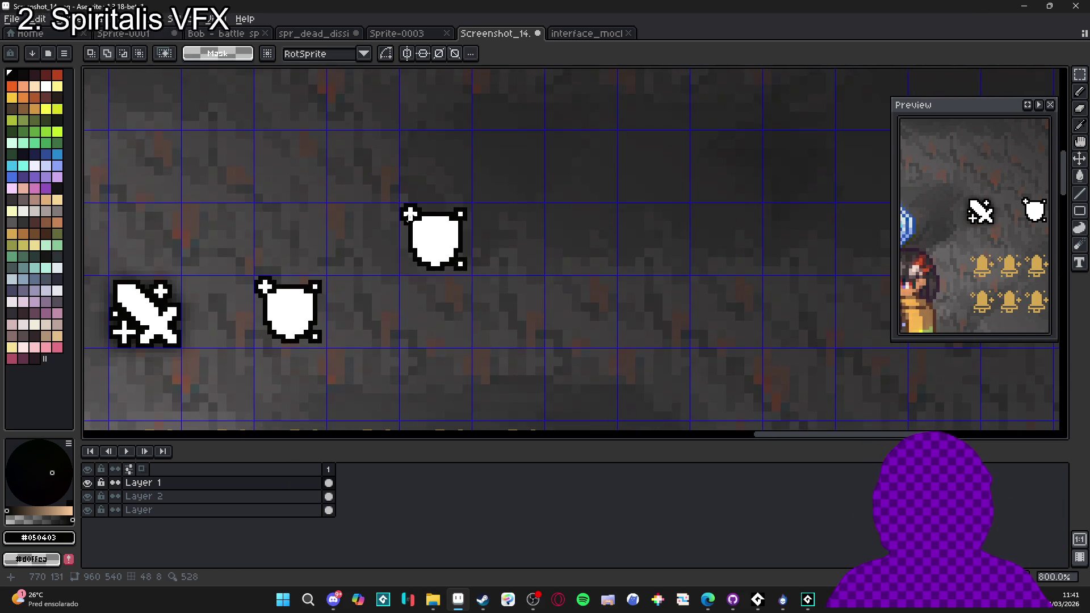
scroll(429, 223, up, 3)
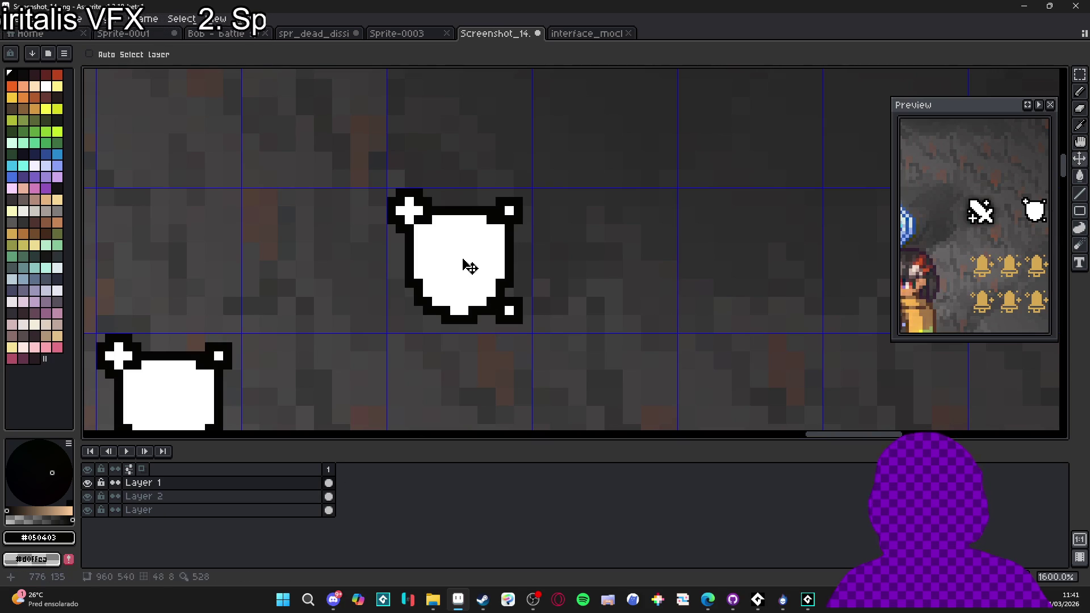
- Select the shield's grid cell and place a copy one cell to the right
key(m)
key(ctrl+shift+d)
drag(463, 261, 608, 261)
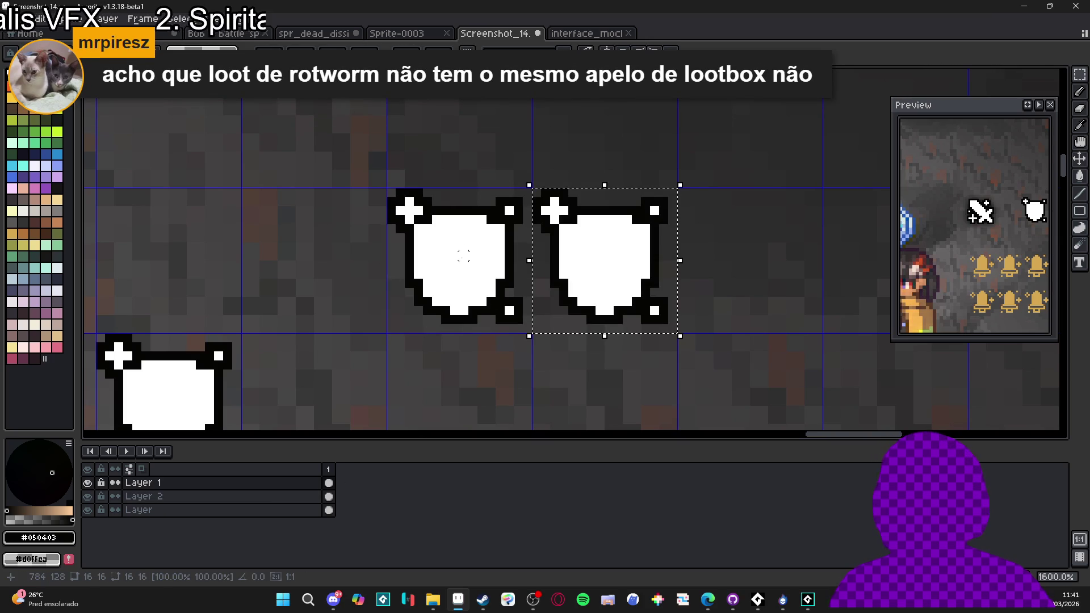
- Fill the copy's interior, sparkle cross and both corner dots black
alt+click(600, 206)
click(568, 223)
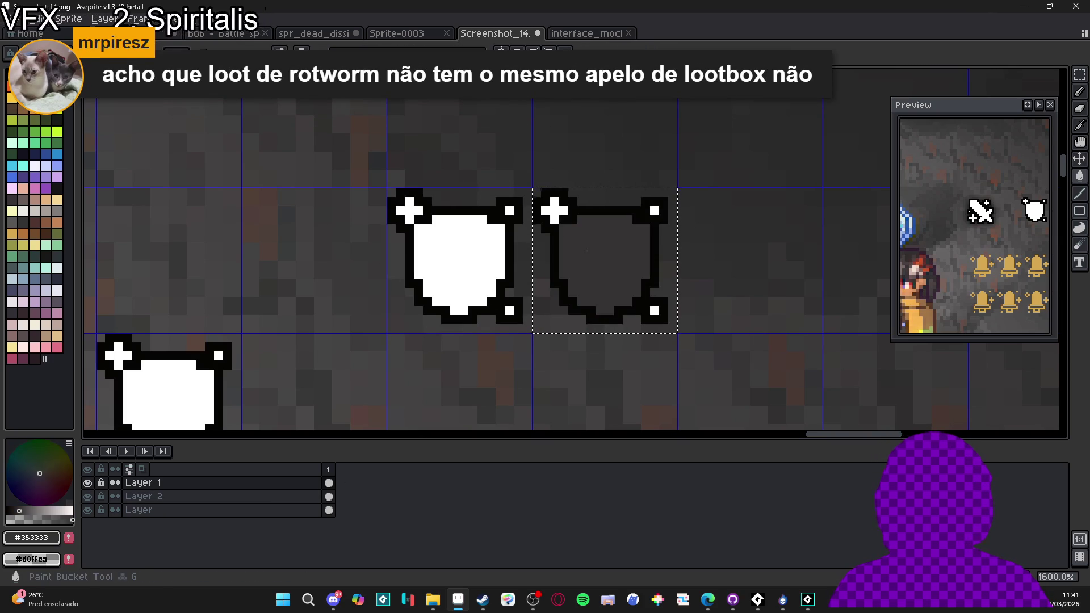
key(ctrl+z)
alt+click(564, 221)
click(590, 256)
click(554, 211)
click(654, 212)
click(654, 311)
drag(653, 250, 638, 259)
- Move the white shield over the black silhouette copy
key(ctrl+d)
key(v)
drag(455, 262, 477, 268)
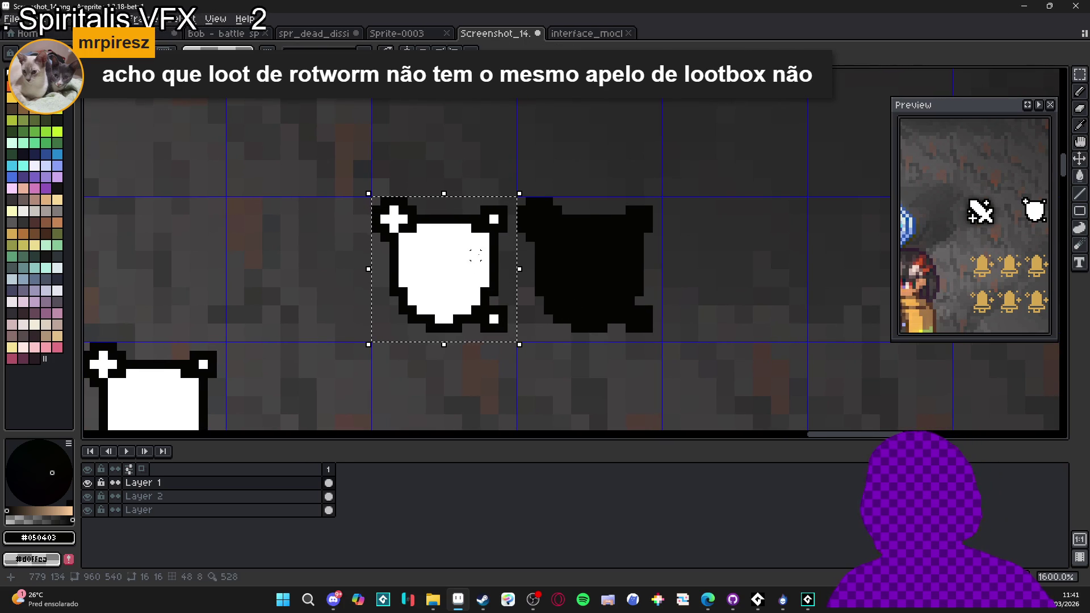
key(shift+Right)
key(shift+Left)
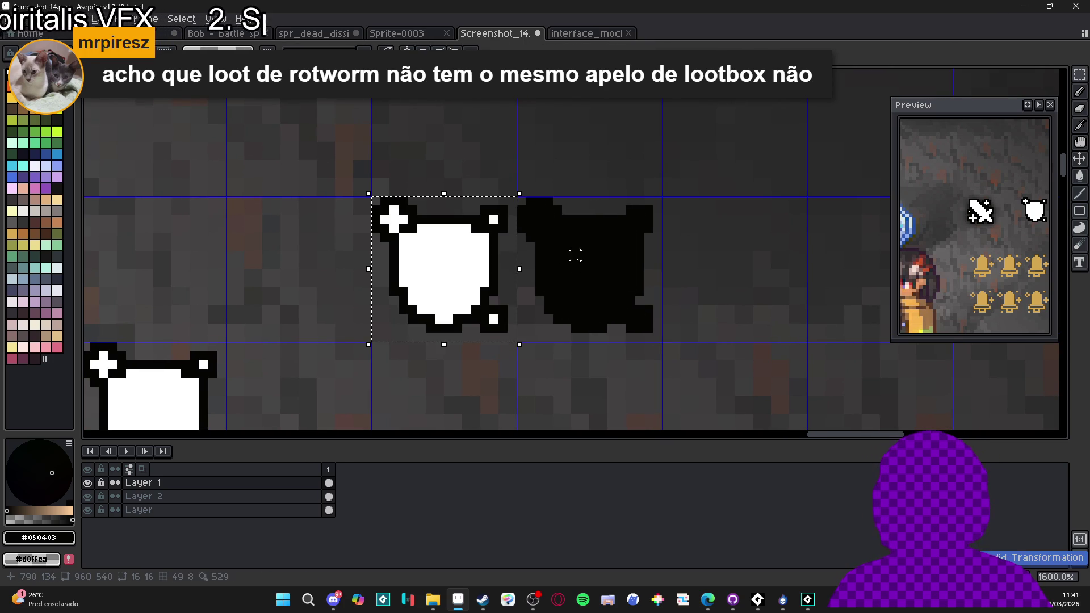
- Settle the white shield on top of the silhouette and make Layer 2 active
key(m)
drag(591, 278, 535, 307)
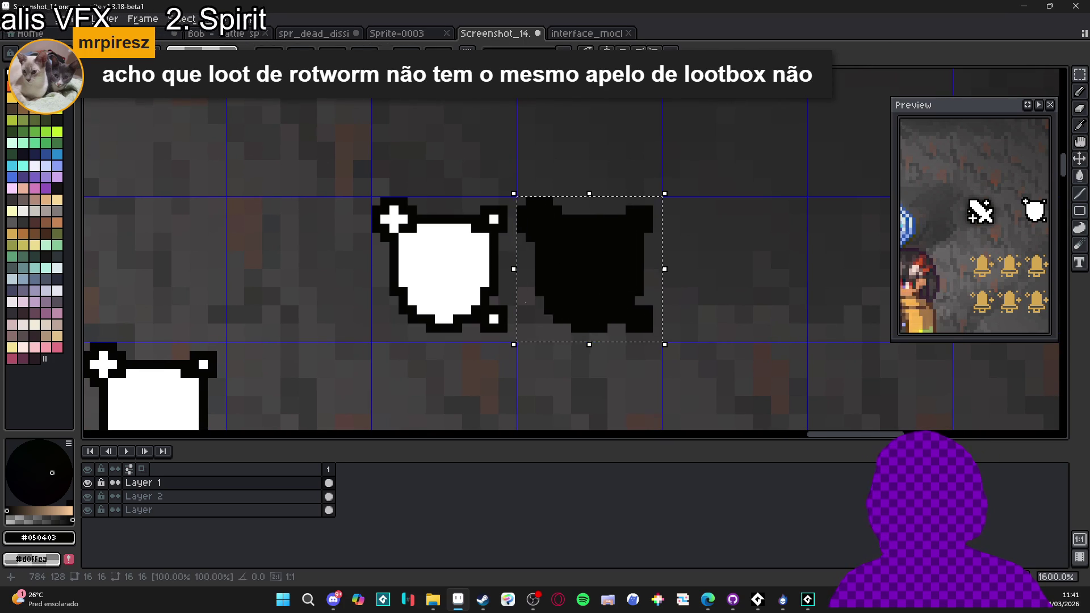
key(Delete)
key(ctrl+z)
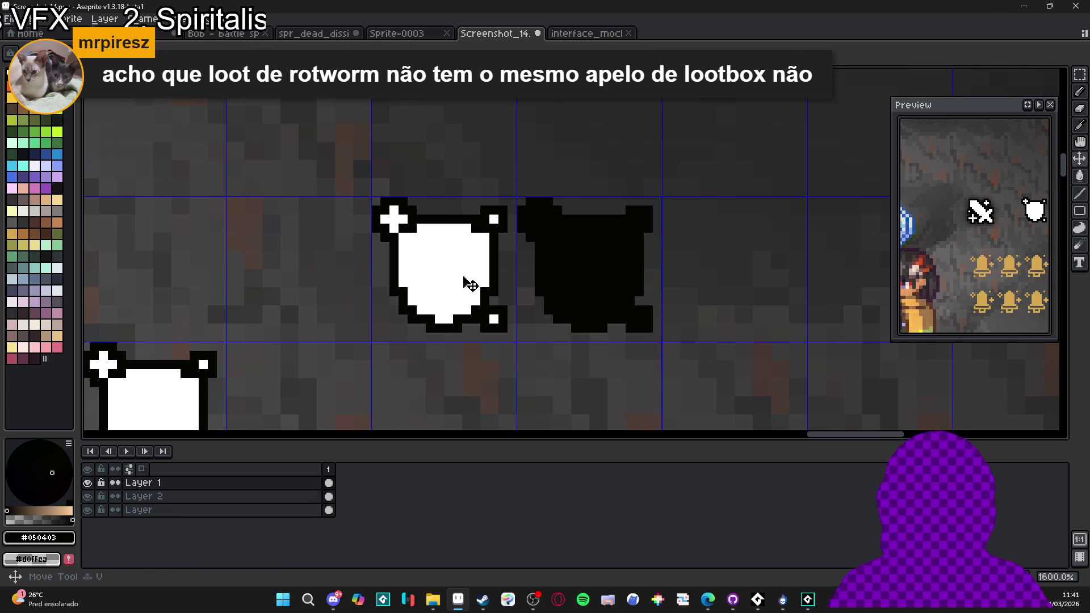
scroll(452, 282, right, 1)
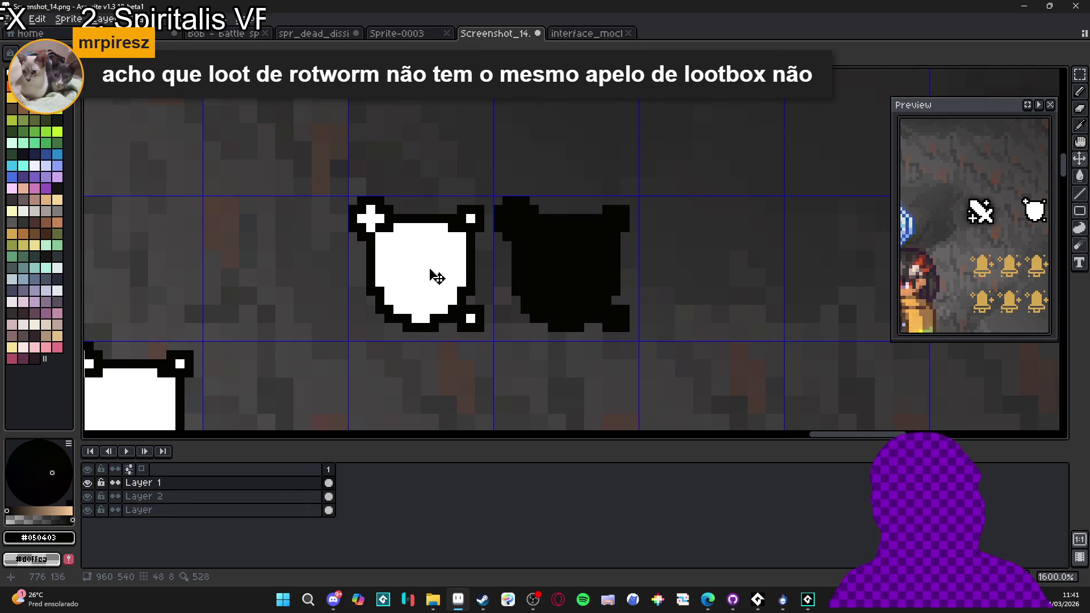
mouse_move(433, 256)
mouse_down()
mouse_move(499, 257)
mouse_move(483, 246)
mouse_up()
key(ctrl+d)
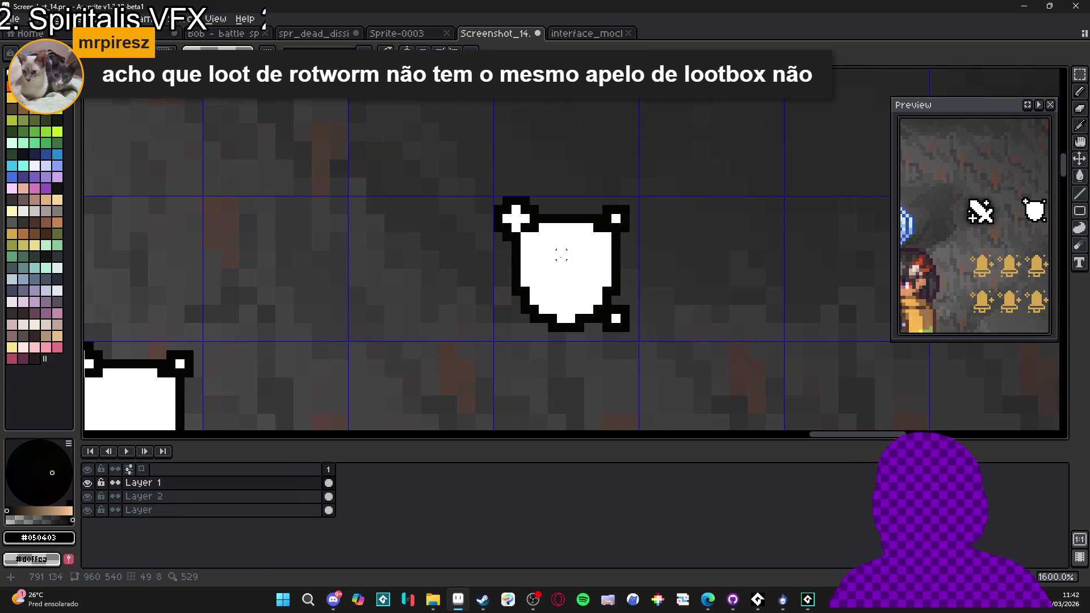
click(329, 496)
- Blur the black silhouette with the Convolution Matrix blur-7x7 filter
key(F9)
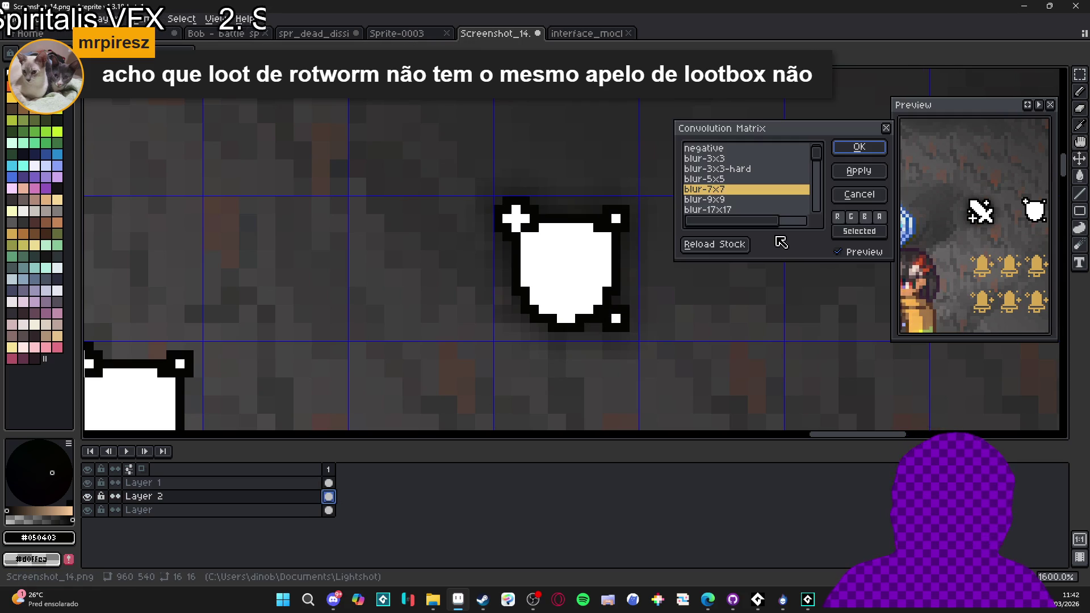
scroll(503, 306, down, 3)
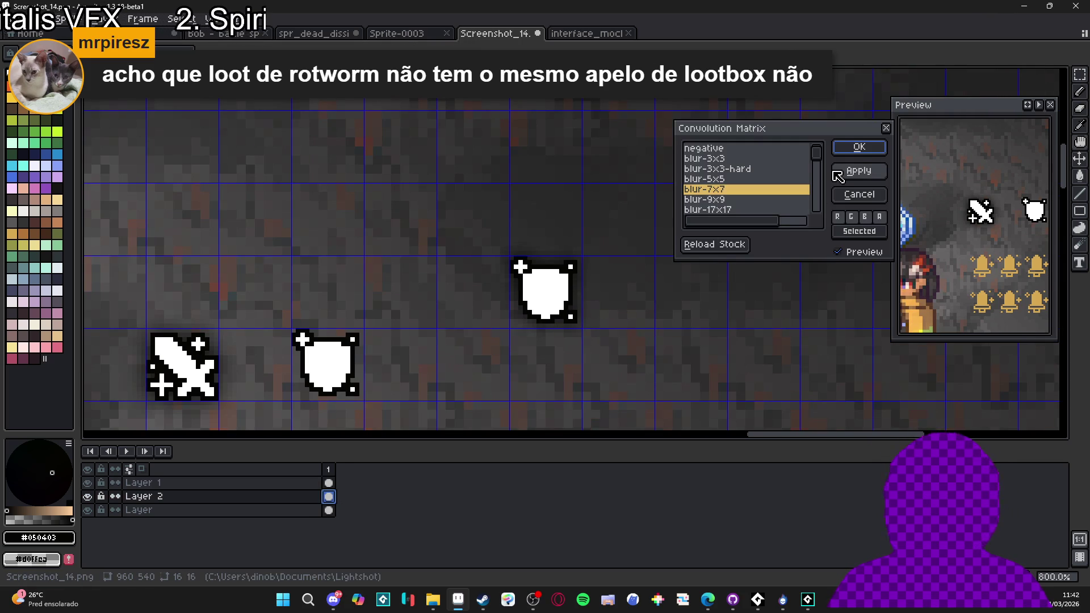
click(865, 148)
- Move the lower shield on Layer 1 toward the shadow and nudge it into place
ctrl+click(344, 377)
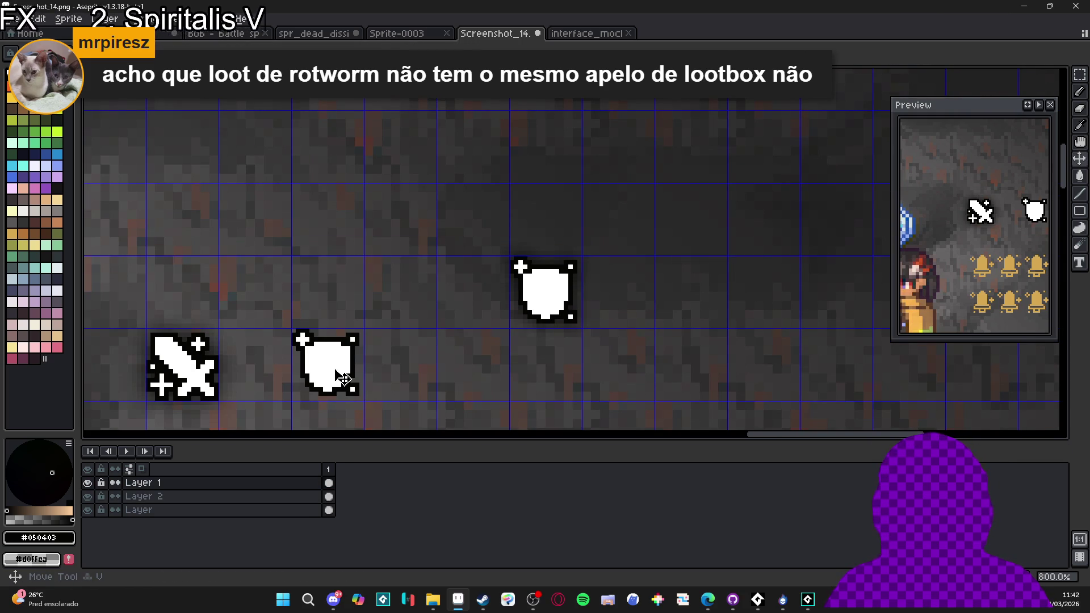
drag(344, 378, 554, 293)
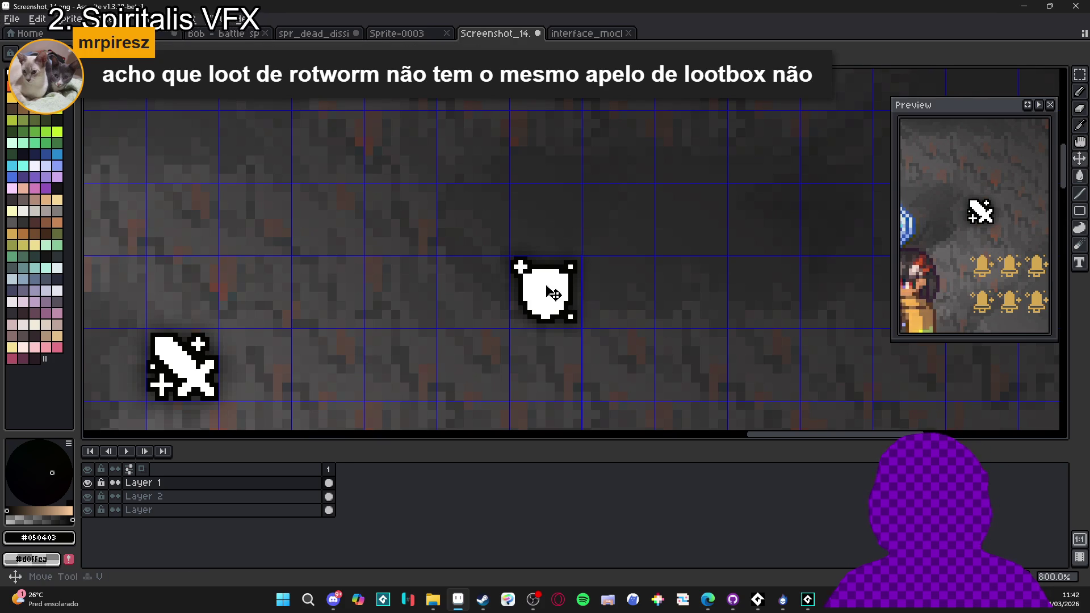
key(ctrl+t)
key(shift+Left)
key(shift+Left)
key(shift+Down)
key(shift+Down)
key(shift+Left)
key(shift+Up)
key(Return)
- On Layer 2, move the blurred shadow blob under the lower shield
ctrl+click(555, 300)
key(m)
drag(465, 204, 587, 335)
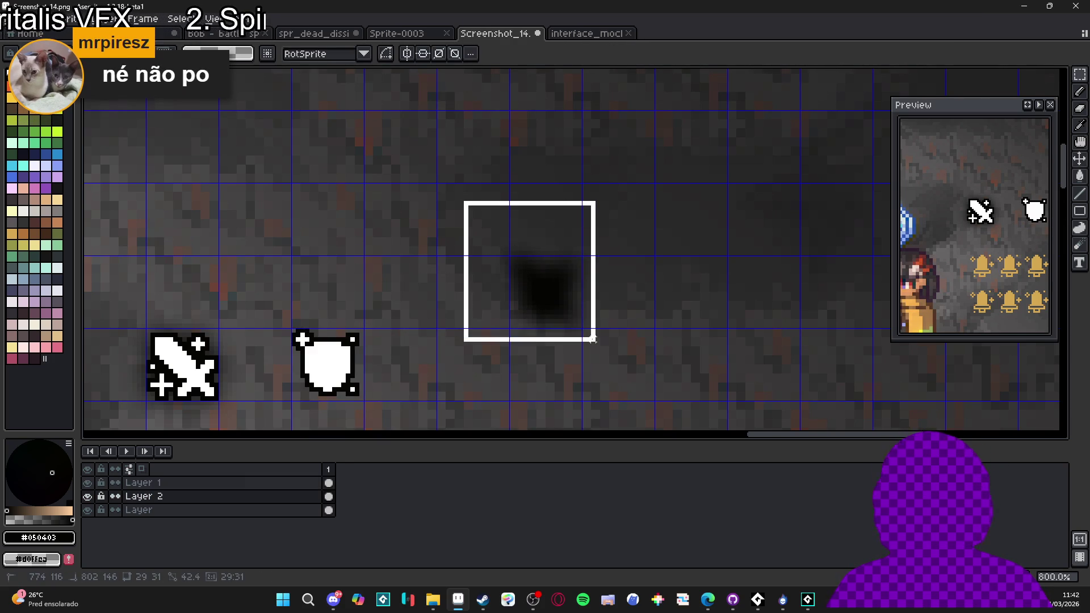
key(ctrl+d)
drag(445, 176, 659, 380)
mouse_move(601, 295)
mouse_down()
mouse_move(379, 368)
mouse_move(433, 333)
mouse_up()
key(Return)
- Return to Layer 1 with the sword and shield in view
click(290, 483)
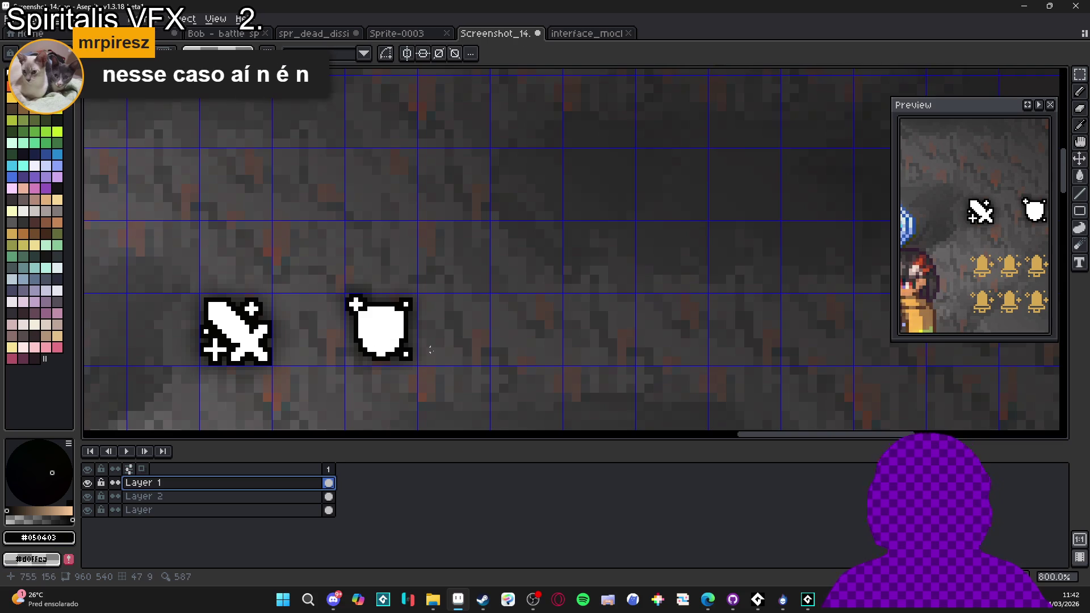
drag(381, 340, 465, 335)
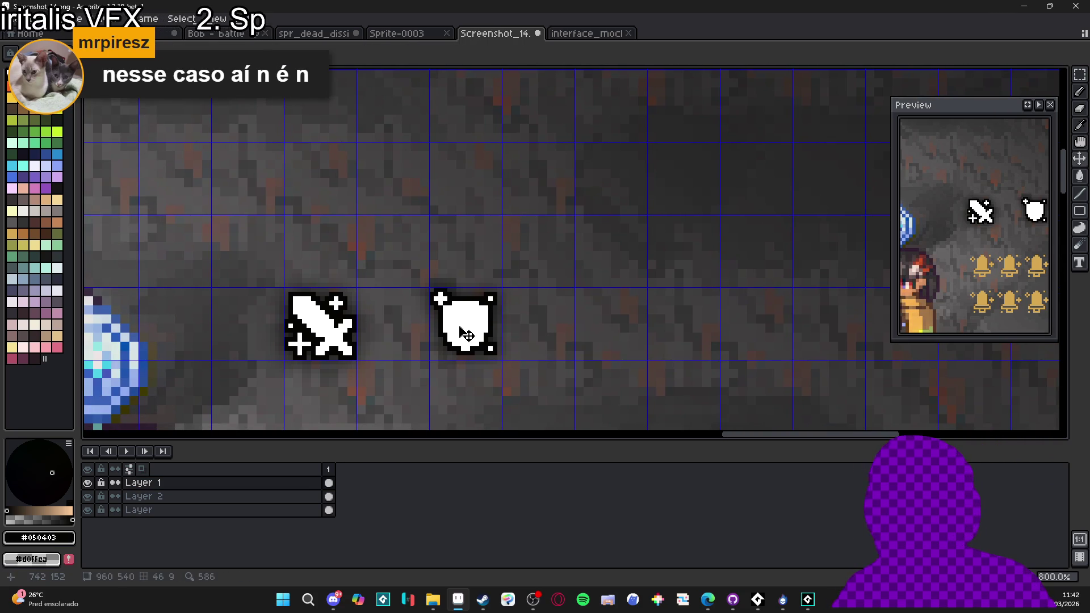
key(m)
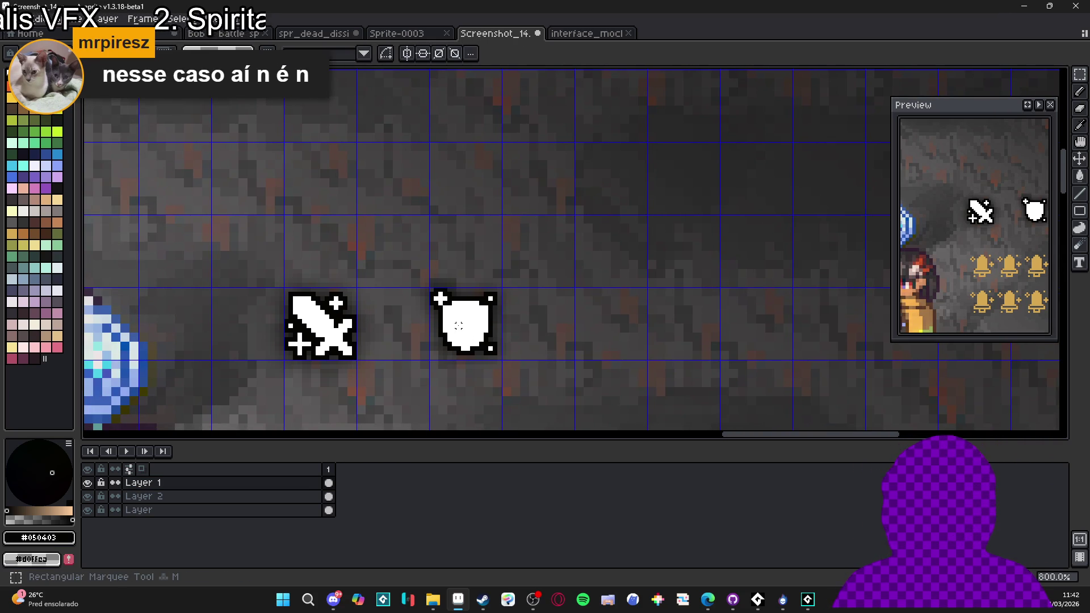
key(v)
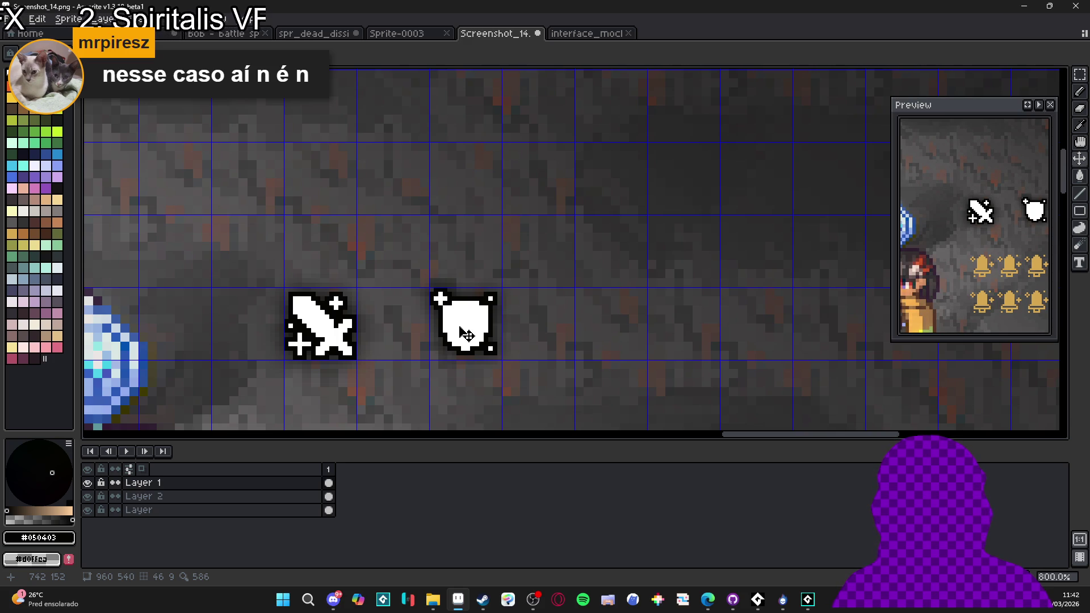
key(m)
key(v)
key(m)
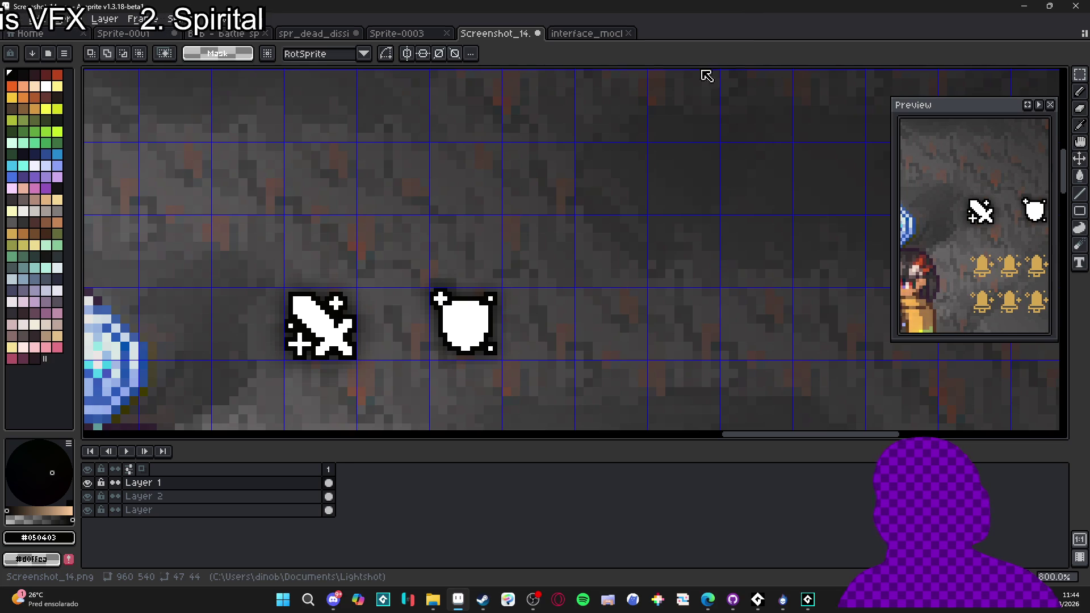
drag(459, 325, 481, 322)
click(481, 322)
scroll(477, 318, down, 3)
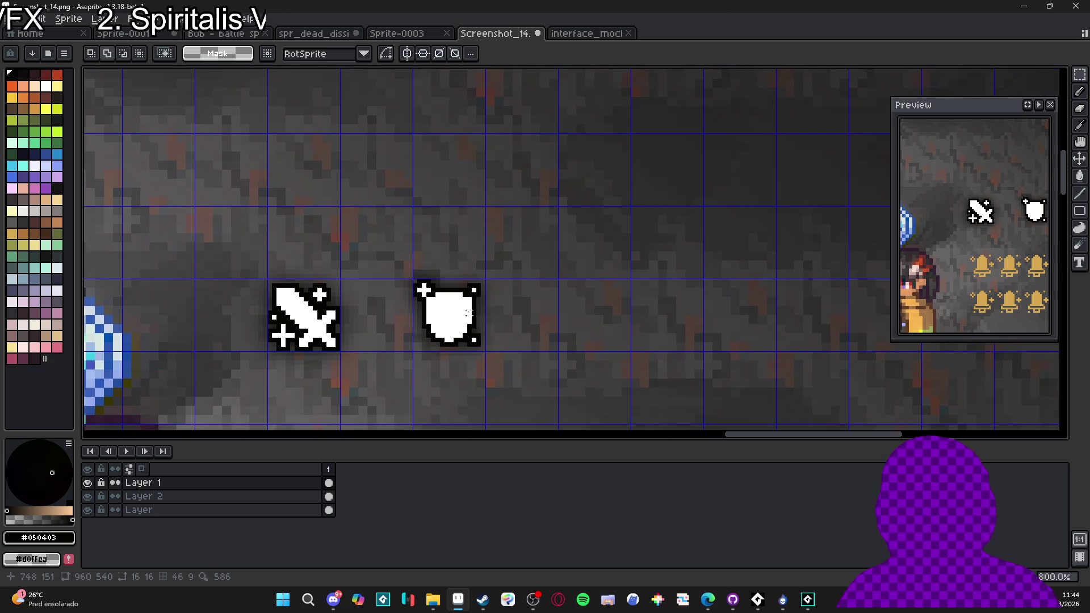
key(alt+Tab)
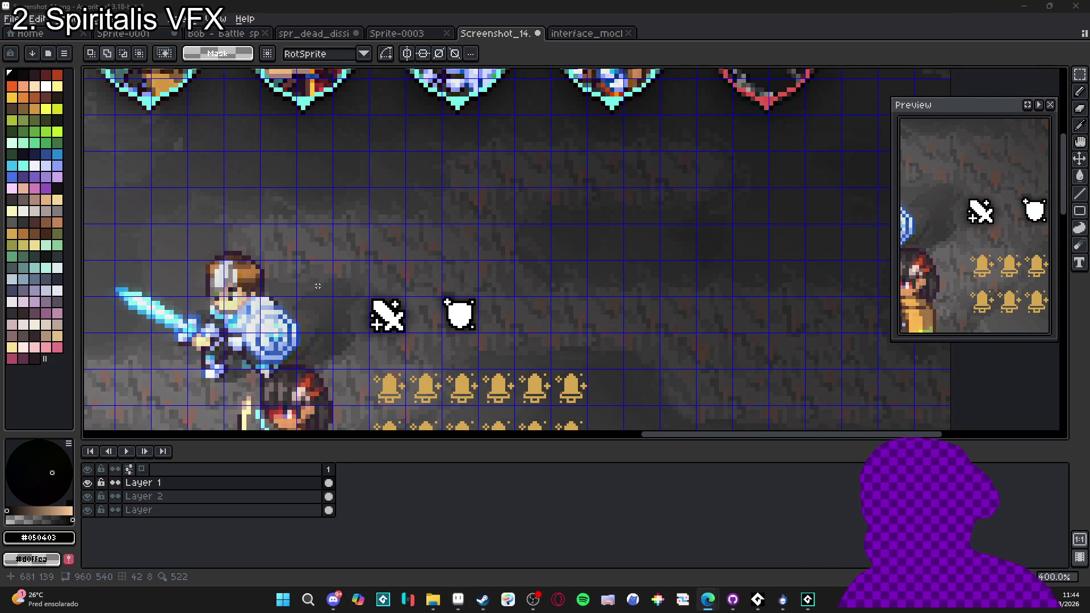
click(445, 335)
drag(446, 335, 397, 312)
scroll(460, 343, down, 1)
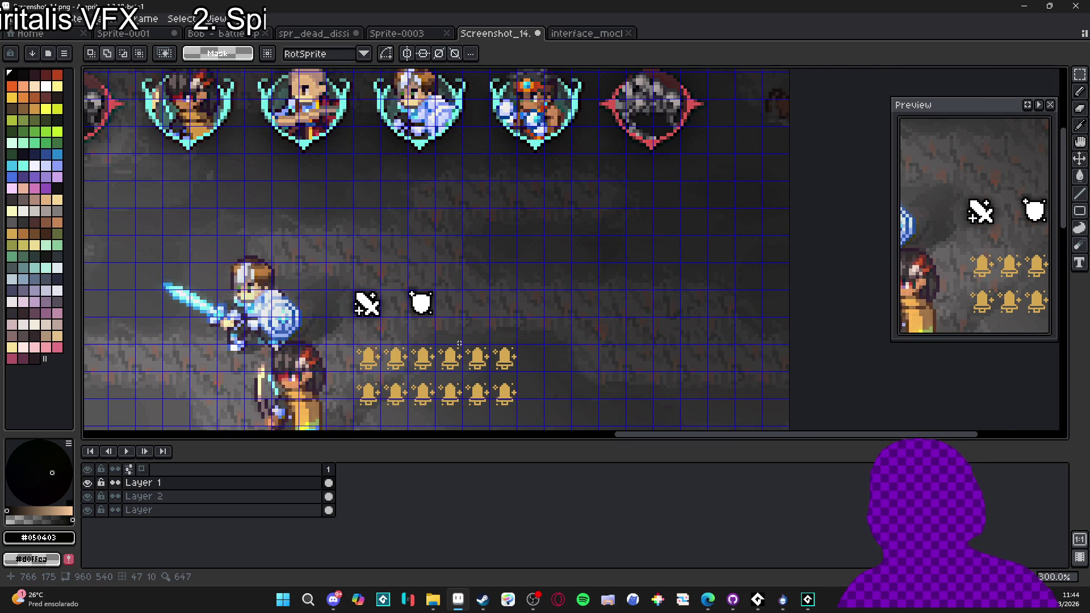
scroll(459, 343, down, 1)
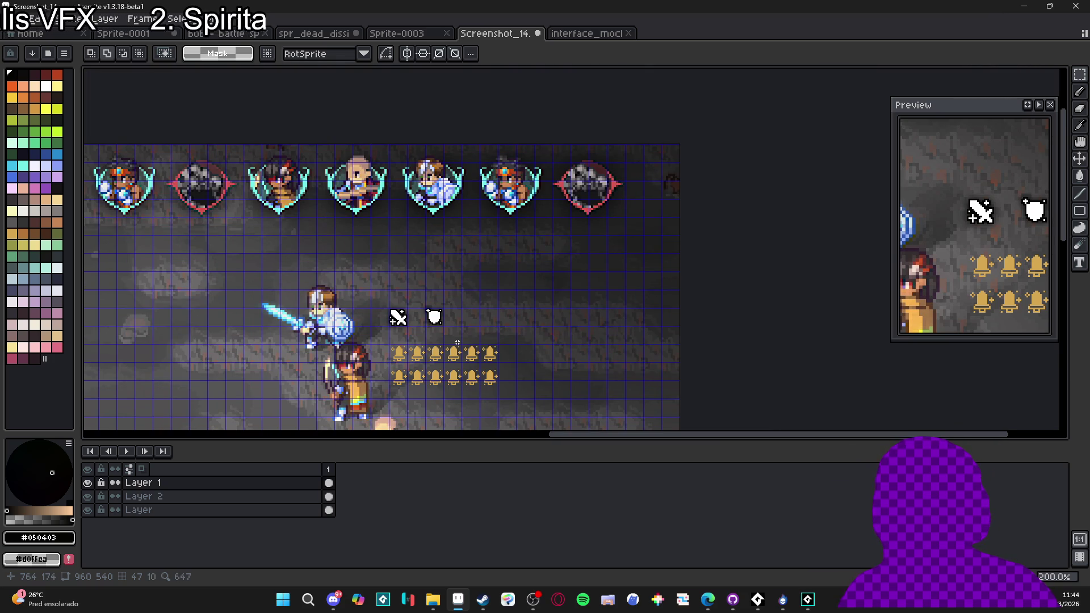
scroll(447, 338, down, 1)
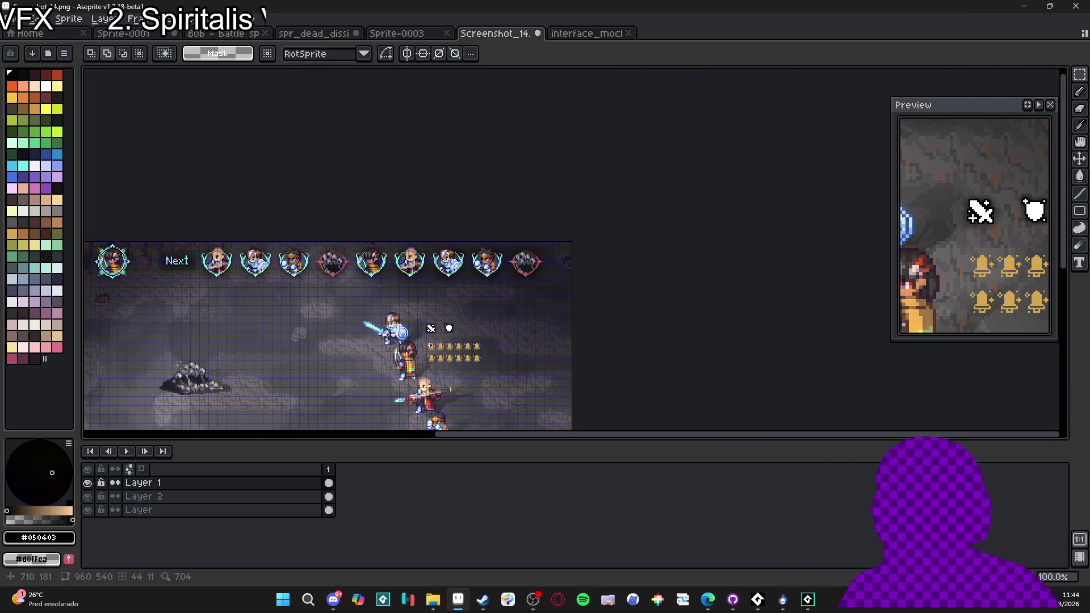
scroll(434, 341, up, 2)
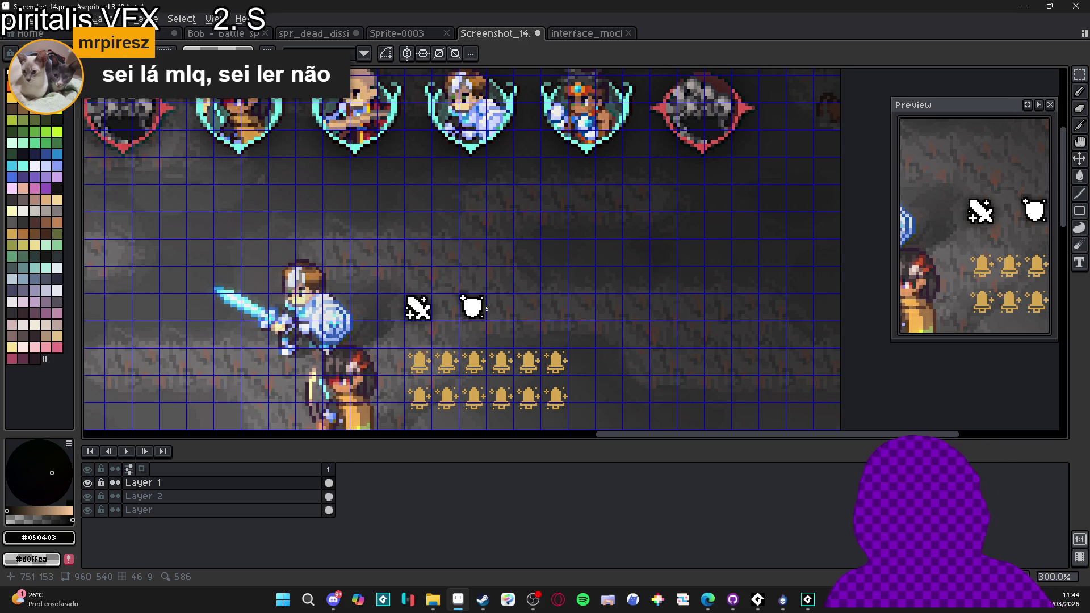
scroll(499, 304, up, 6)
- Undo the last pencil stroke and pick the Idx-45 blue from the palette
scroll(452, 364, down, 2)
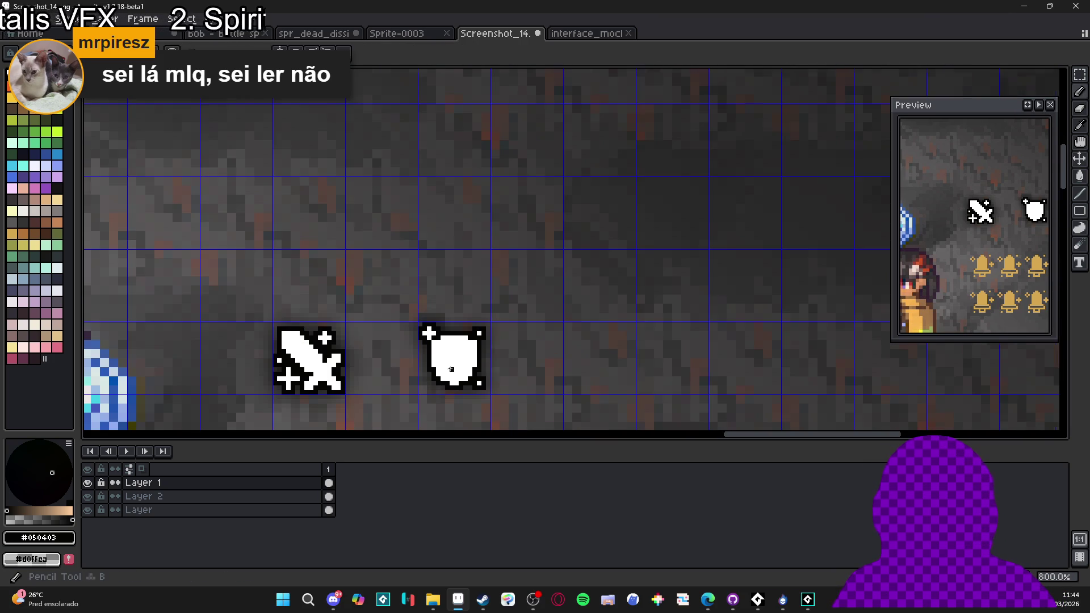
alt+click(452, 365)
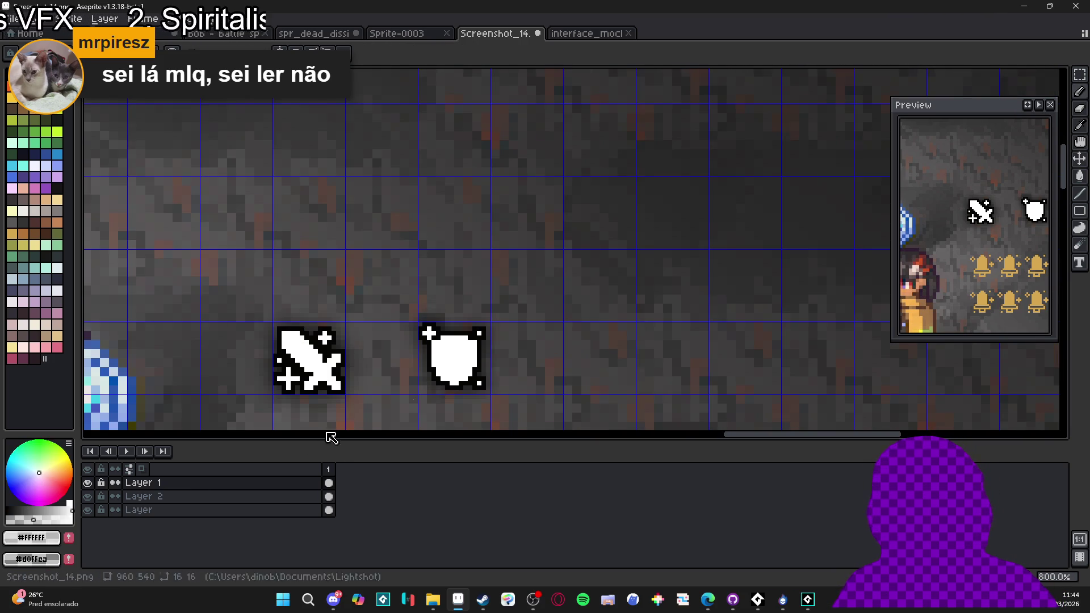
scroll(457, 318, up, 5)
key(ctrl+z)
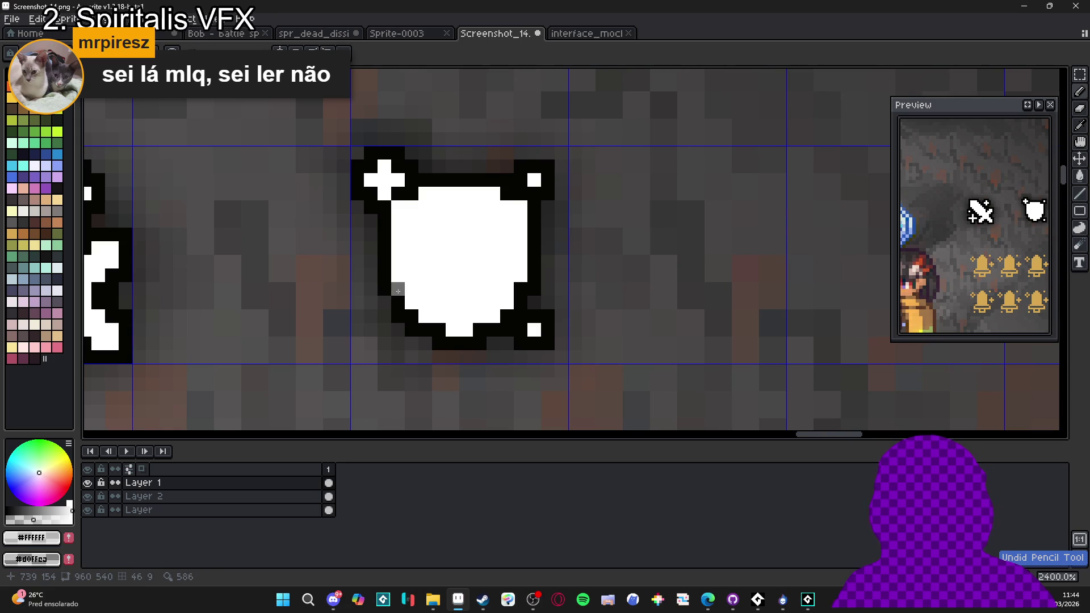
click(57, 153)
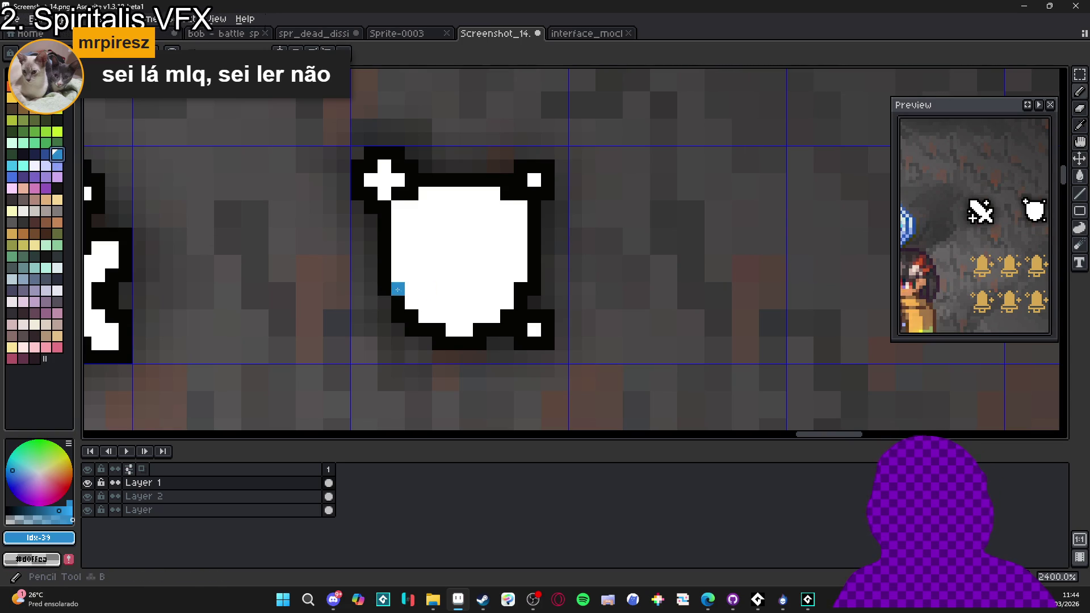
click(12, 176)
- Pencil blue accent pixels along the shield's lower inner sides and bottom
click(398, 289)
click(520, 289)
click(507, 316)
click(411, 316)
click(437, 330)
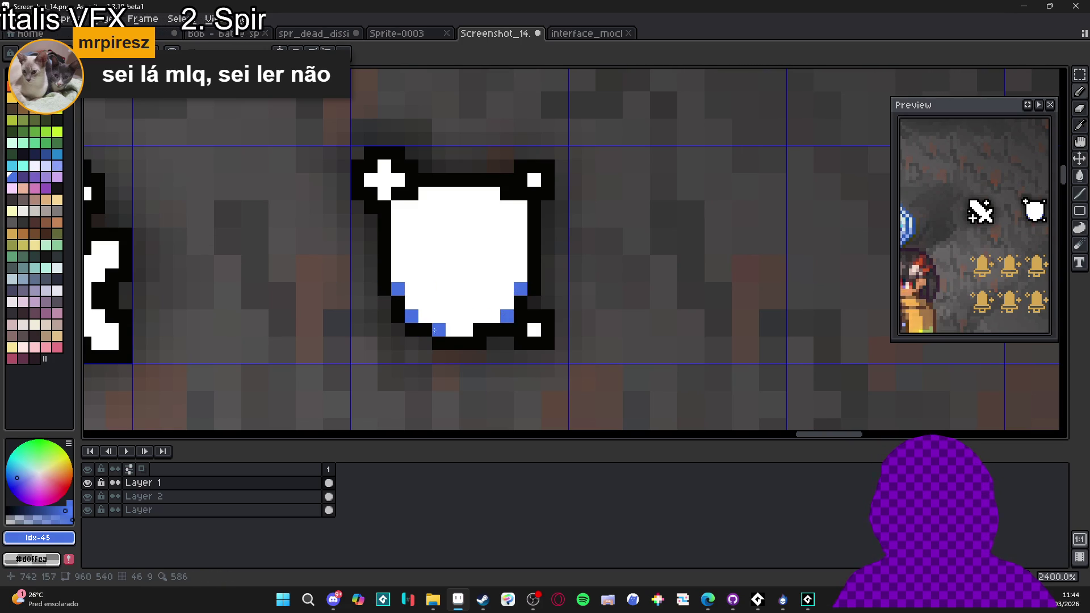
click(481, 330)
scroll(480, 328, down, 2)
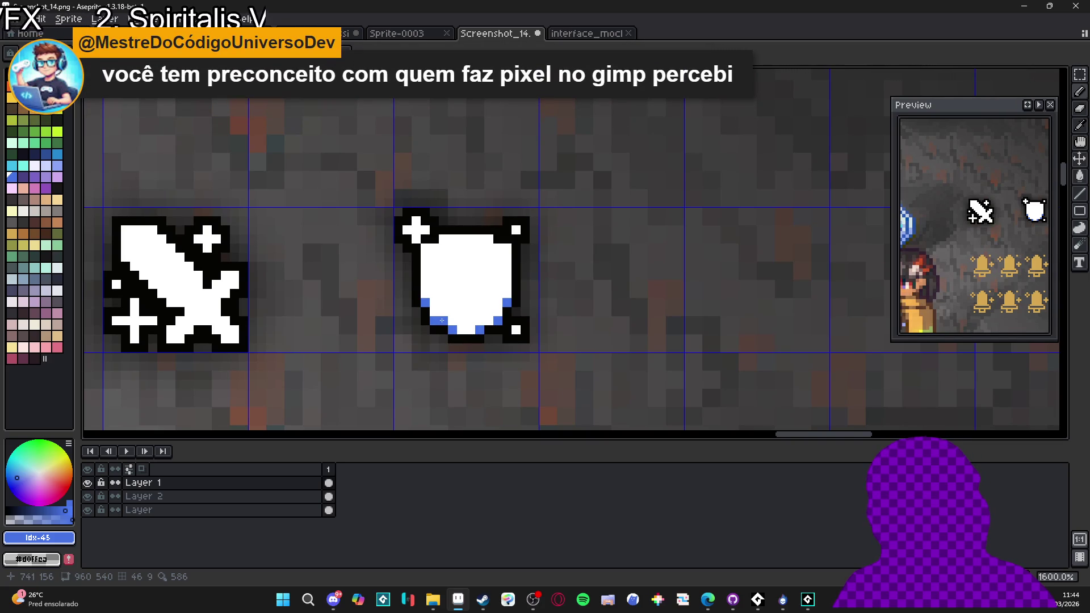
key(alt+Tab)
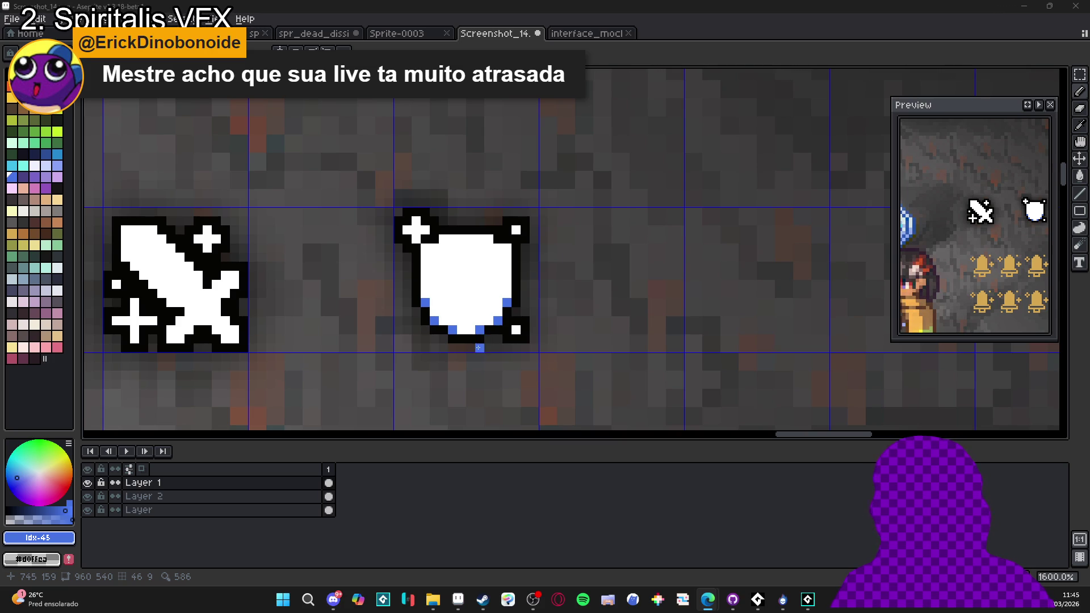
- Clear the selection around the shield
scroll(488, 340, down, 4)
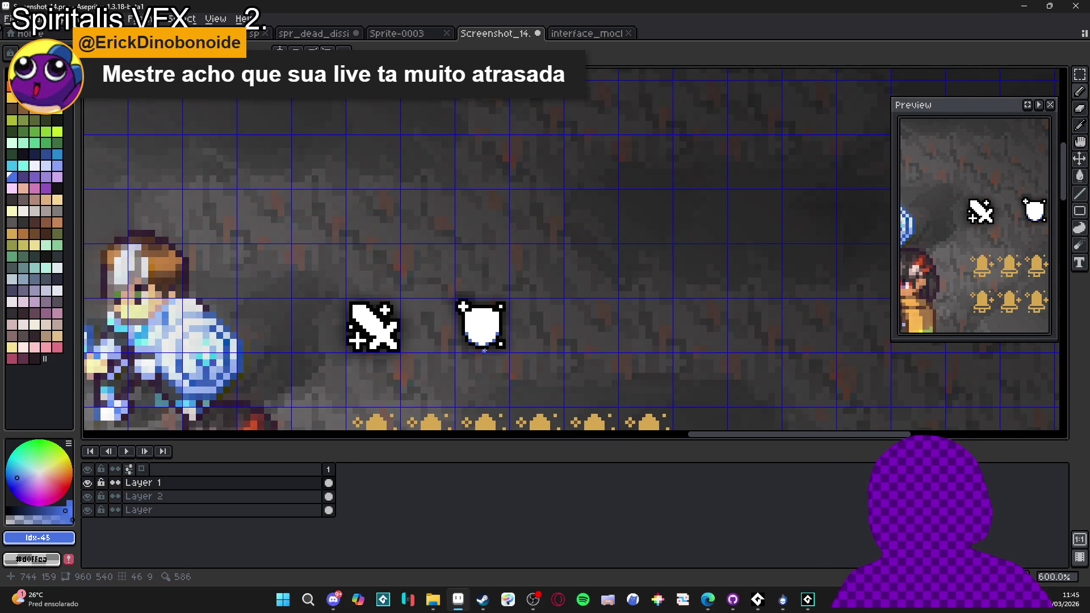
scroll(488, 311, up, 4)
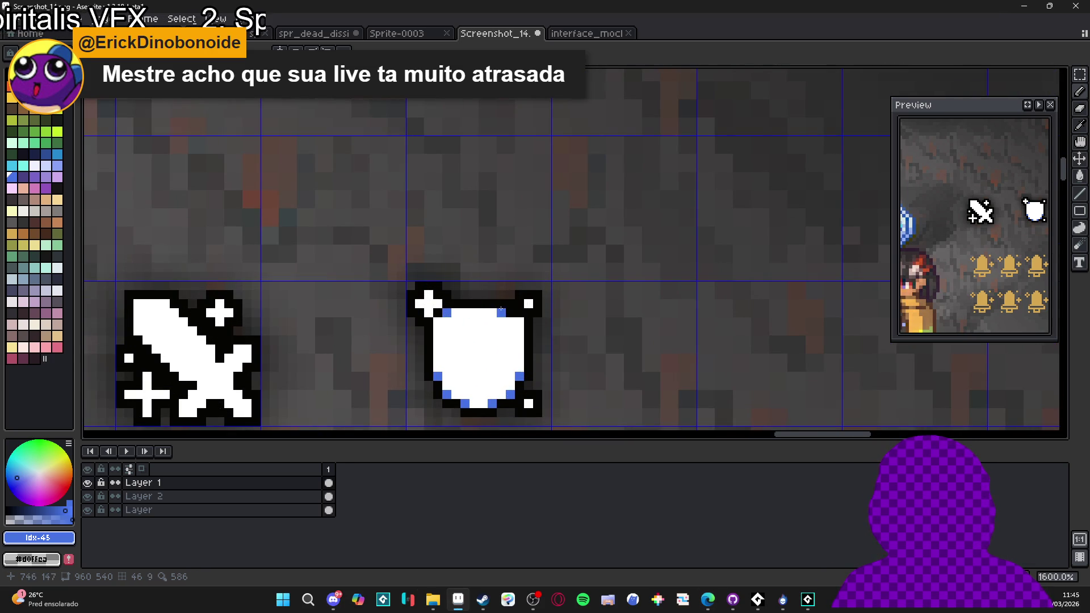
scroll(508, 311, down, 4)
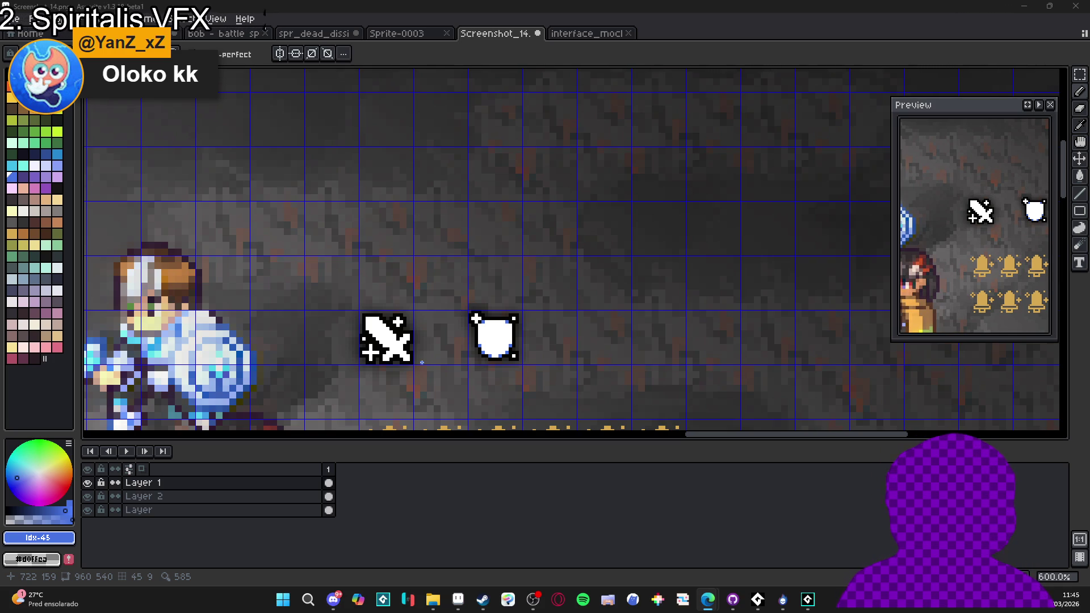
scroll(422, 362, down, 4)
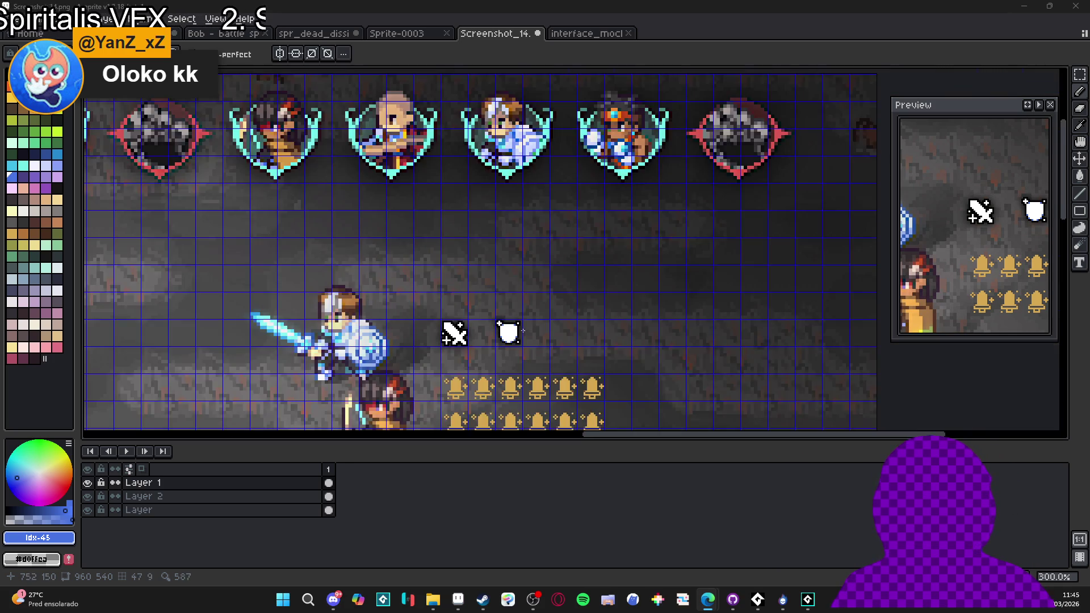
scroll(421, 362, up, 1)
scroll(520, 335, up, 3)
key(ctrl+z)
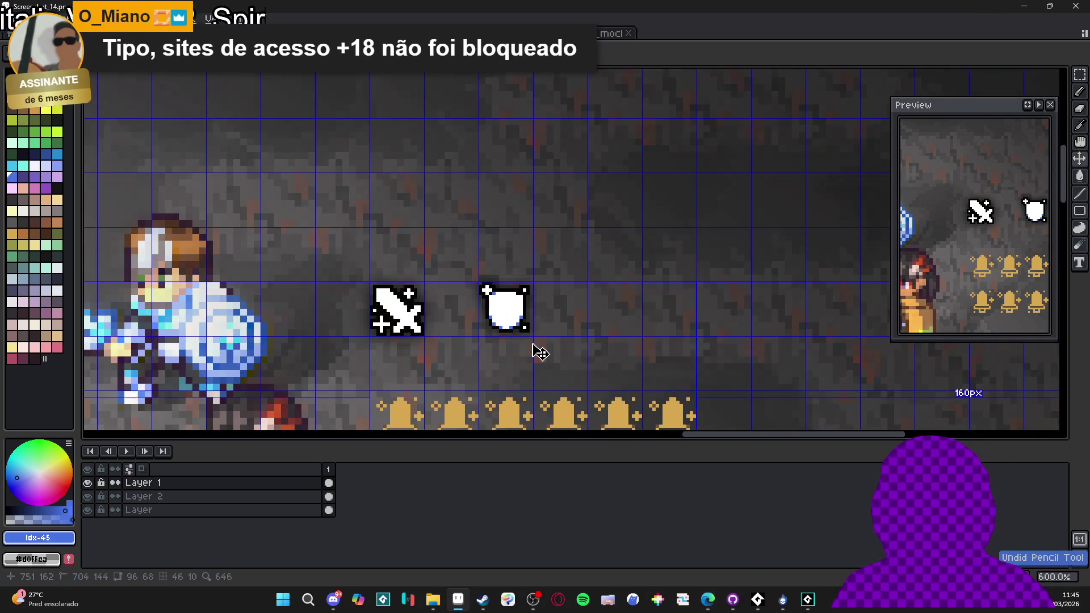
key(ctrl+d)
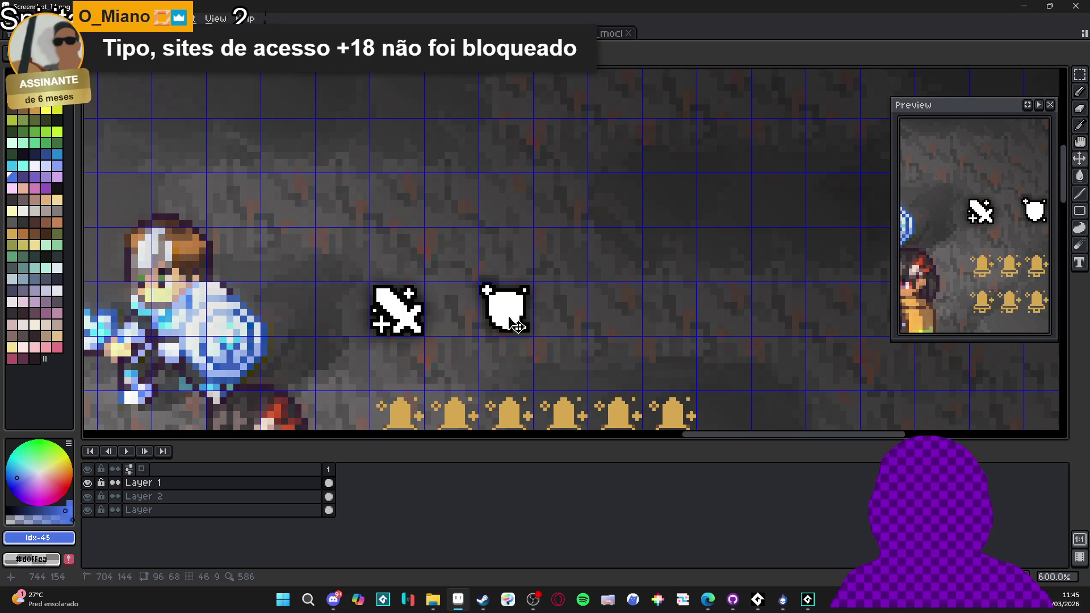
- Select the shield's grid cell, then copy and paste a duplicate to its right
key(m)
drag(519, 313, 528, 321)
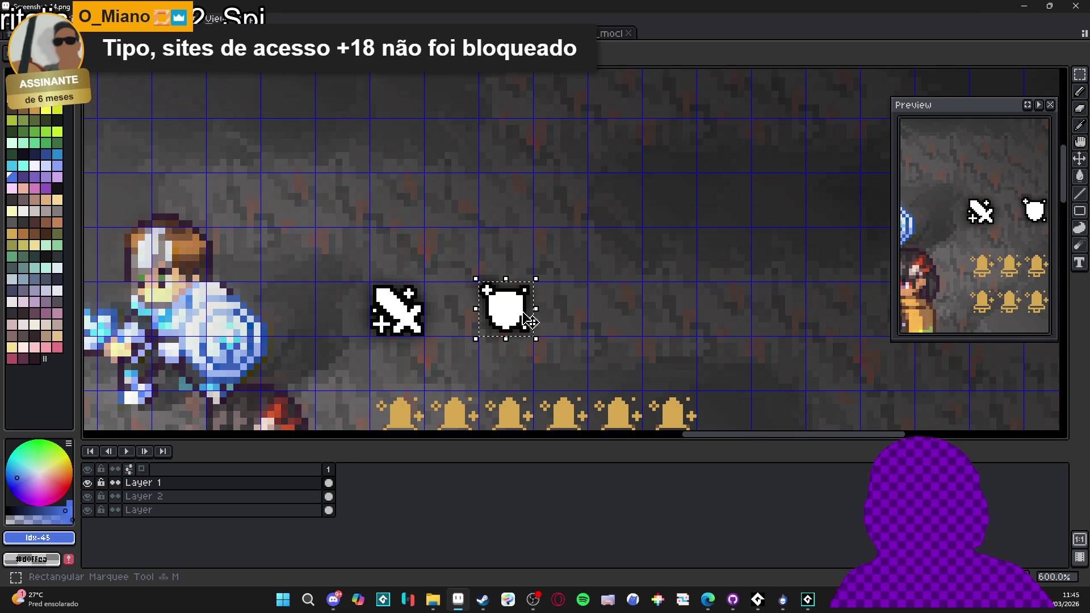
scroll(528, 320, right, 2)
key(ctrl+t)
key(ctrl+c)
key(ctrl+v)
key(Return)
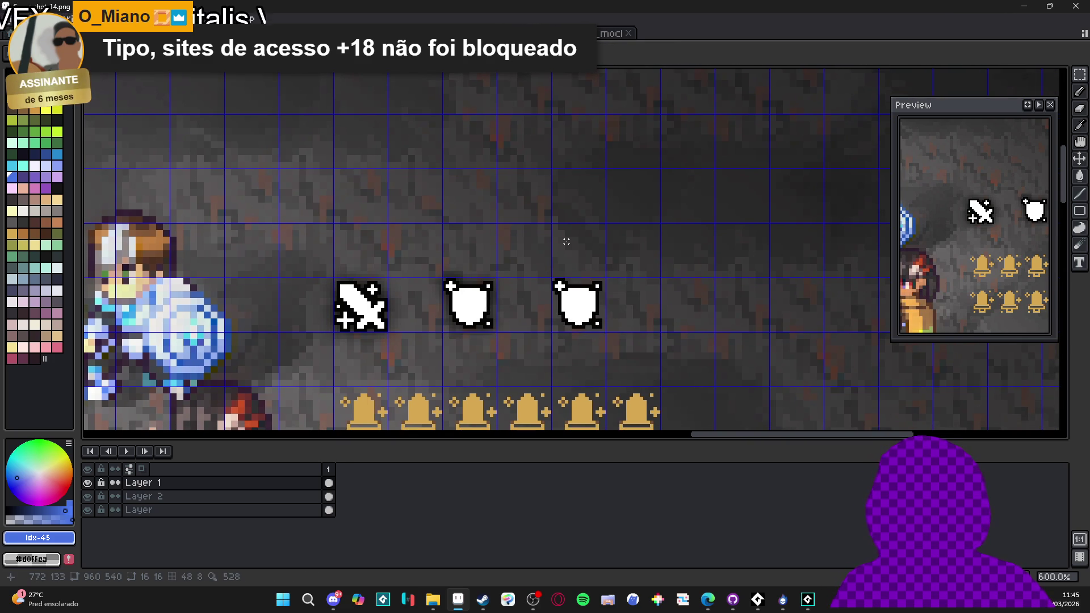
- Select the third shield icon with the Move tool
scroll(570, 310, up, 1)
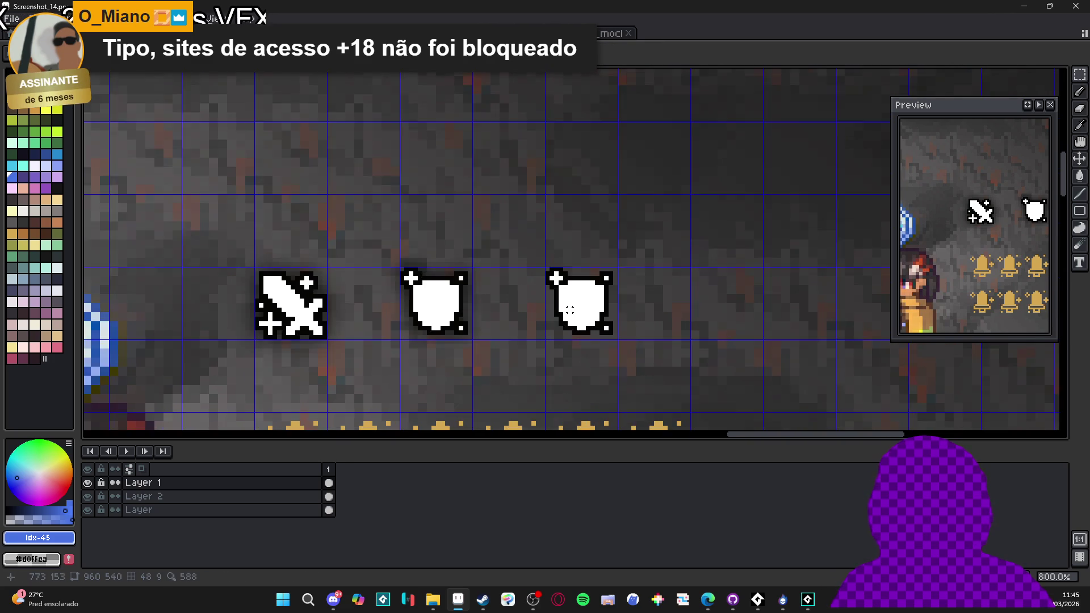
scroll(570, 310, up, 1)
scroll(585, 307, down, 2)
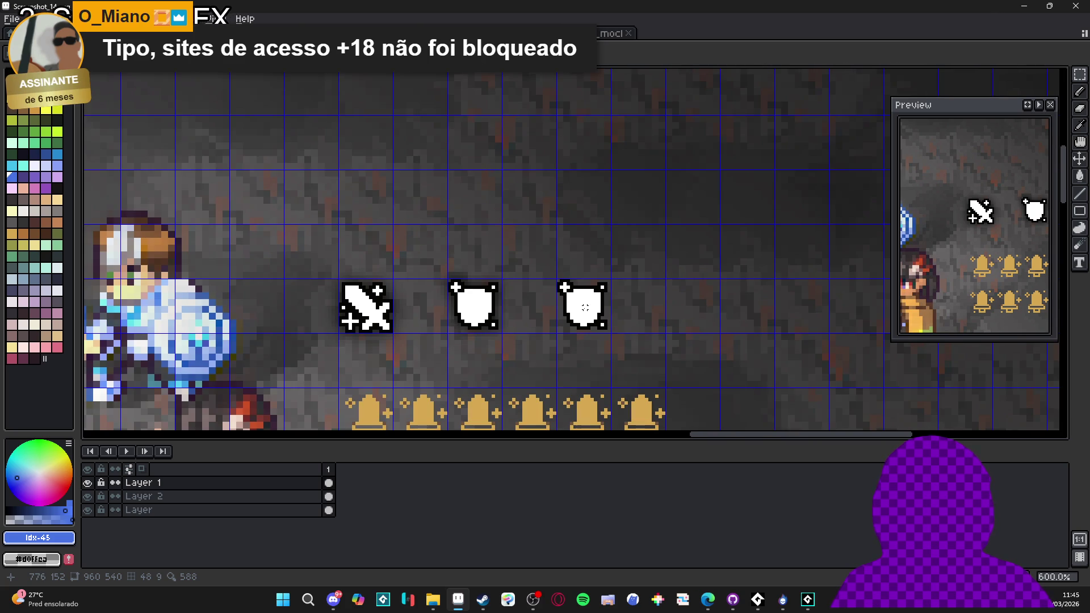
scroll(585, 308, down, 1)
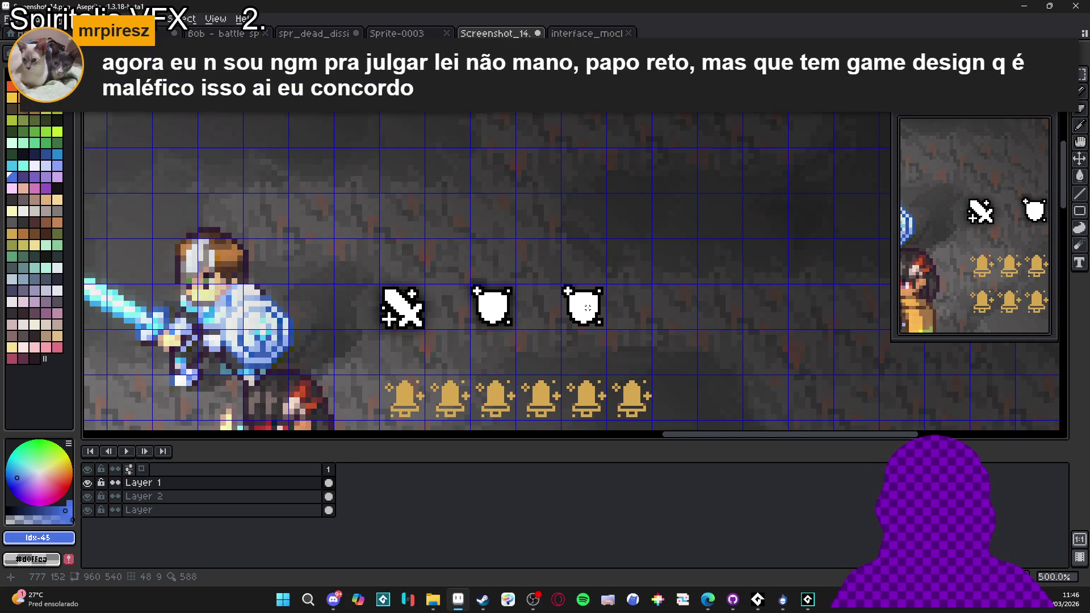
key(v)
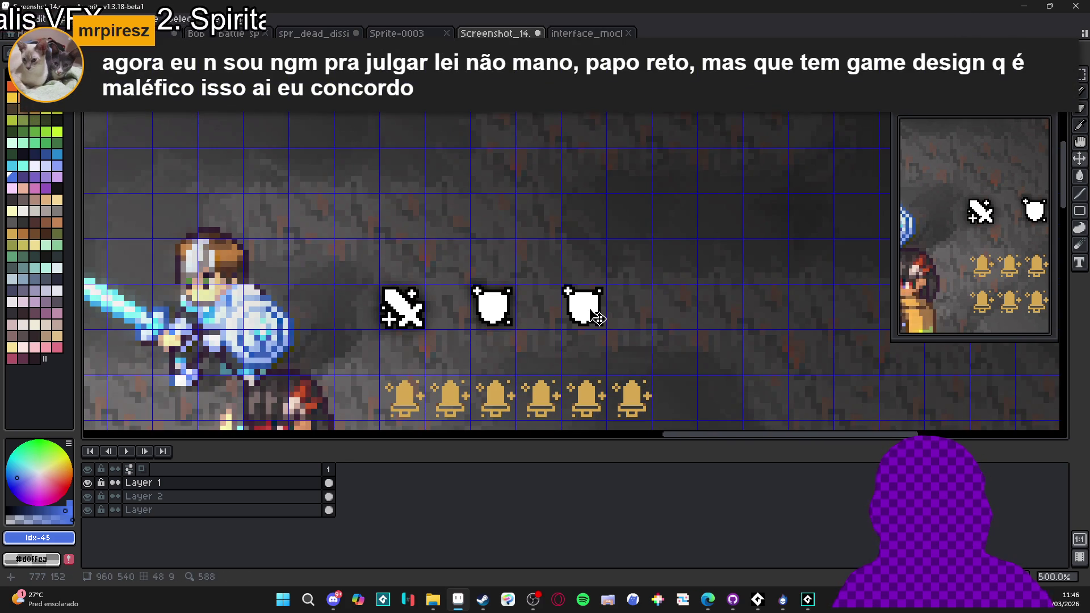
drag(559, 283, 608, 330)
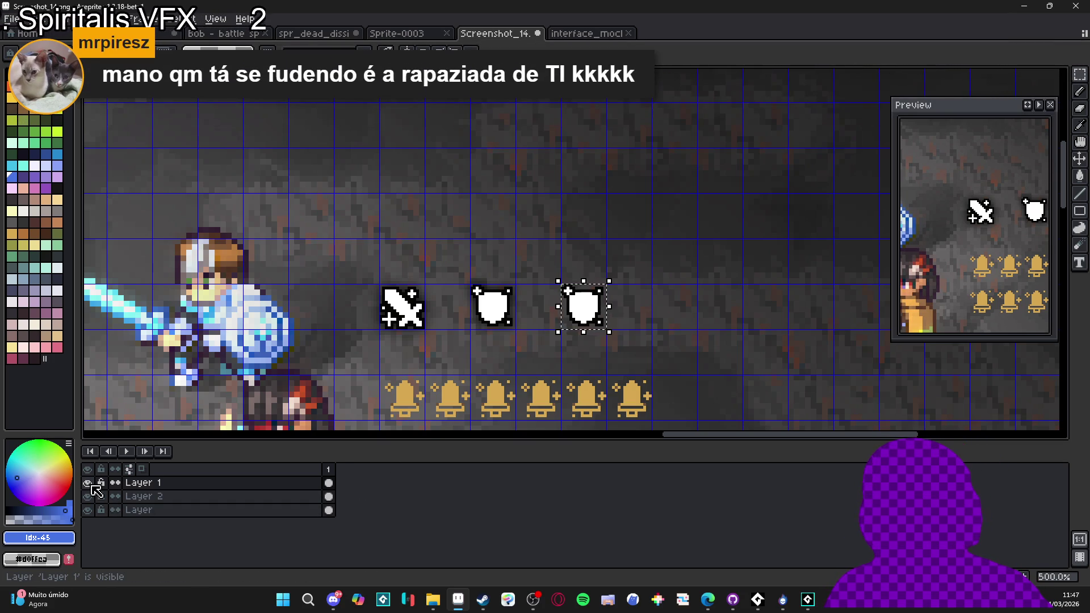
- On Layer 2, place a copy of the shield one tile to the right
click(330, 497)
drag(585, 310, 631, 309)
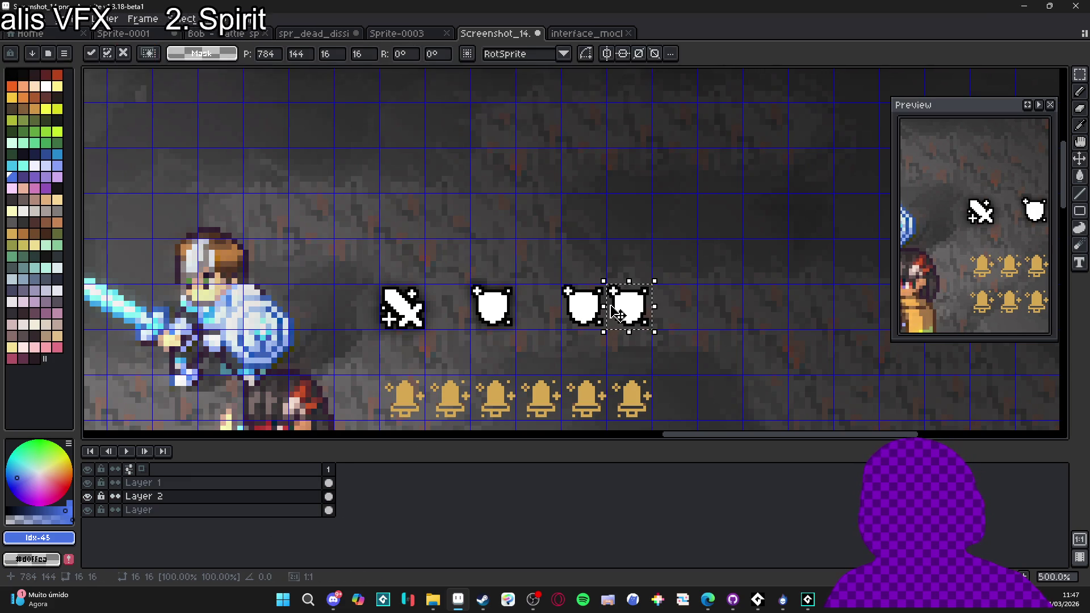
scroll(635, 316, up, 2)
scroll(634, 316, up, 3)
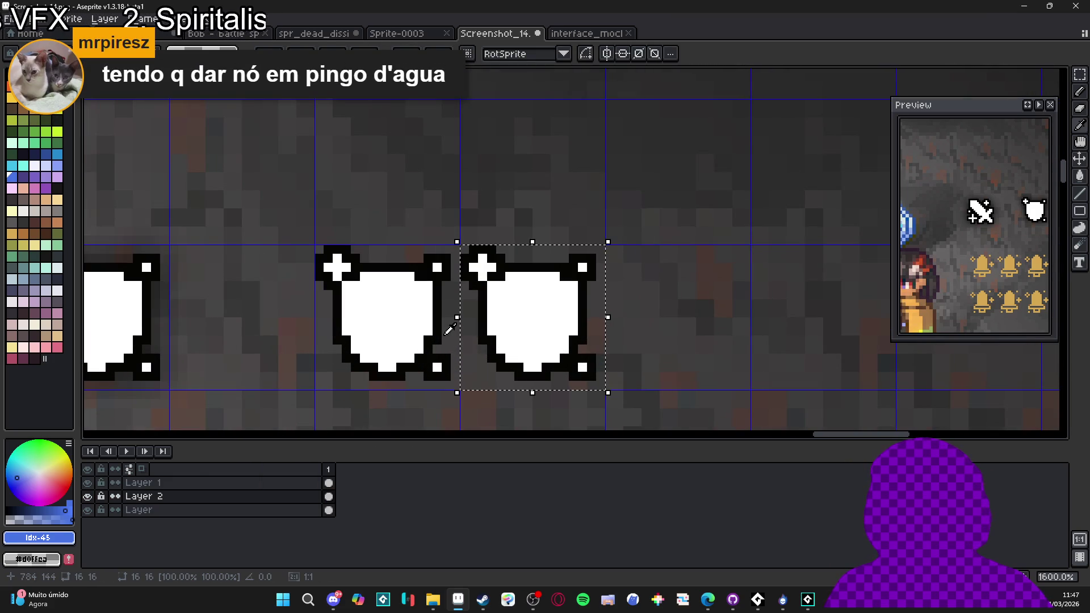
- Flood-fill the copied shield's body, cross and corner dots near-black #050403
alt+click(477, 341)
key(g)
click(489, 279)
click(482, 268)
click(582, 266)
click(583, 367)
- Tuck the black silhouette behind the white shield and cancel the Convolution Matrix blur
key(m)
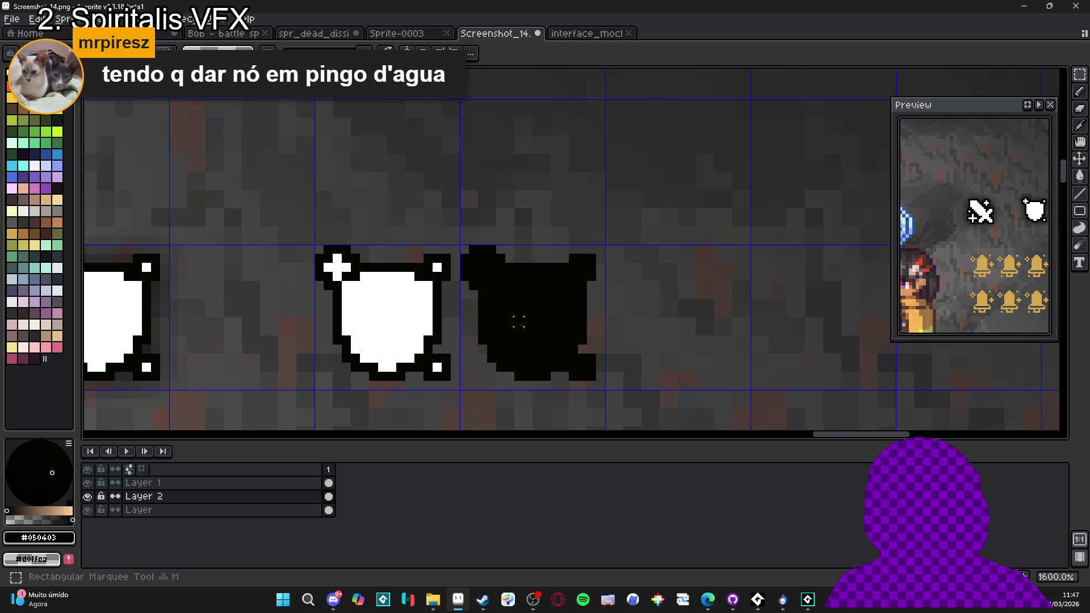
key(Delete)
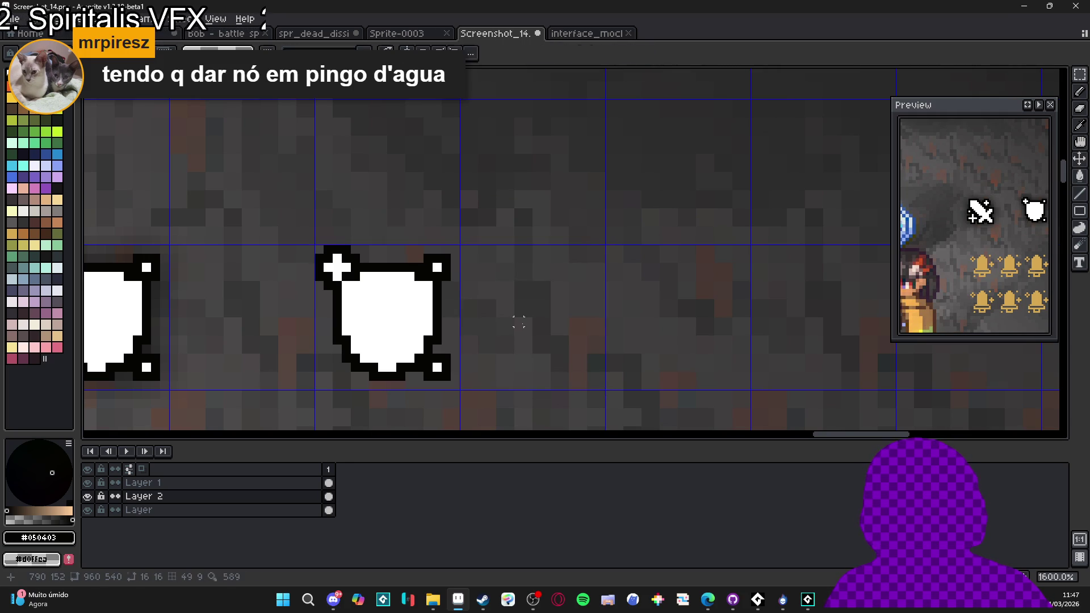
key(F9)
click(859, 194)
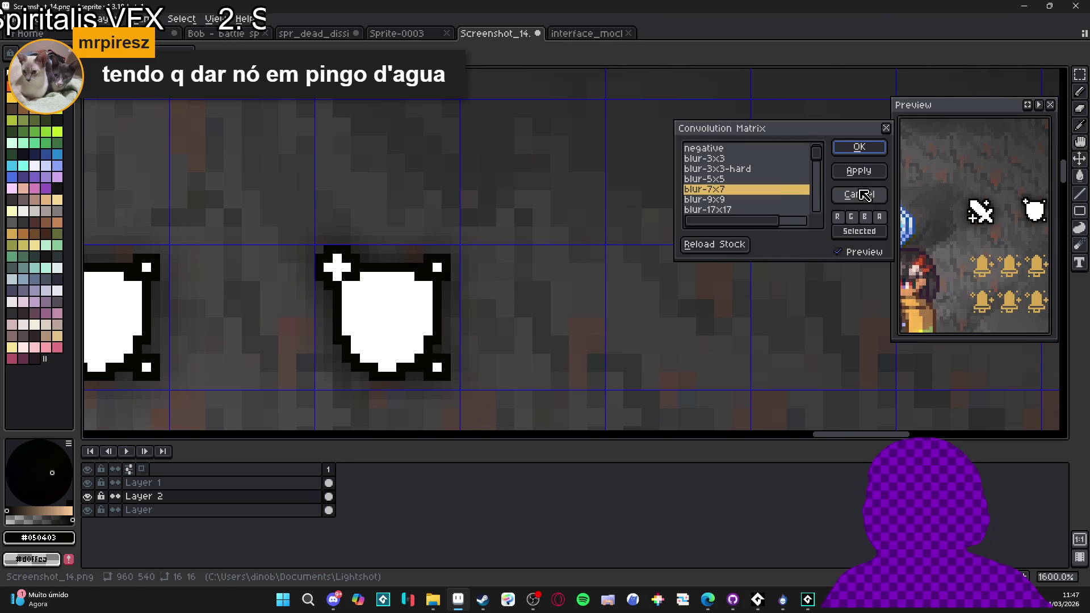
scroll(337, 238, down, 1)
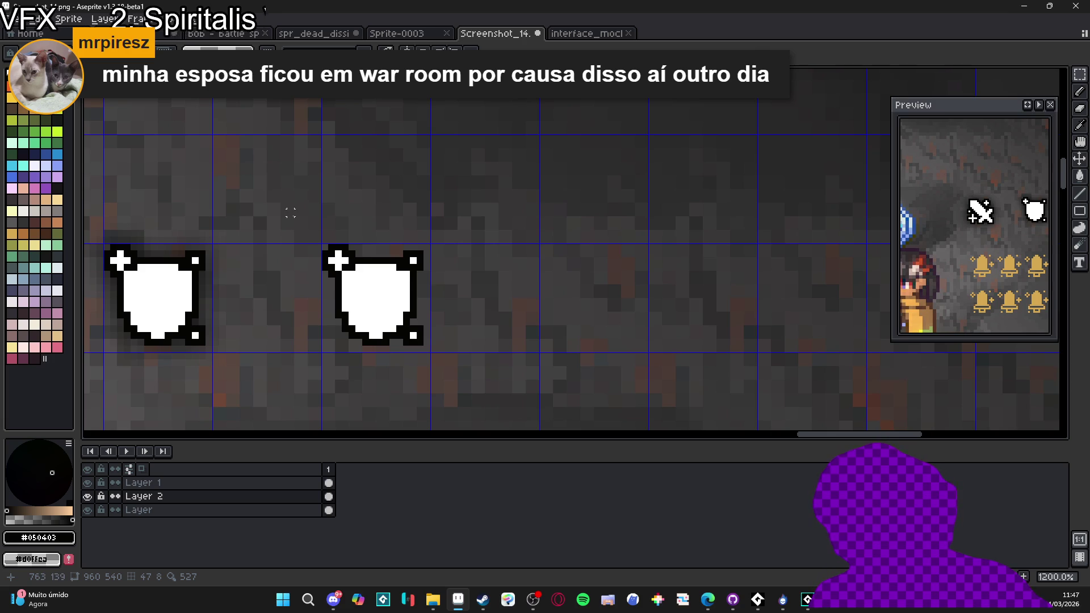
mouse_move(291, 212)
mouse_down()
mouse_move(439, 351)
mouse_move(466, 401)
mouse_move(461, 391)
mouse_up()
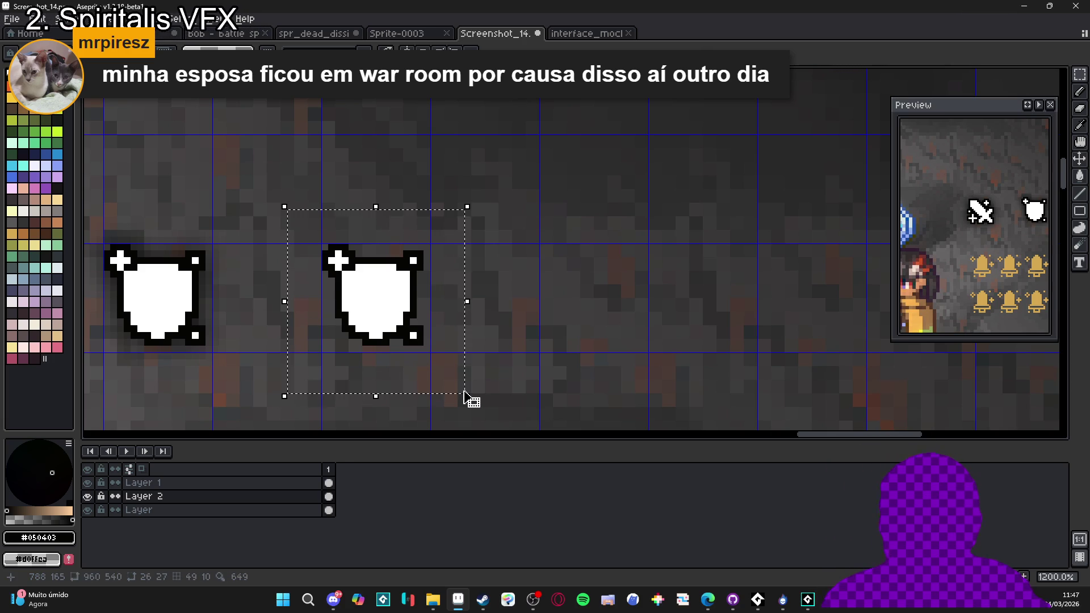
key(F9)
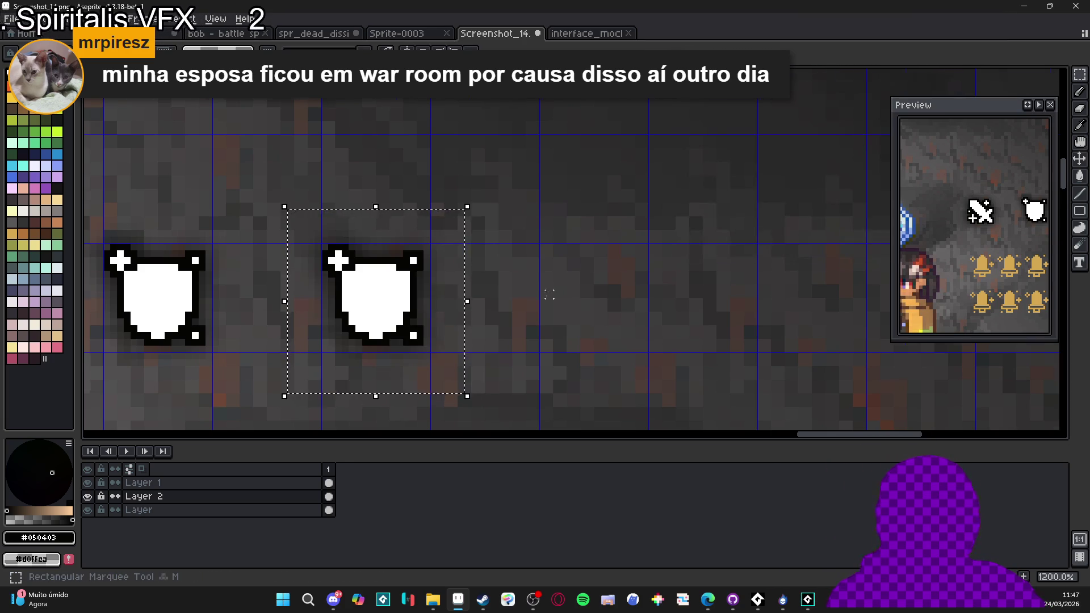
click(859, 147)
scroll(538, 296, down, 4)
scroll(528, 298, up, 2)
key(ctrl+d)
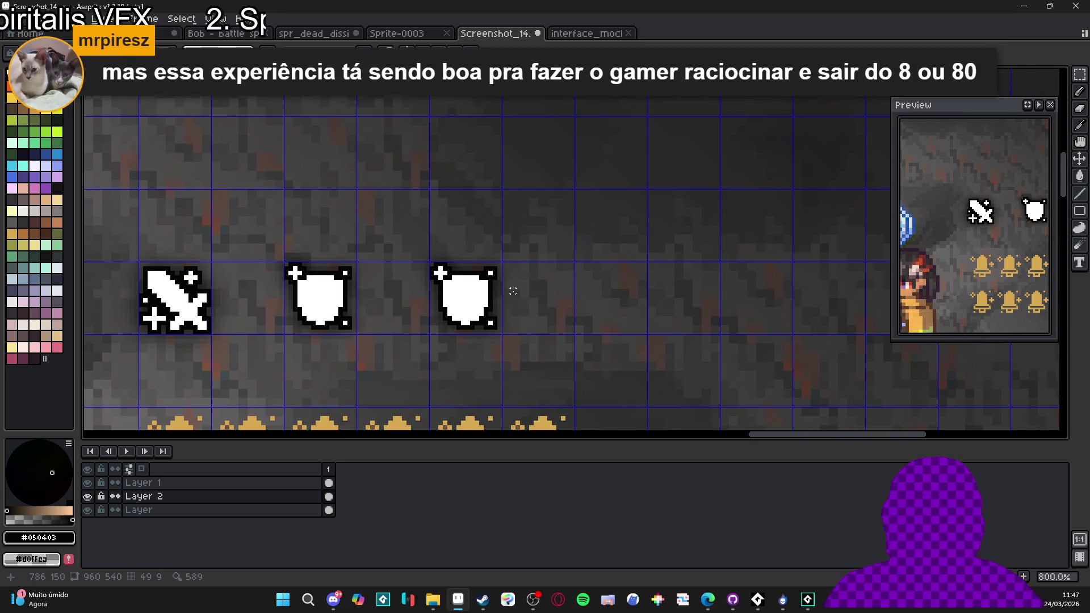
key(ctrl+z)
key(ctrl+d)
ctrl+click(480, 310)
key(ctrl+z)
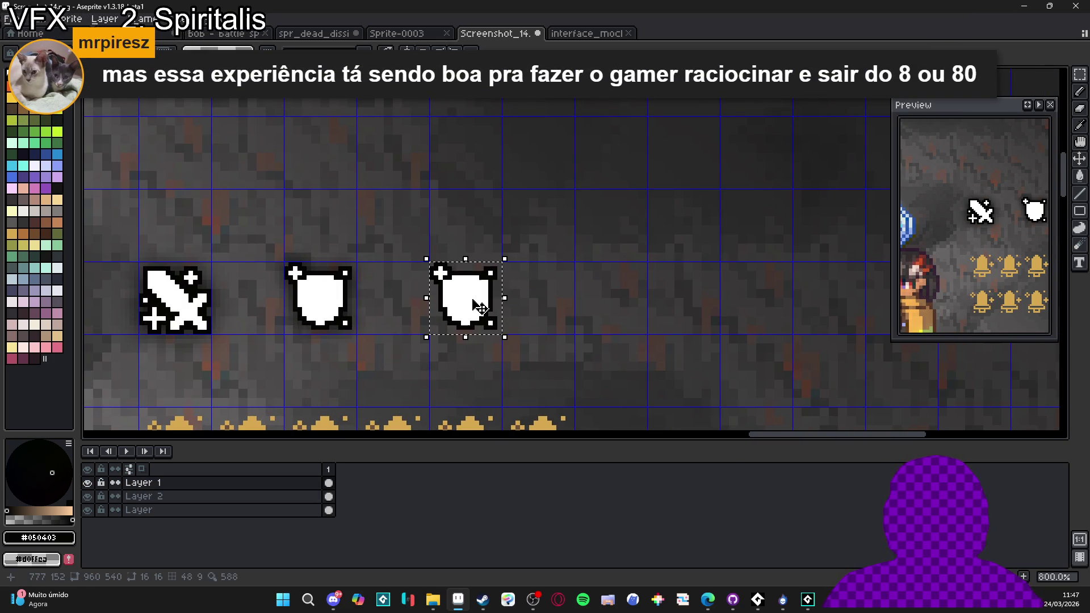
key(f)
key(Down)
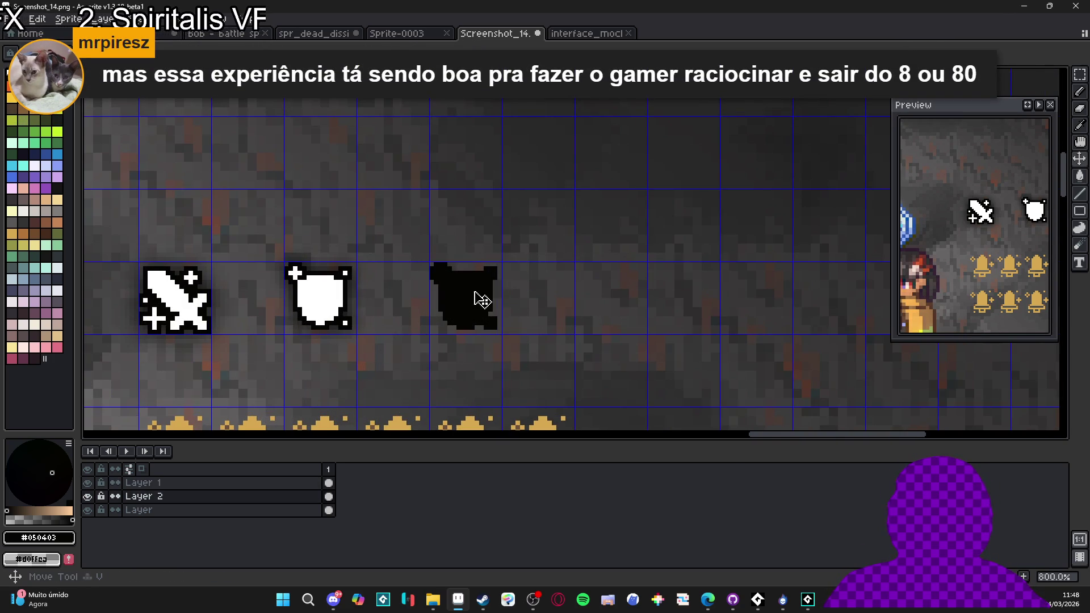
key(Delete)
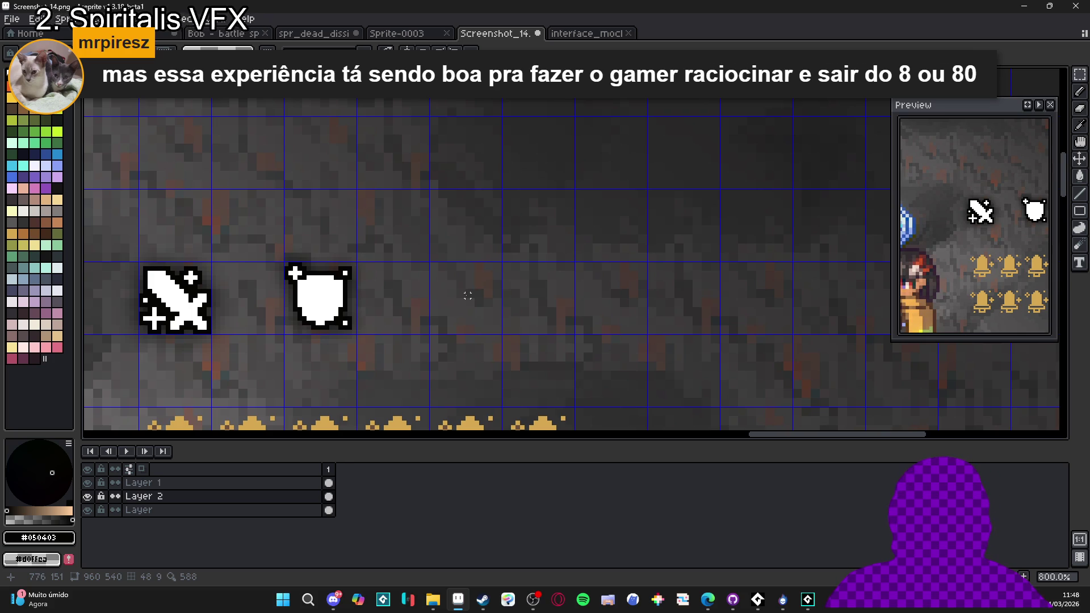
key(b)
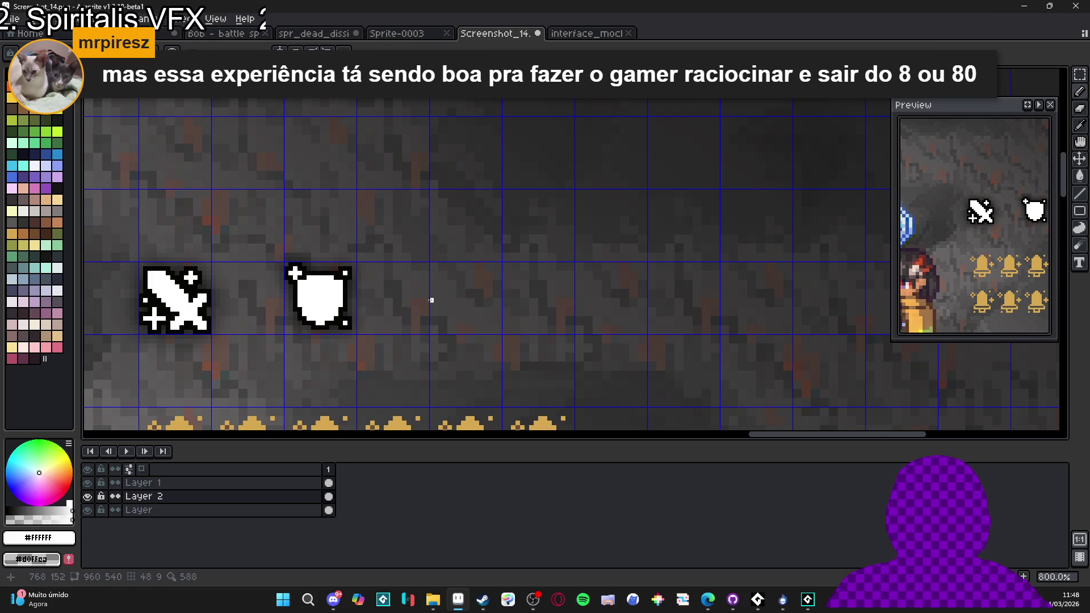
key(Up)
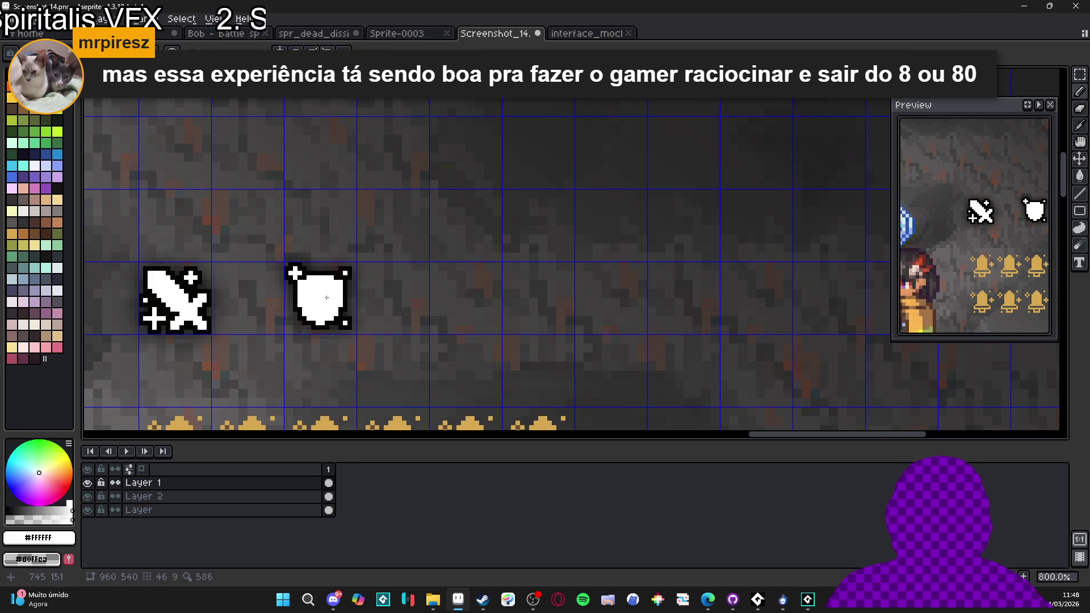
scroll(327, 300, down, 2)
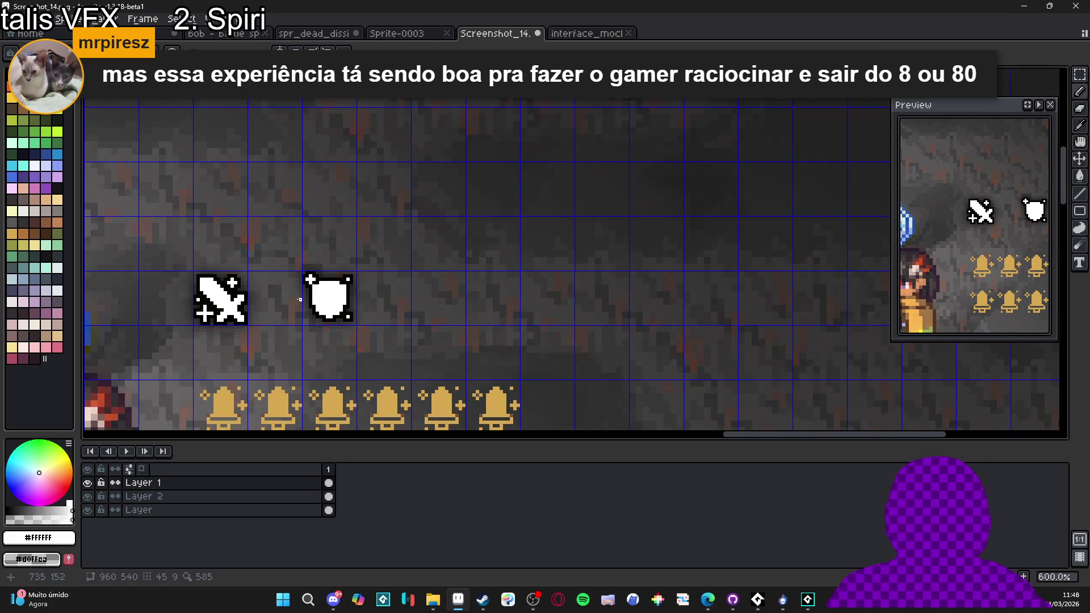
scroll(320, 307, up, 7)
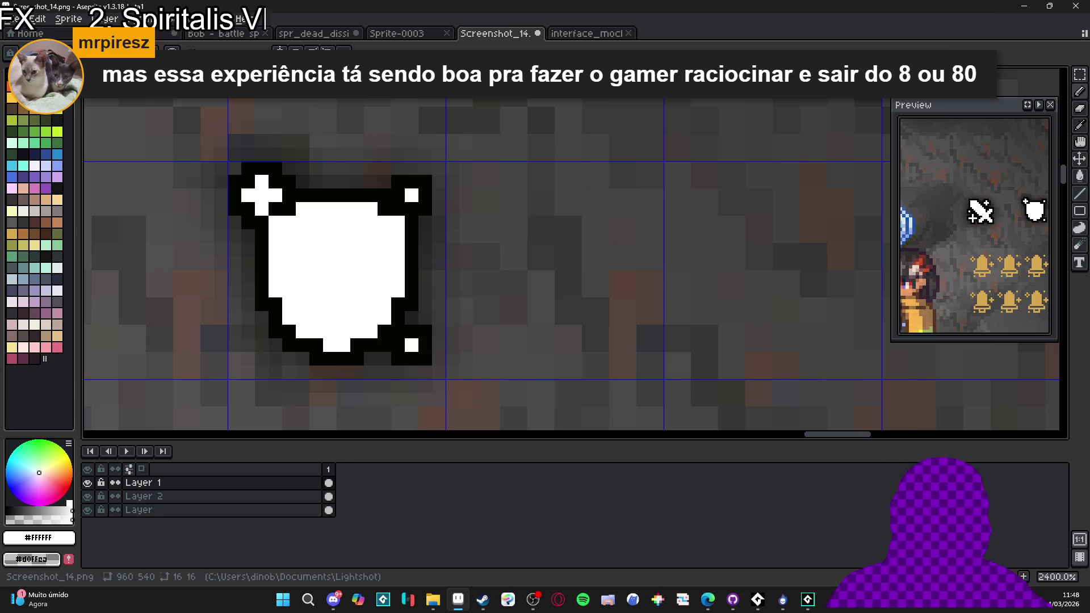
scroll(422, 259, down, 5)
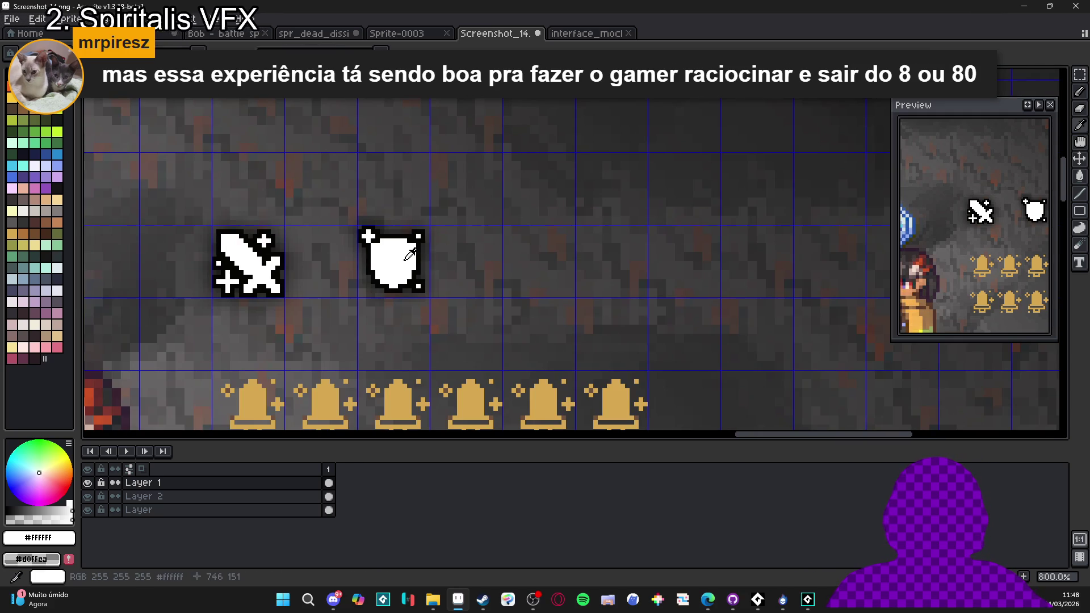
mouse_move(463, 272)
mouse_down()
mouse_move(397, 263)
mouse_move(452, 246)
mouse_up()
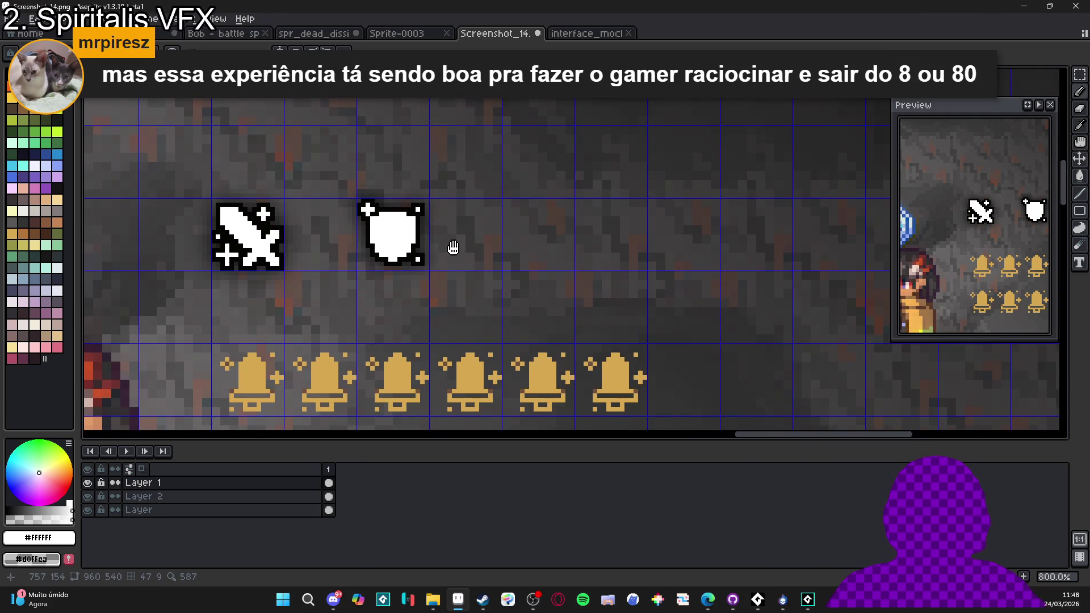
key(v)
key(b)
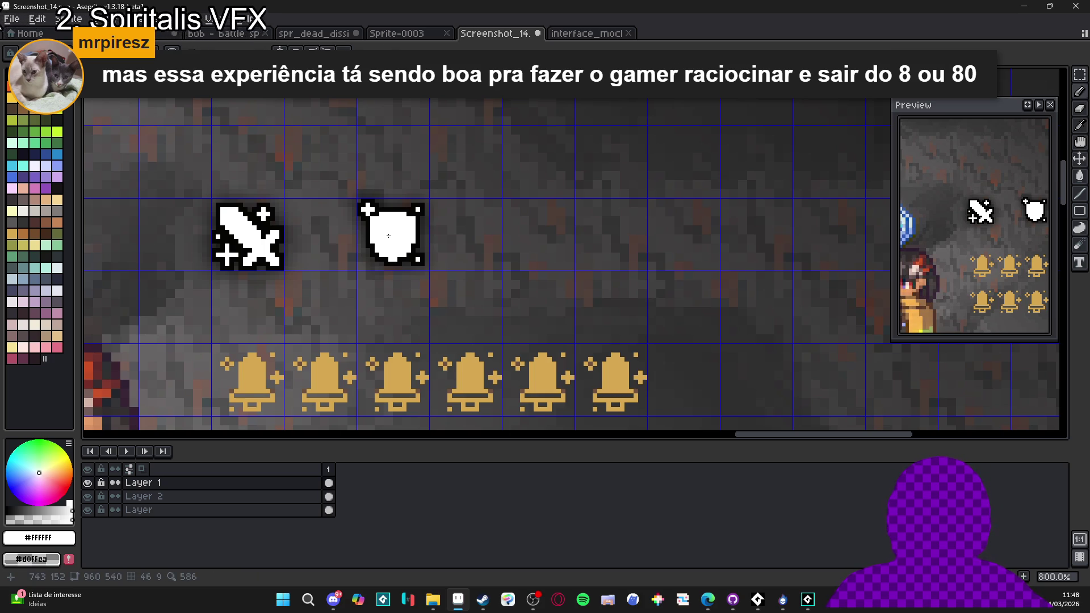
scroll(389, 235, up, 2)
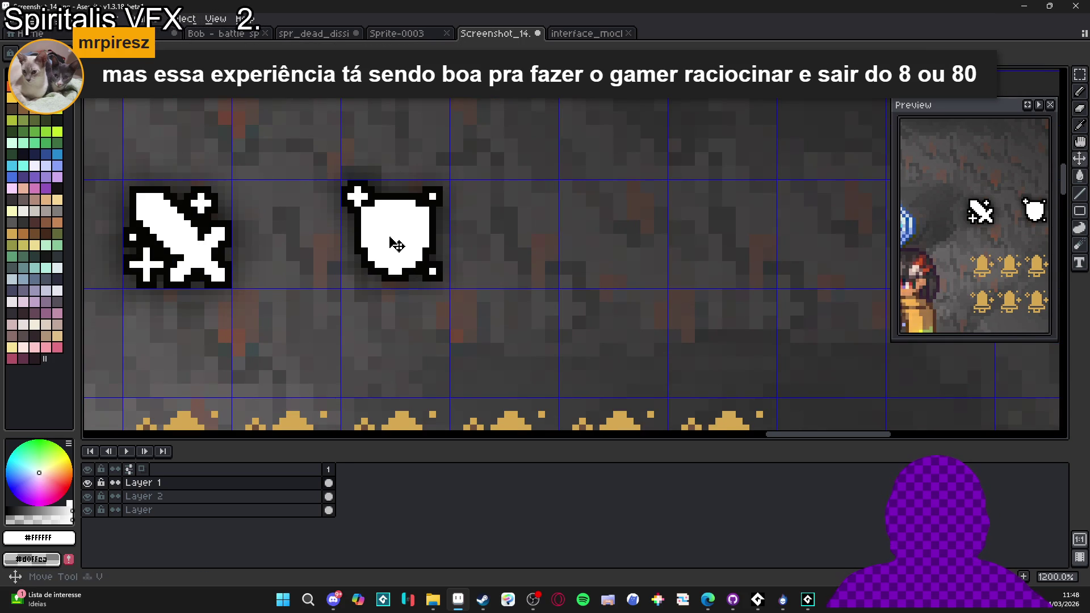
key(m)
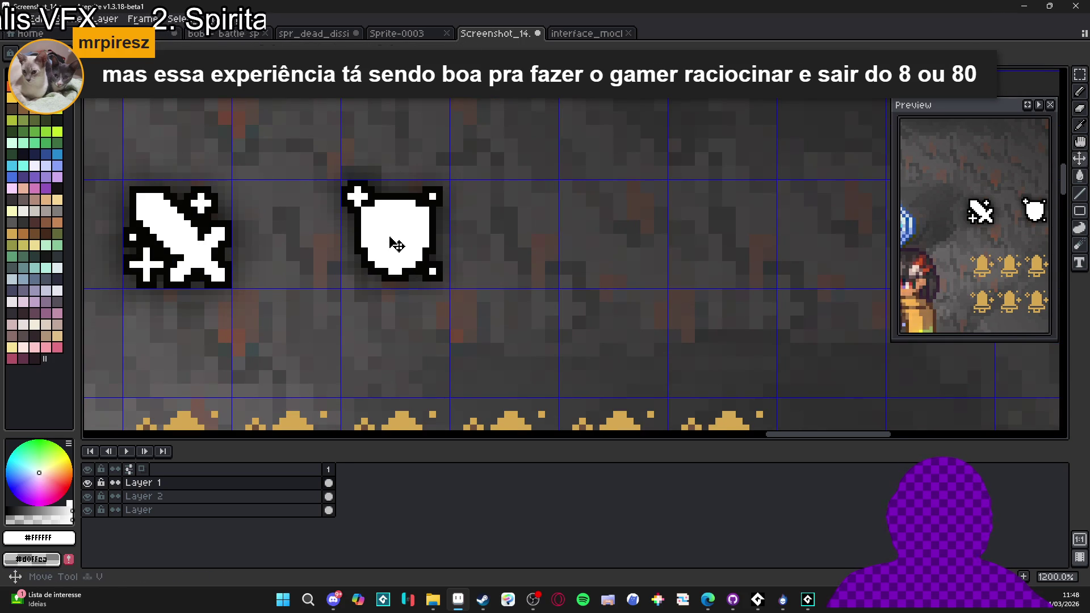
click(395, 243)
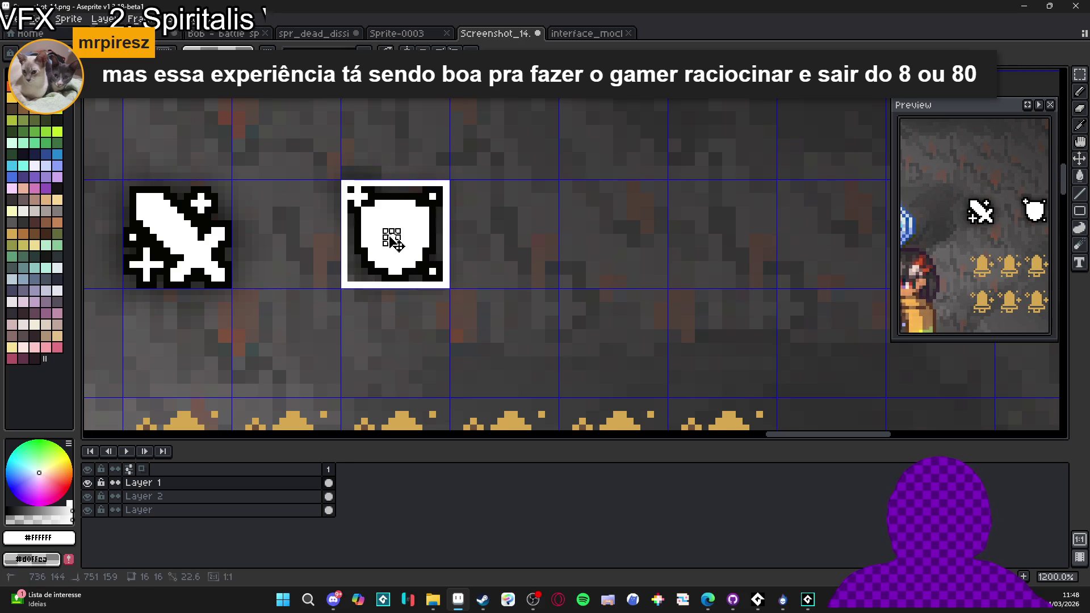
scroll(391, 237, down, 3)
key(Right)
key(Right)
key(Escape)
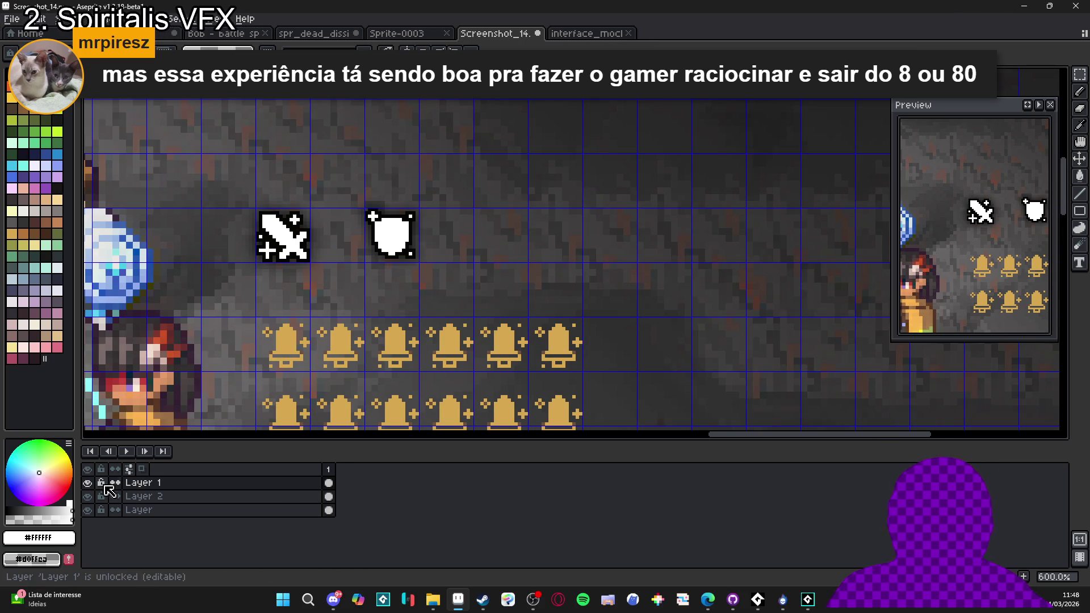
click(397, 244)
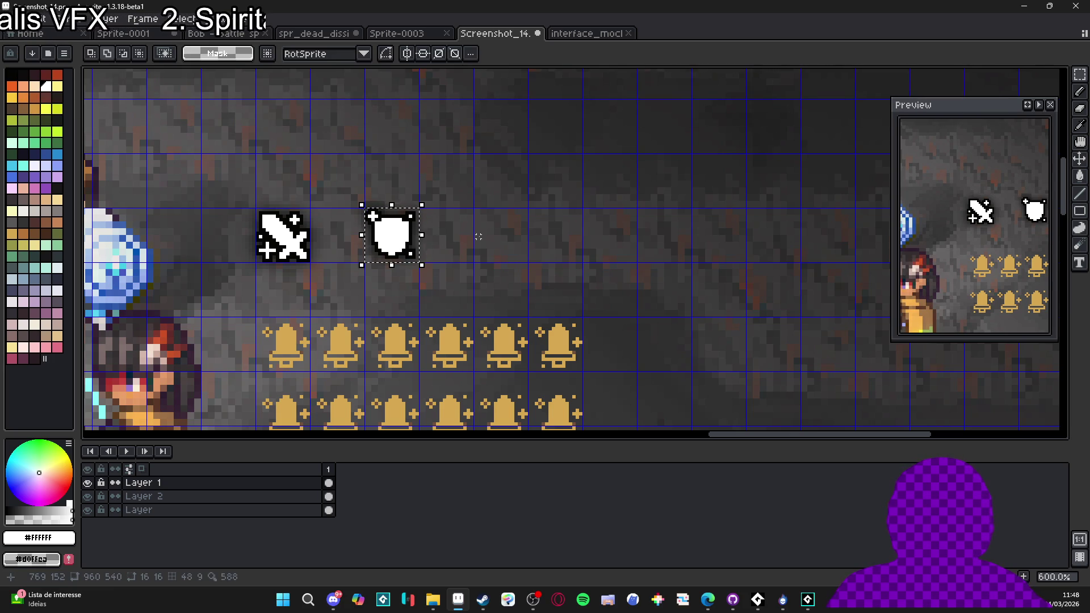
key(ctrl+v)
drag(392, 234, 500, 234)
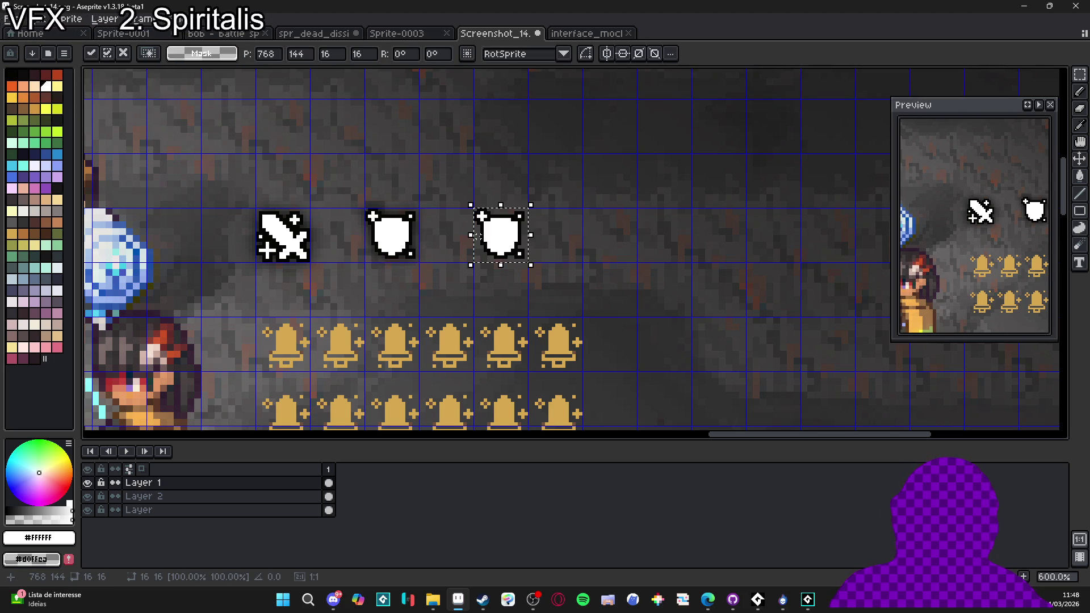
key(Return)
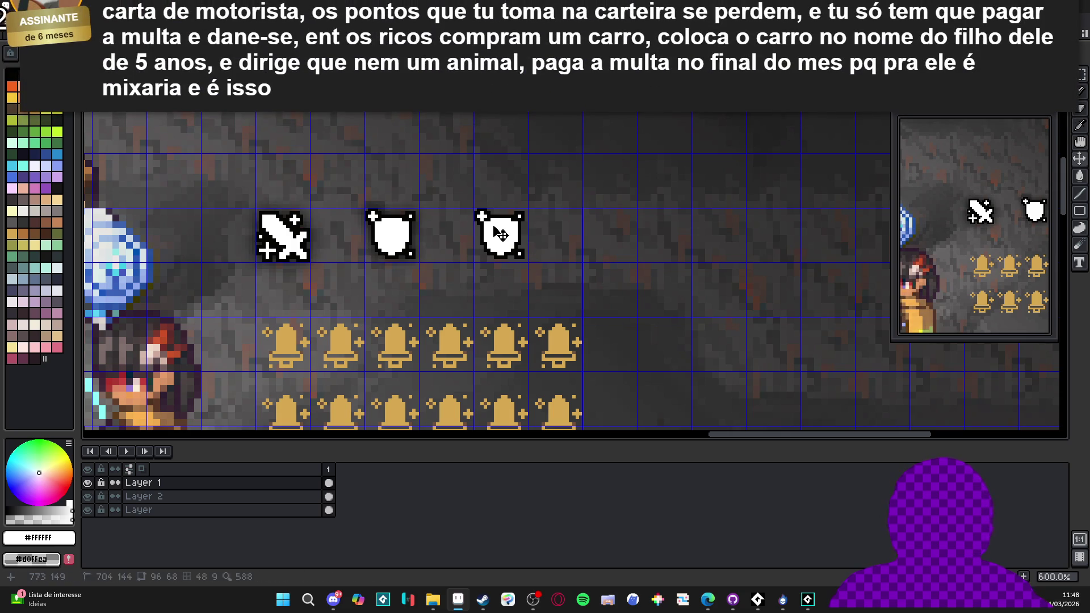
key(ctrl+d)
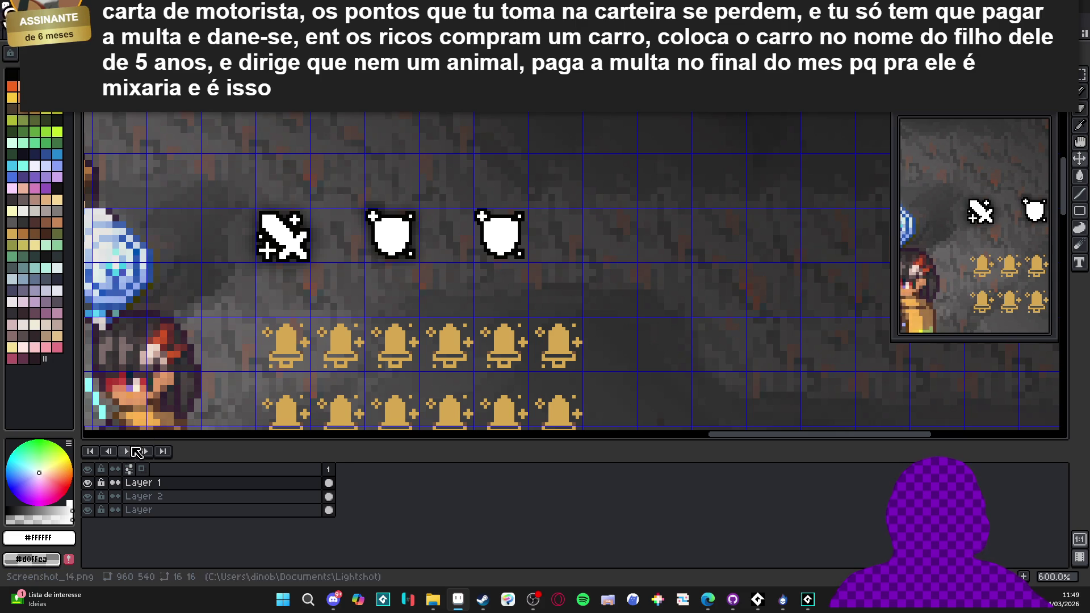
click(91, 485)
click(91, 485)
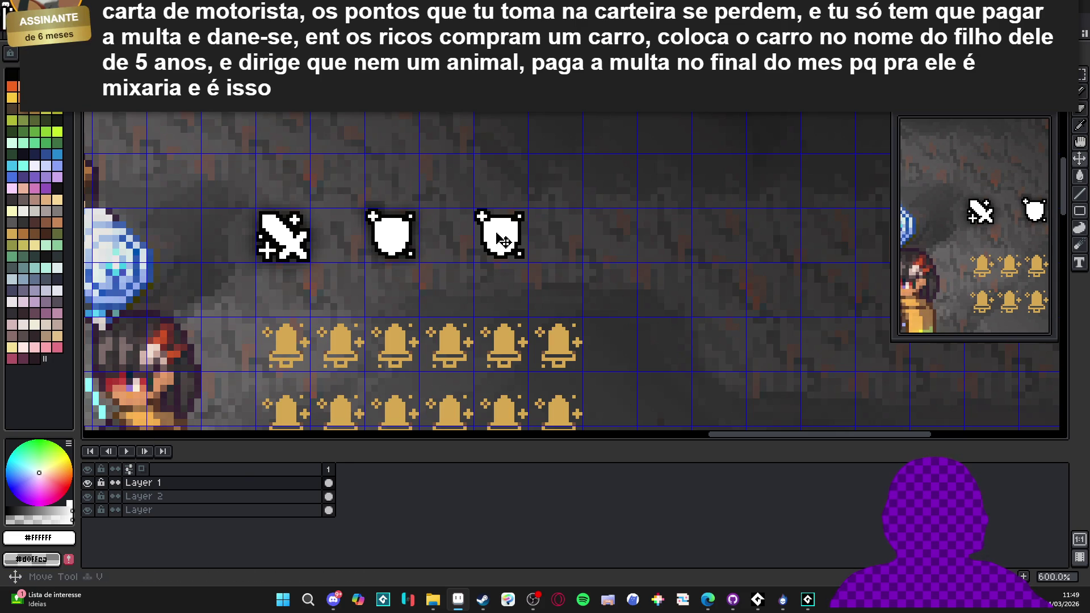
click(88, 483)
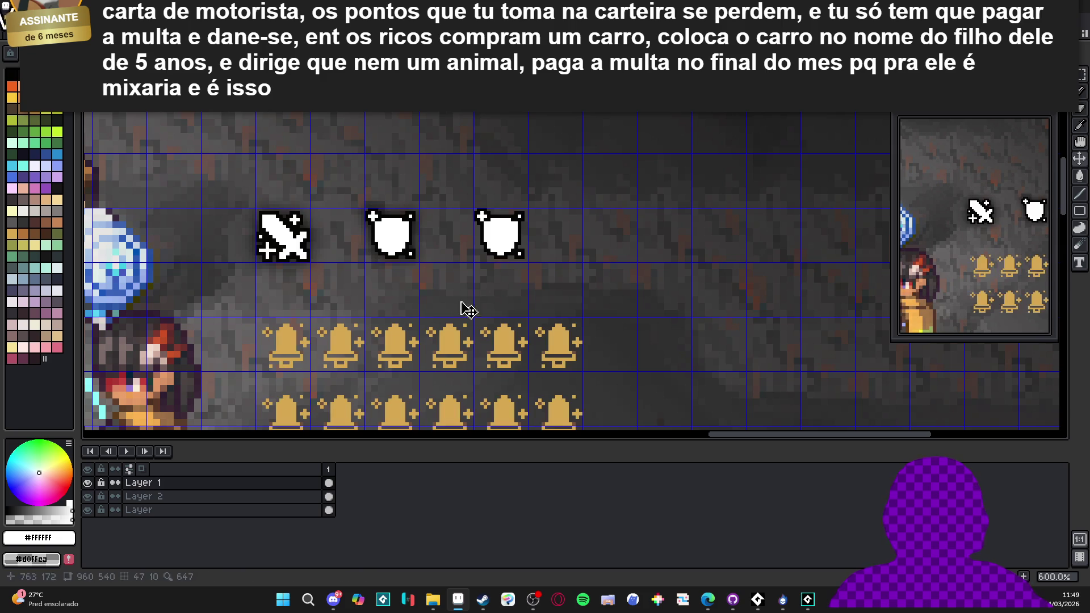
click(507, 243)
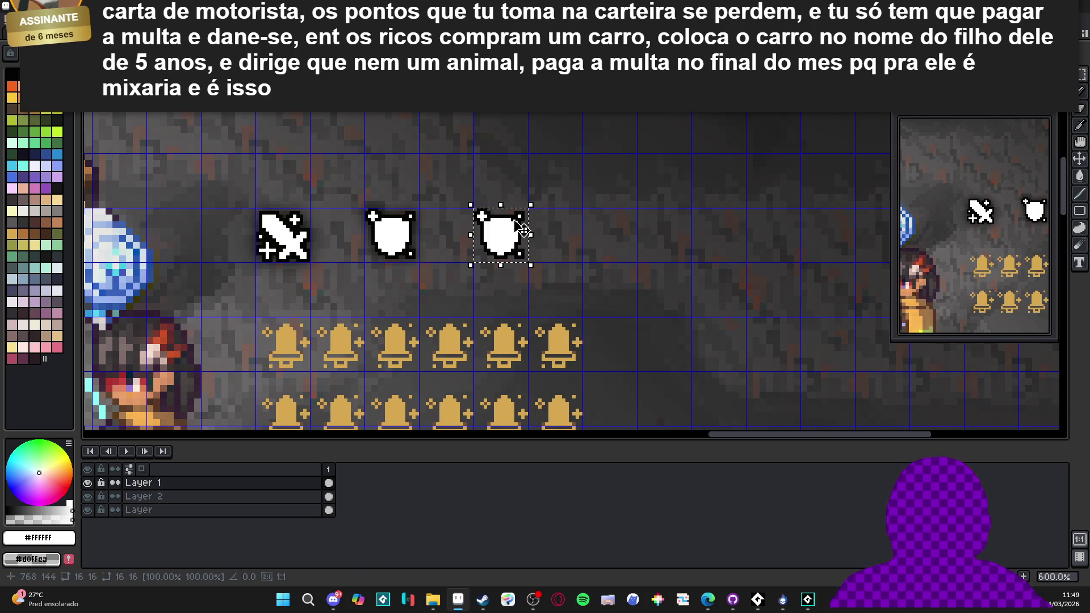
key(Delete)
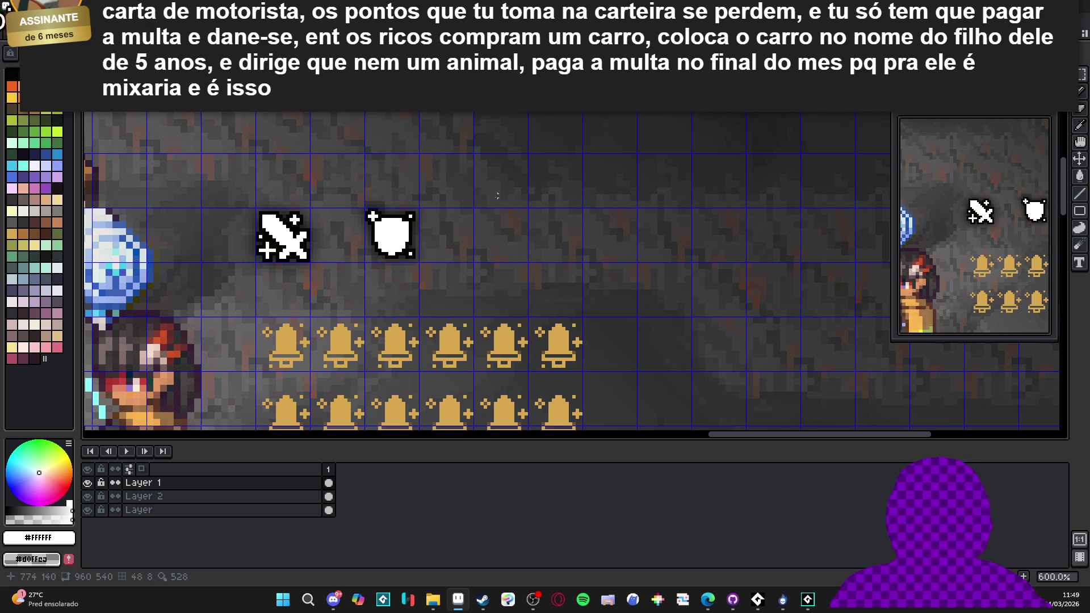
key(b)
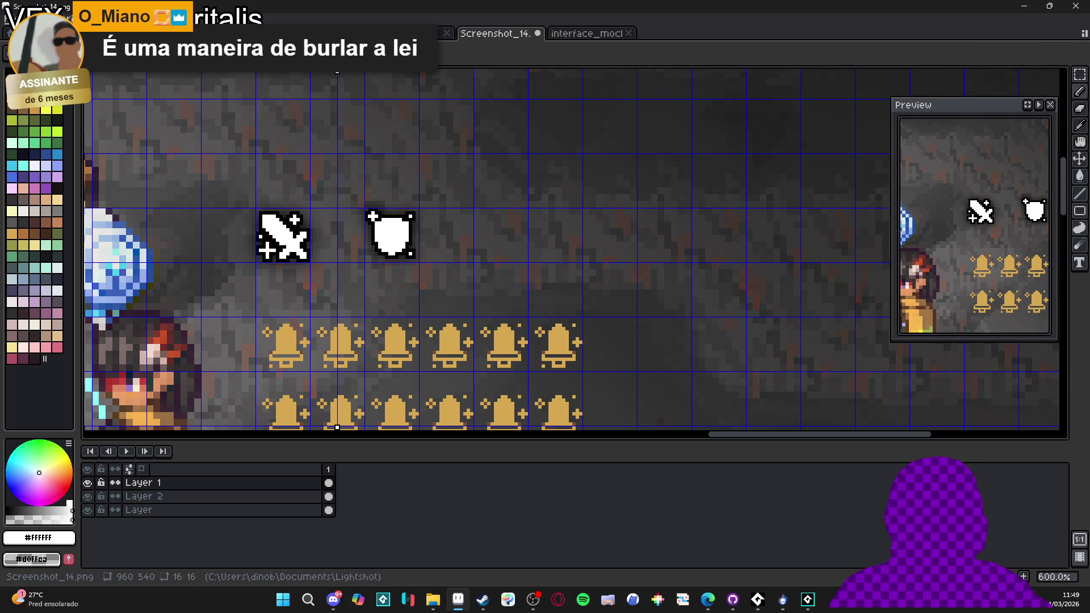
- Move the vertical symmetry axis beside the shield, test a mirrored stroke, and undo it
mouse_move(339, 72)
mouse_down()
mouse_move(499, 73)
mouse_move(502, 101)
mouse_up()
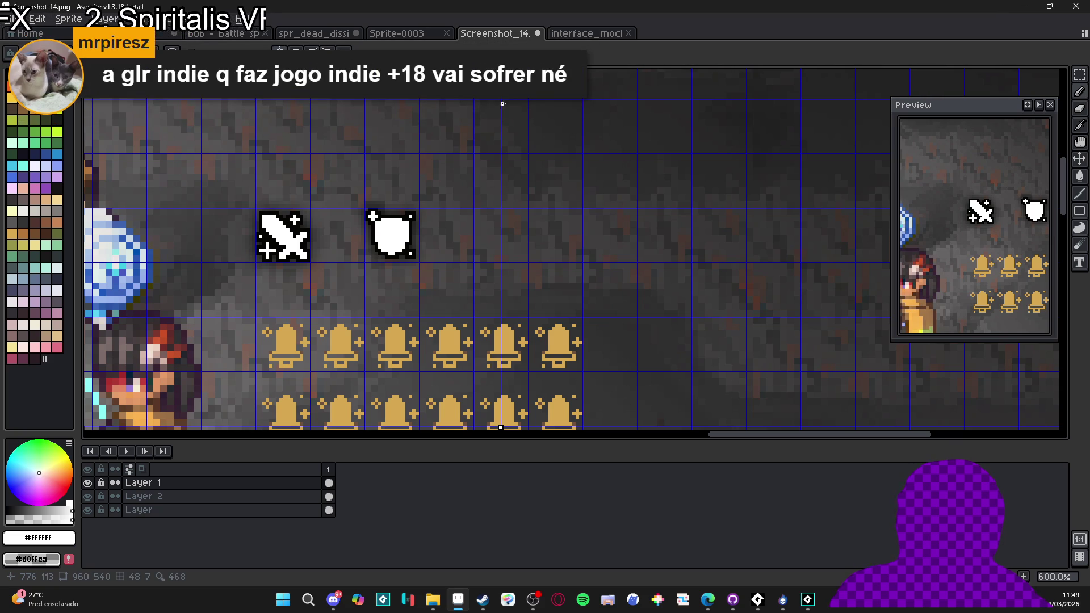
scroll(504, 209, up, 4)
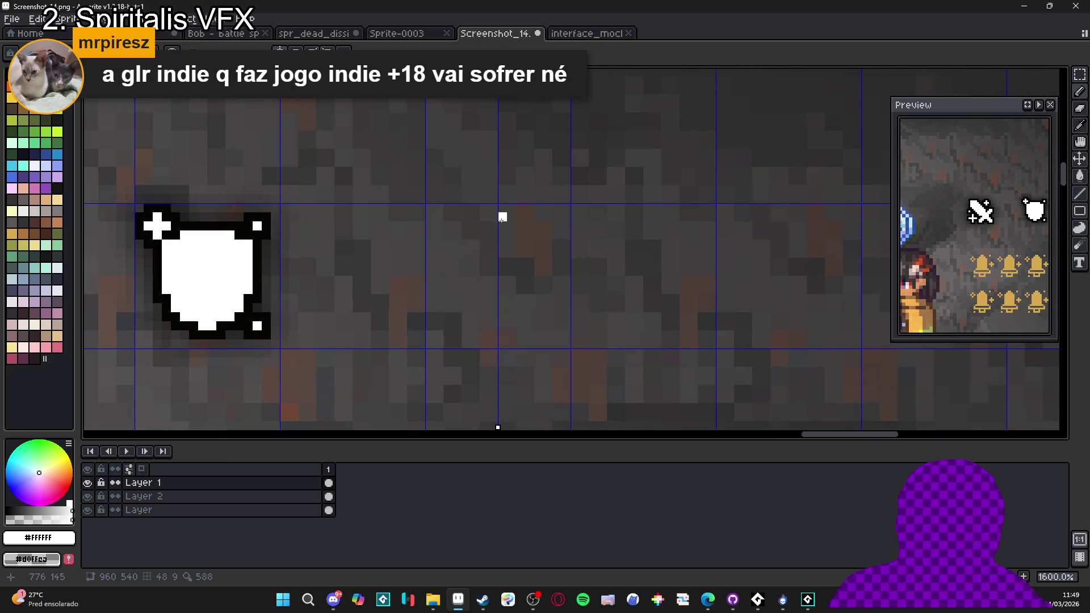
drag(503, 226, 537, 226)
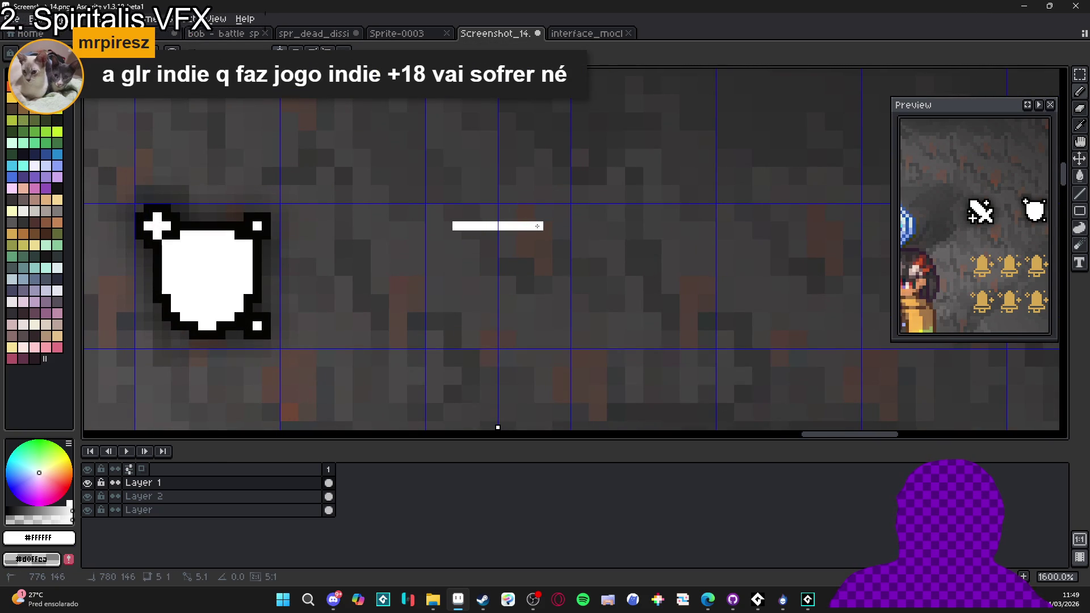
scroll(537, 226, down, 4)
key(ctrl+z)
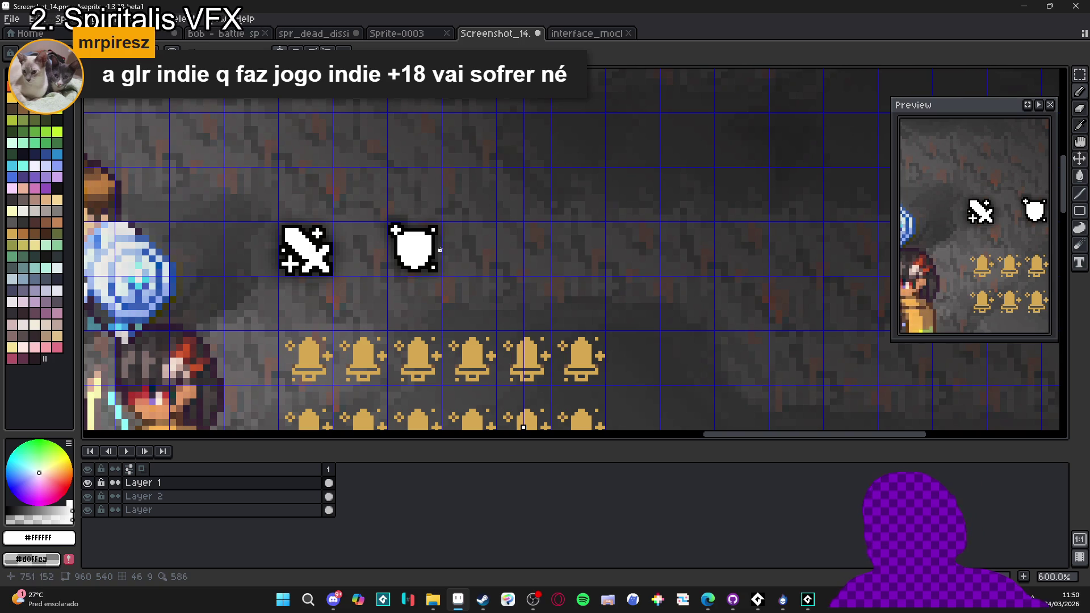
- Check the web browser, then return and centre the view on the sword and shield
key(alt+Tab)
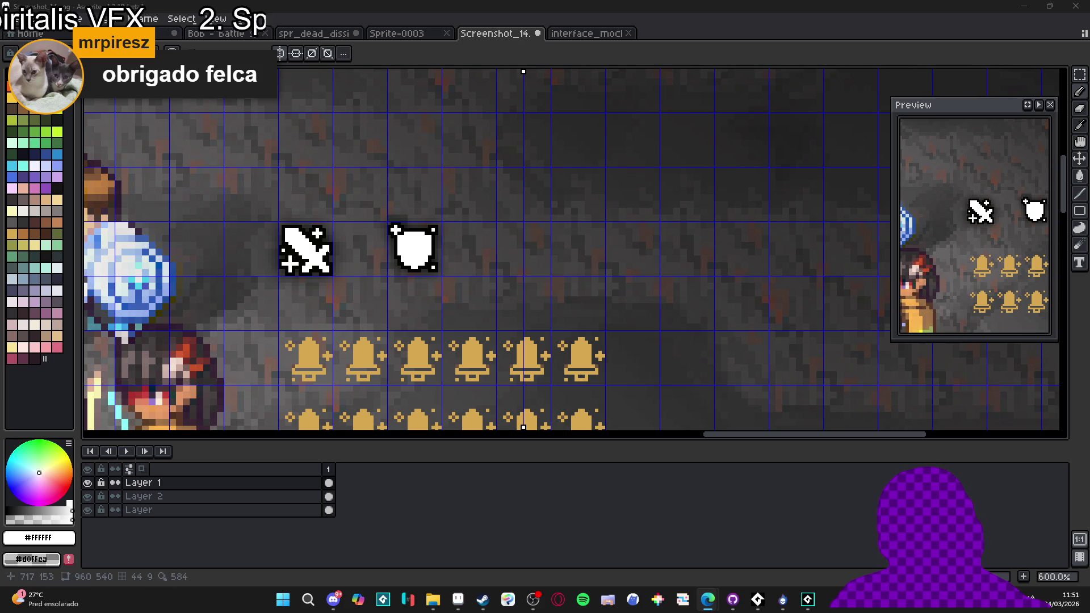
scroll(521, 240, up, 1)
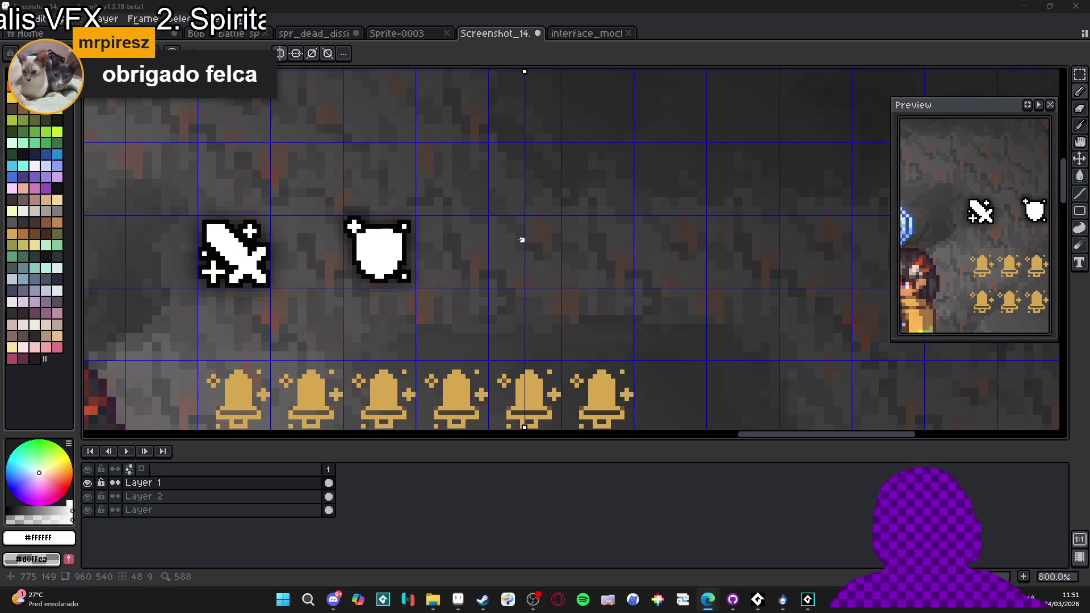
scroll(521, 238, up, 2)
scroll(523, 231, down, 3)
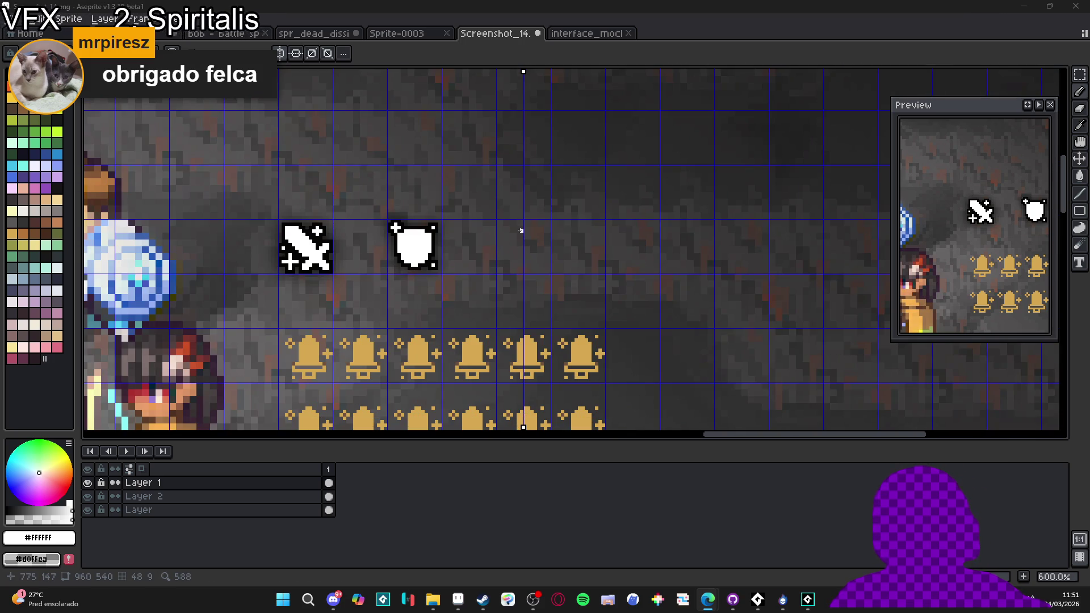
scroll(522, 230, down, 1)
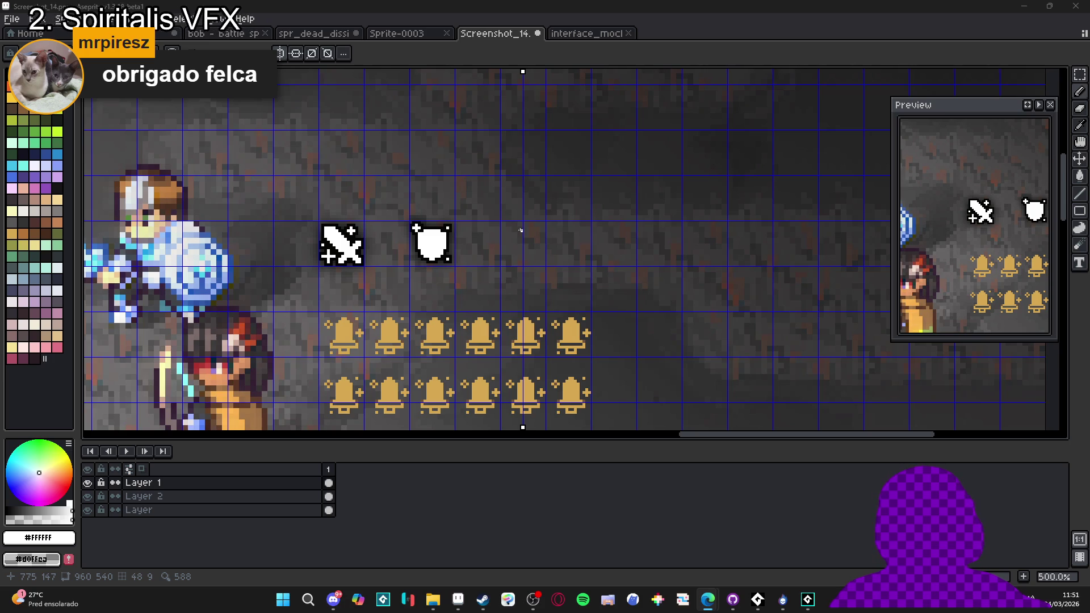
scroll(522, 231, up, 2)
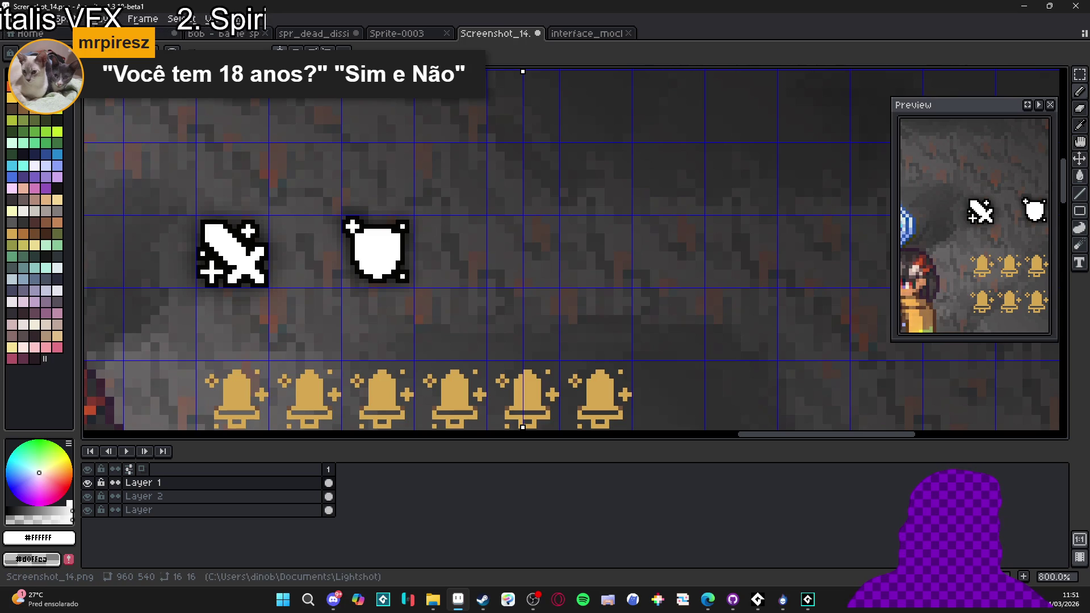
key(alt+Tab)
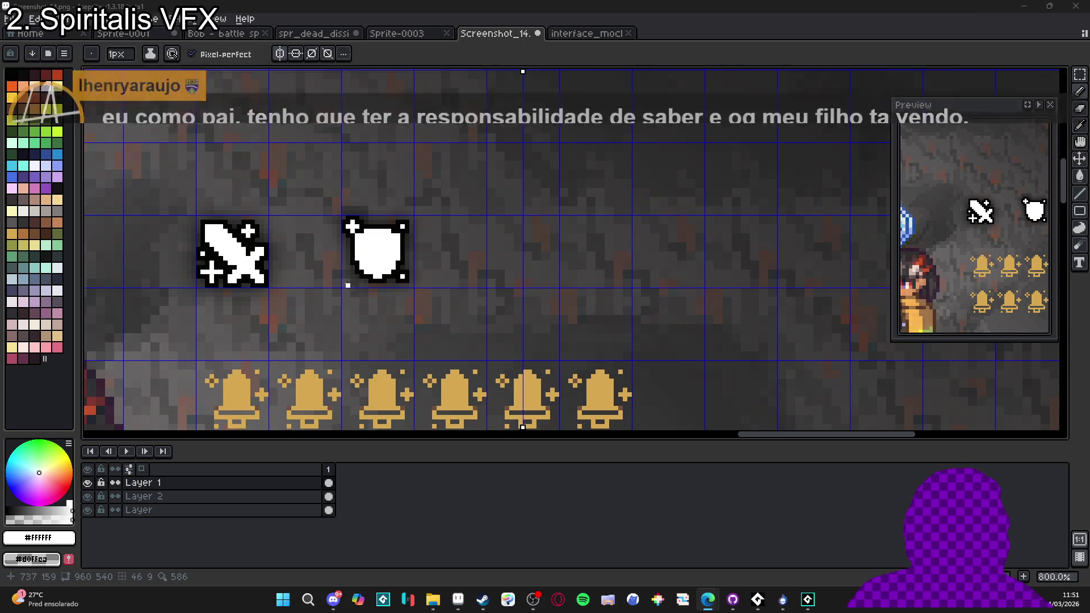
click(579, 231)
scroll(528, 231, up, 2)
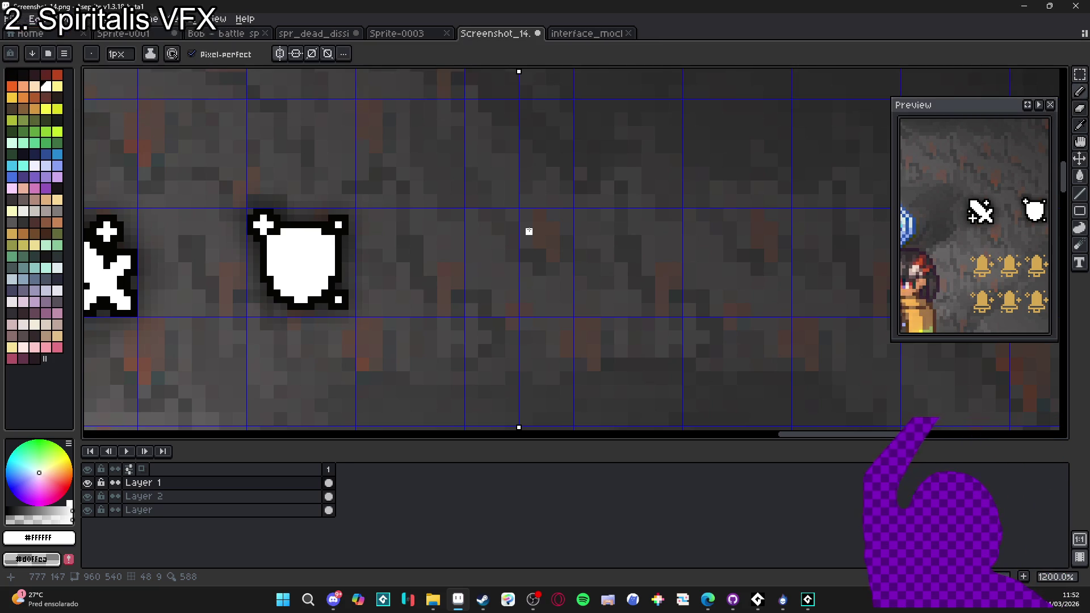
drag(523, 170, 651, 144)
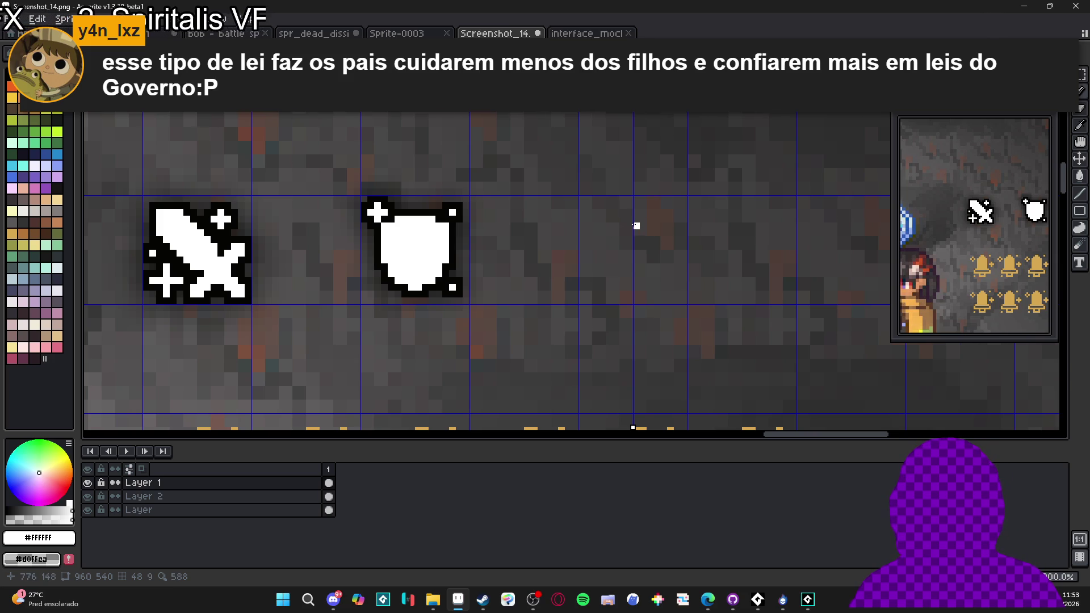
scroll(636, 225, down, 2)
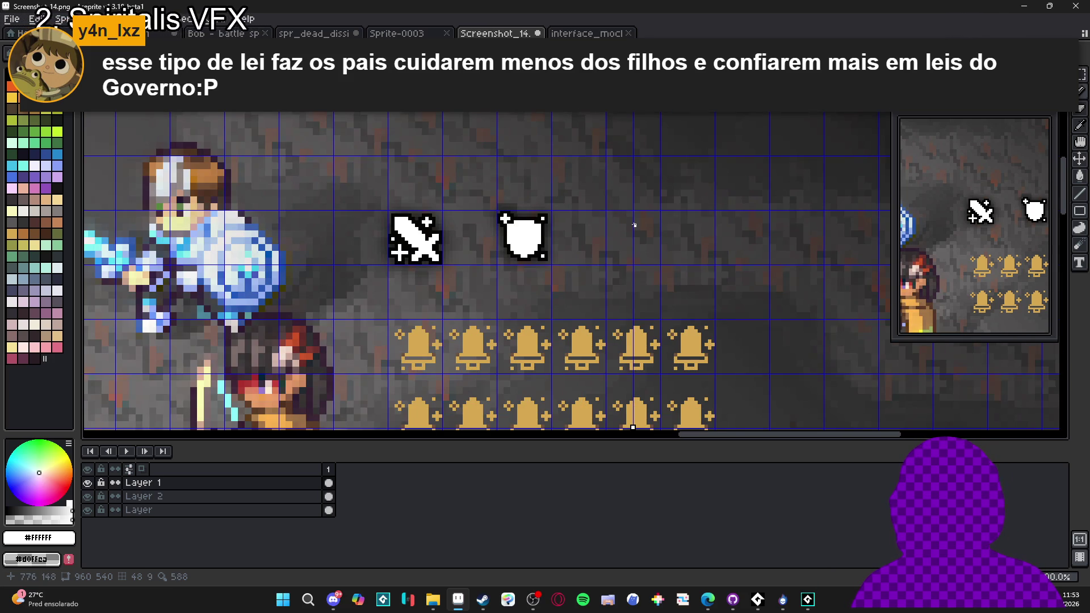
scroll(634, 225, down, 2)
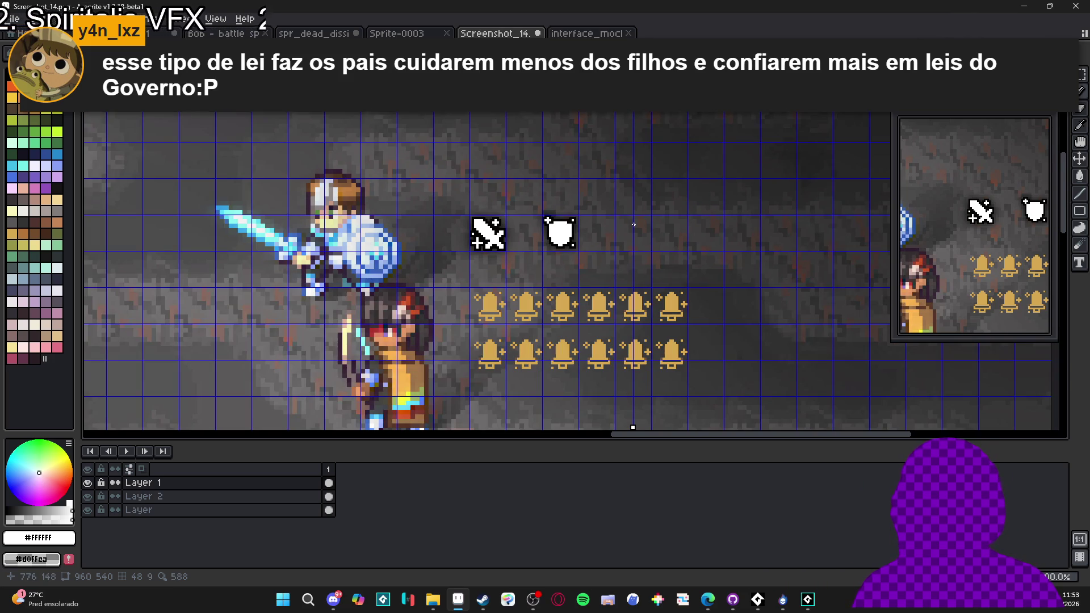
scroll(634, 224, down, 2)
scroll(634, 225, up, 3)
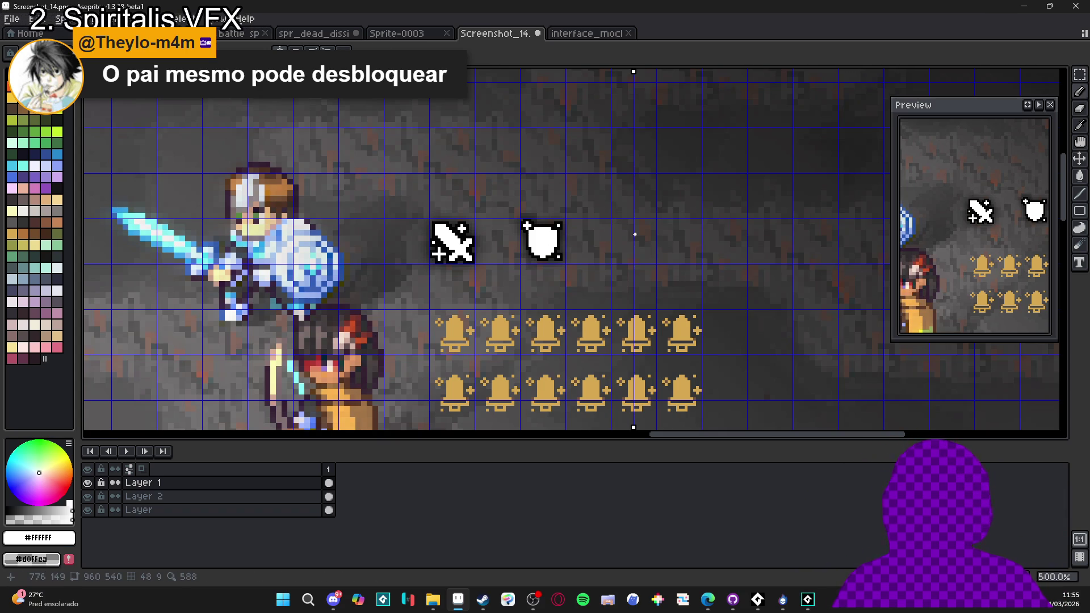
- Undo the stray white pencil stroke and bring up the interface_mockup gold icon column
scroll(635, 235, up, 4)
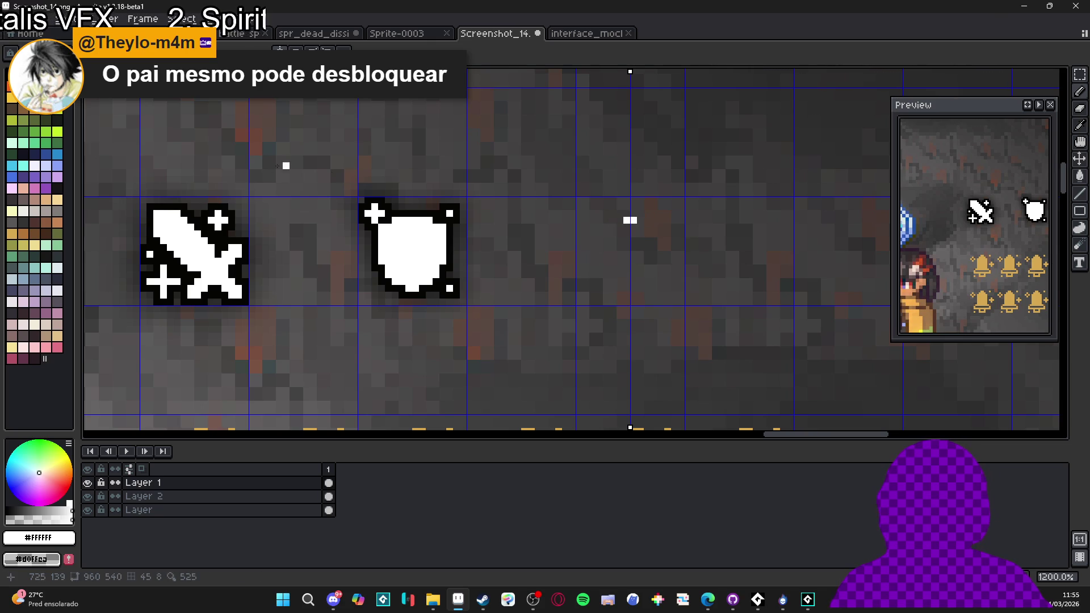
key(ctrl+z)
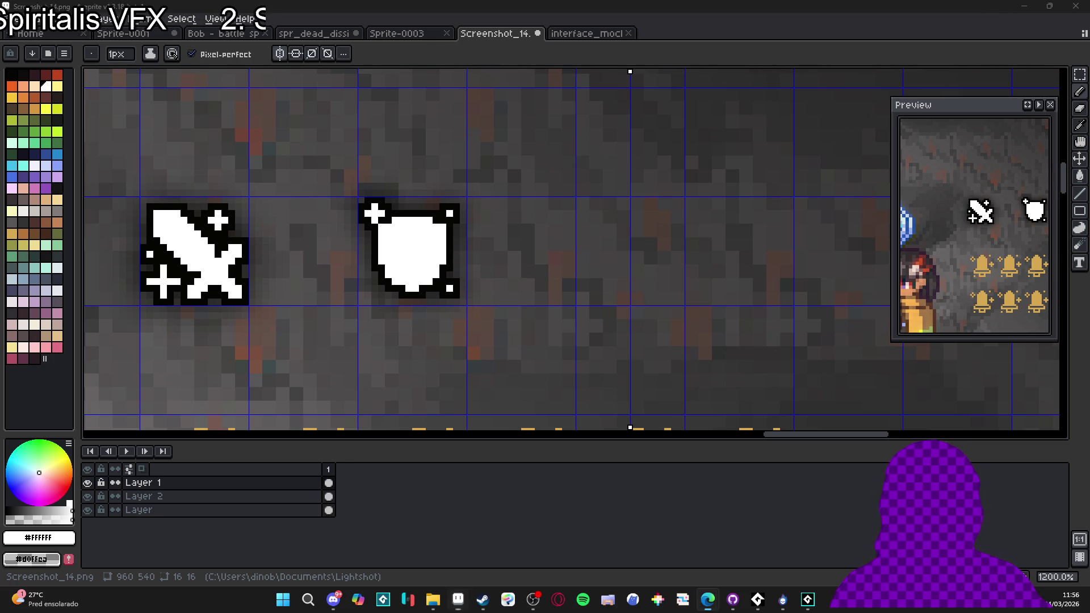
click(588, 32)
drag(611, 327, 545, 281)
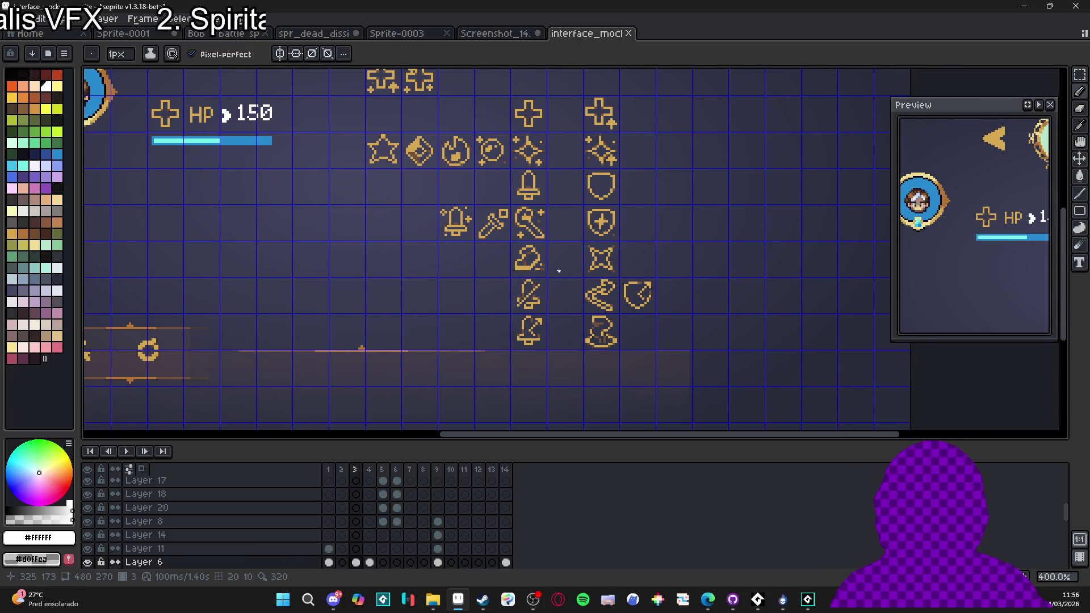
scroll(531, 255, up, 3)
- Dock interface_mockup as a narrow reference pane left of Screenshot_14
key(v)
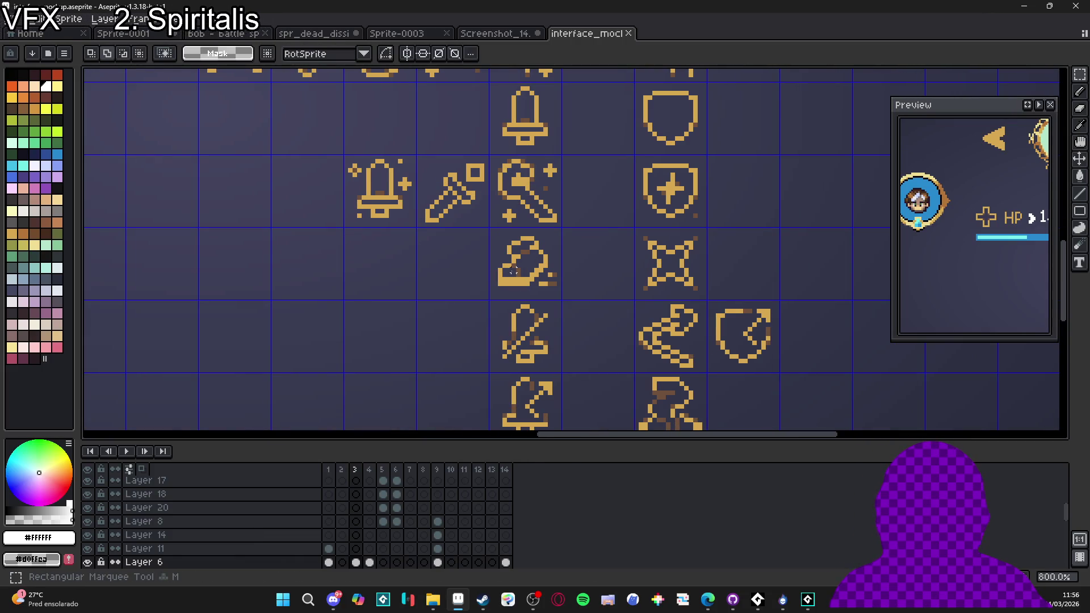
mouse_move(585, 33)
mouse_down()
mouse_move(82, 199)
mouse_move(142, 255)
mouse_up()
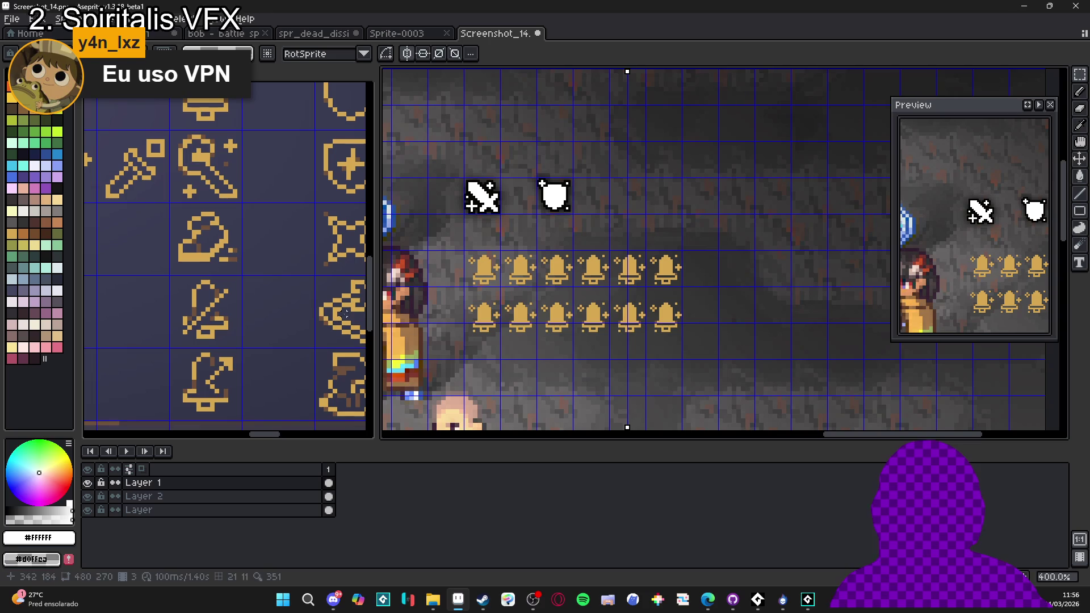
drag(377, 309, 249, 308)
click(178, 242)
scroll(178, 241, up, 1)
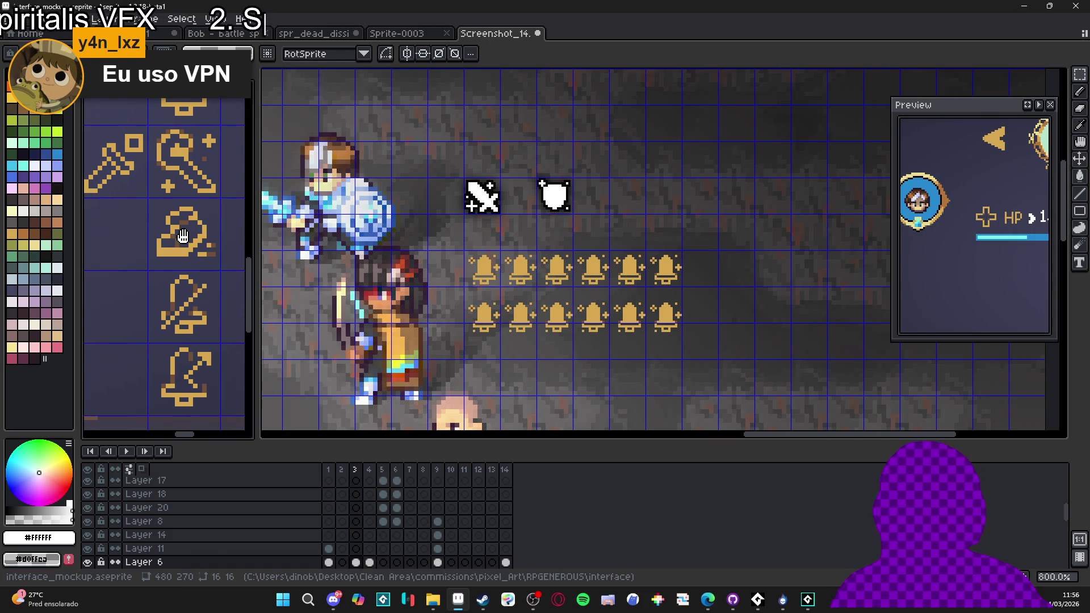
scroll(181, 238, down, 3)
scroll(190, 235, up, 3)
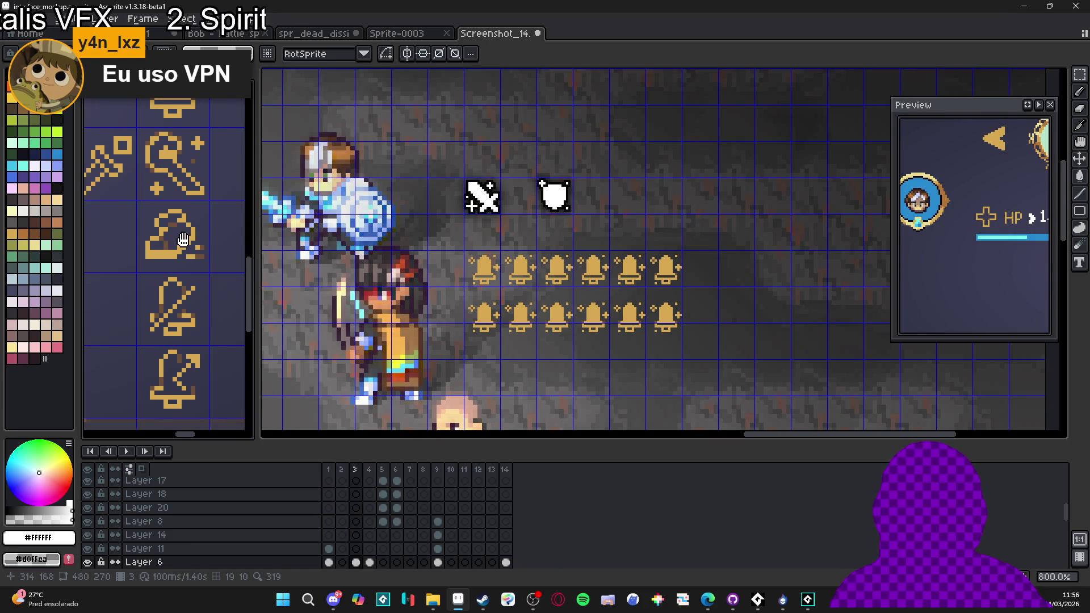
click(520, 185)
- Draw a thick white diagonal boot cuff right of the shield, nudged up one pixel
scroll(520, 185, up, 3)
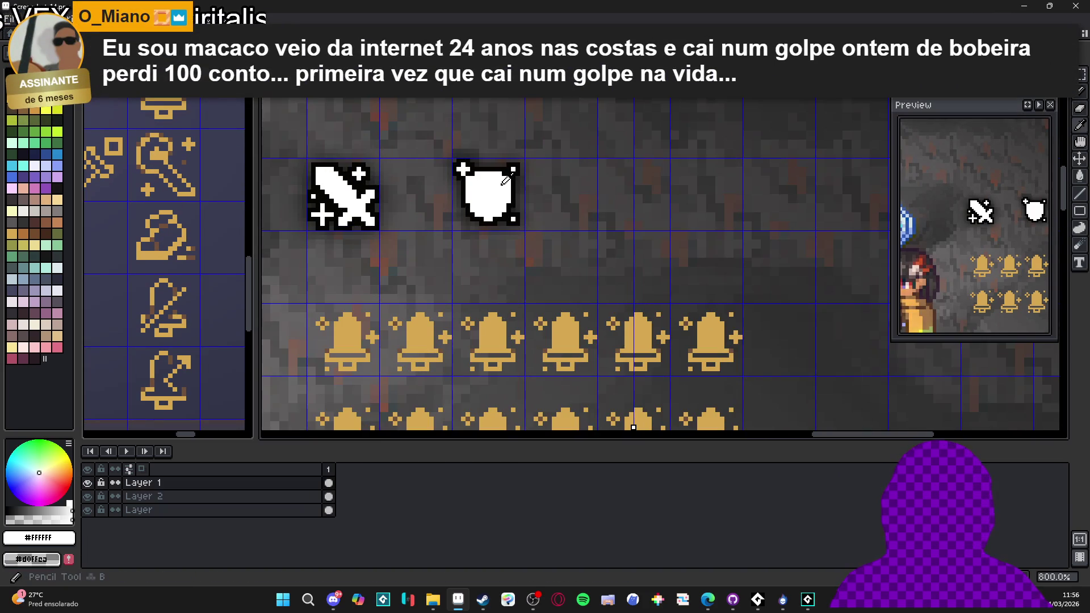
drag(520, 184, 389, 238)
scroll(487, 238, up, 2)
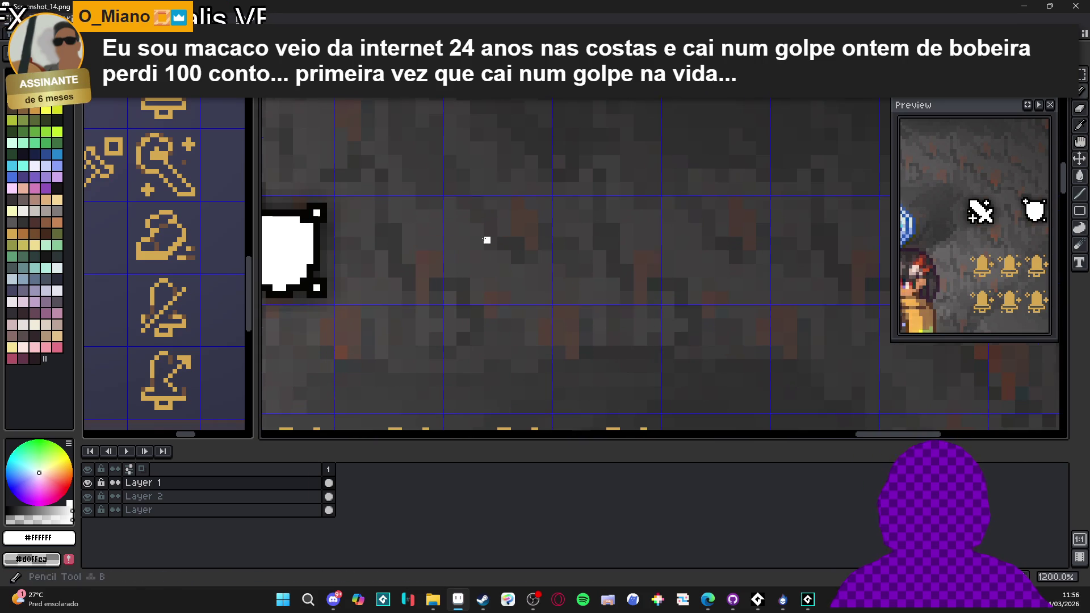
scroll(477, 227, up, 1)
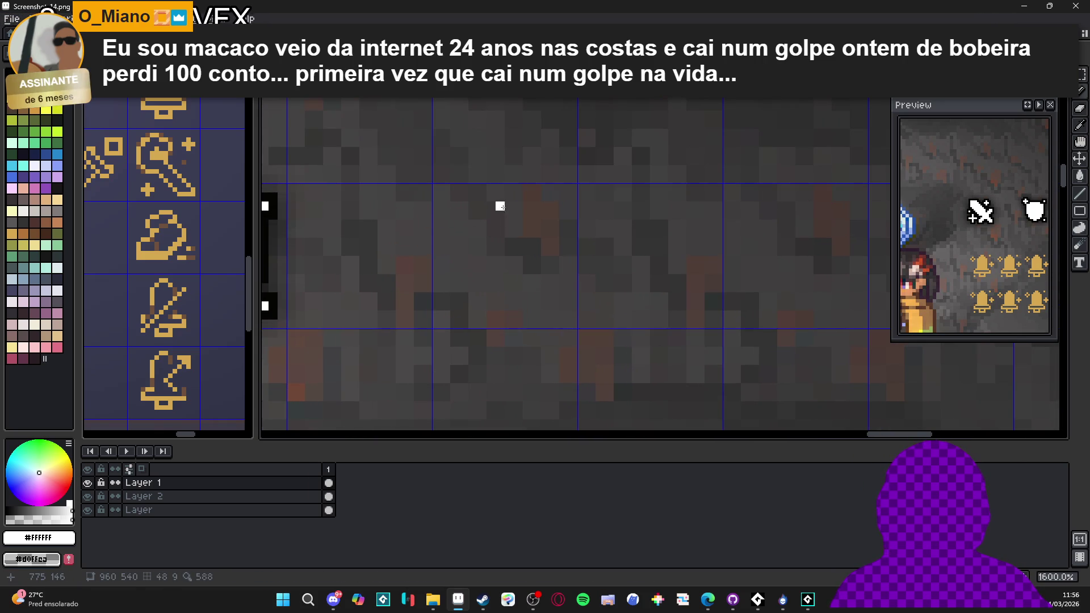
drag(489, 218, 457, 250)
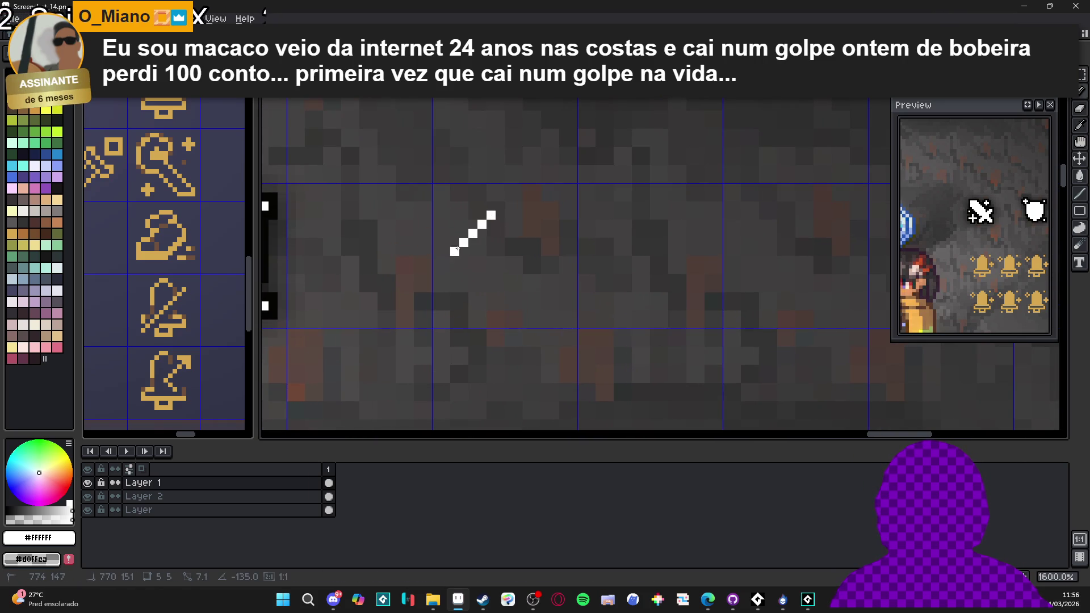
click(473, 252)
shift+click(499, 225)
drag(473, 252, 499, 225)
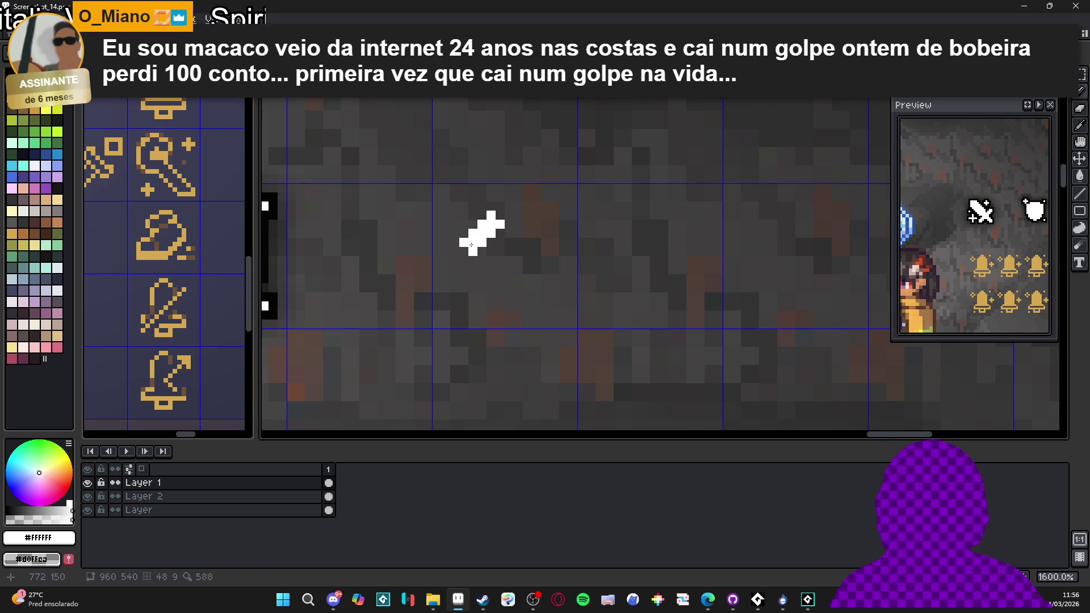
click(484, 234)
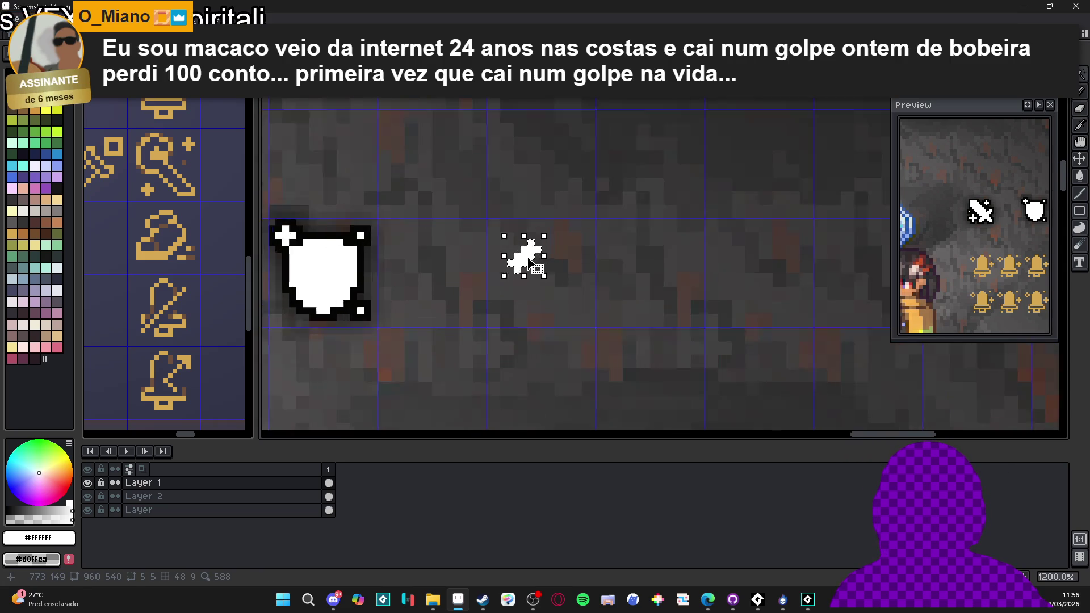
mouse_move(527, 255)
mouse_down()
mouse_move(524, 243)
mouse_move(516, 258)
mouse_move(541, 229)
mouse_up()
- Extend the outline with the boot's back edge, front edge and toe
scroll(541, 235, down, 2)
scroll(541, 235, up, 3)
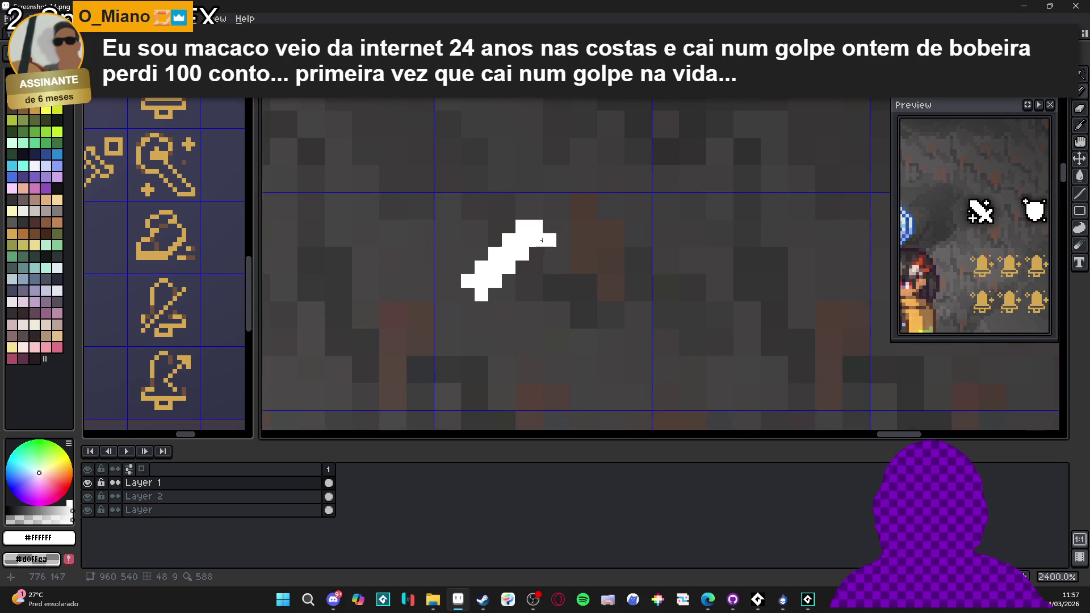
click(552, 255)
shift+click(512, 297)
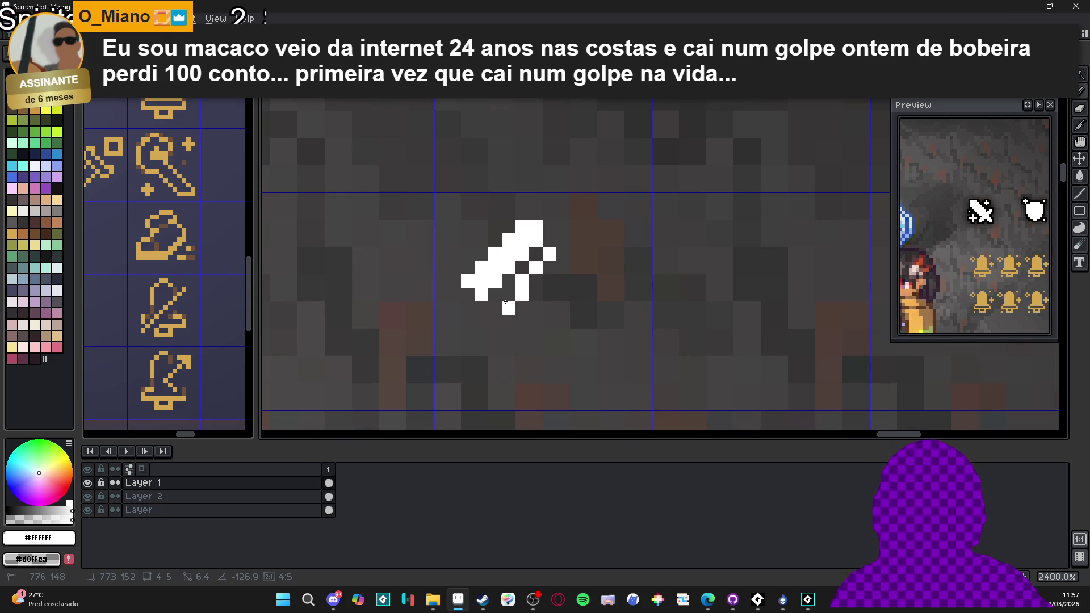
click(501, 307)
click(563, 268)
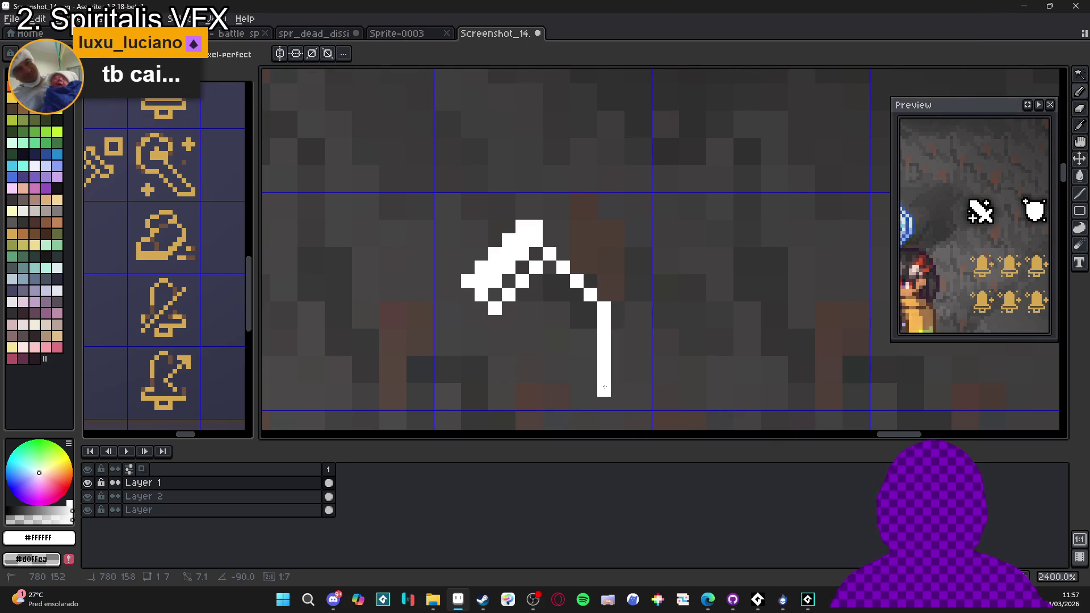
click(605, 386)
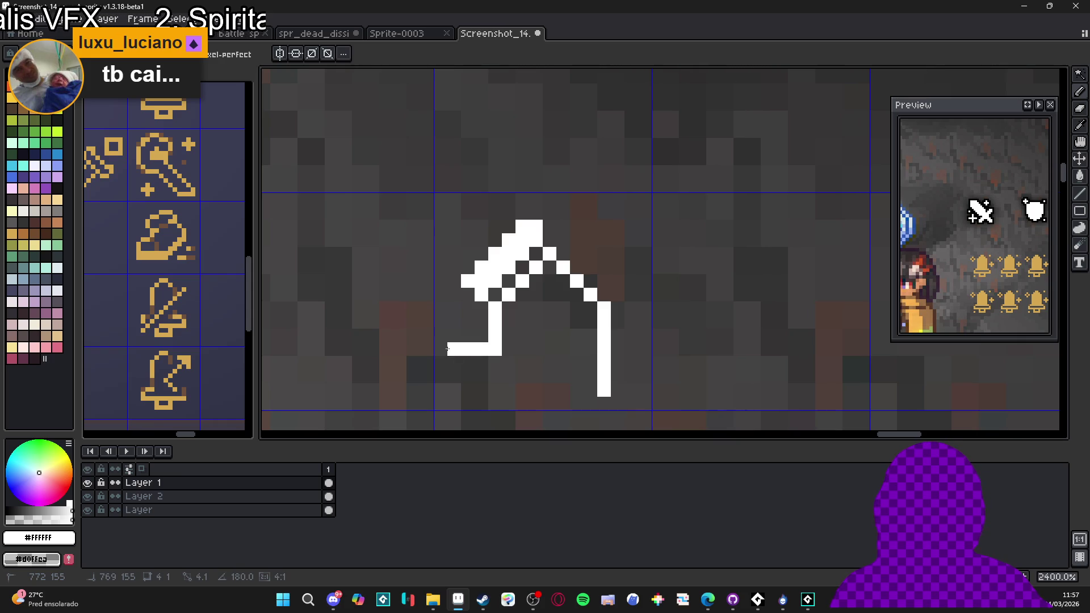
click(448, 349)
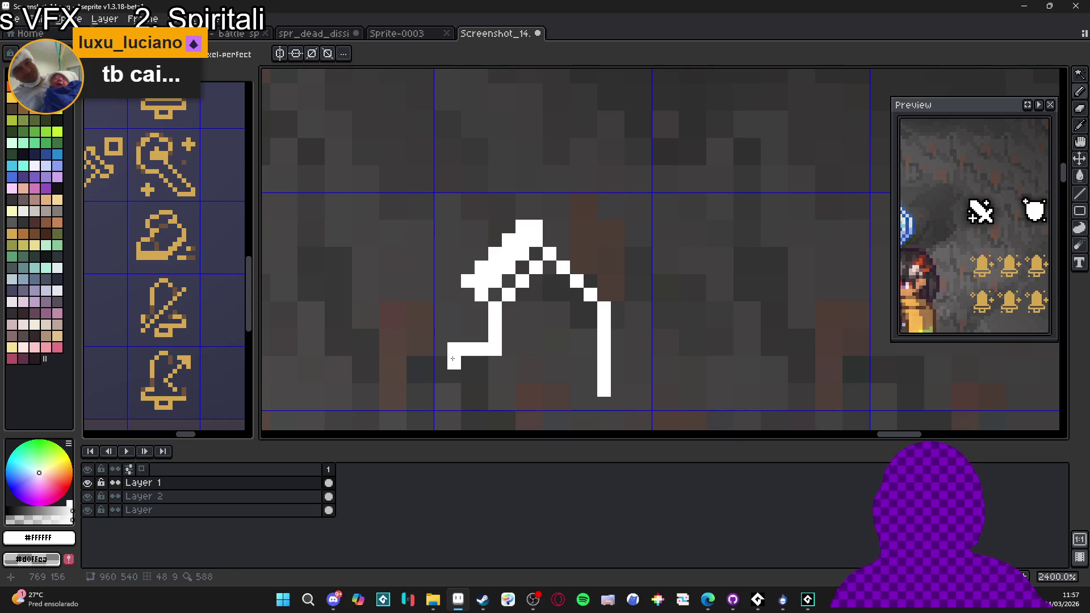
click(448, 395)
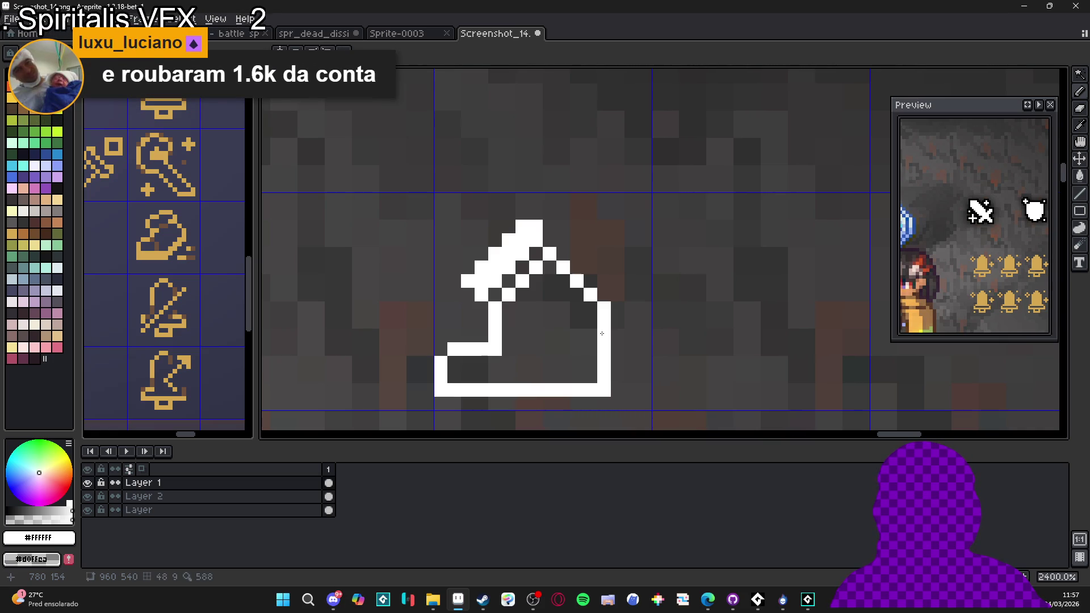
- Round the heel and tidy the sole corner and lower-right diagonal with the Eraser
click(602, 334)
click(564, 377)
mouse_move(564, 390)
mouse_down()
mouse_move(603, 390)
mouse_move(588, 336)
mouse_up()
click(562, 389)
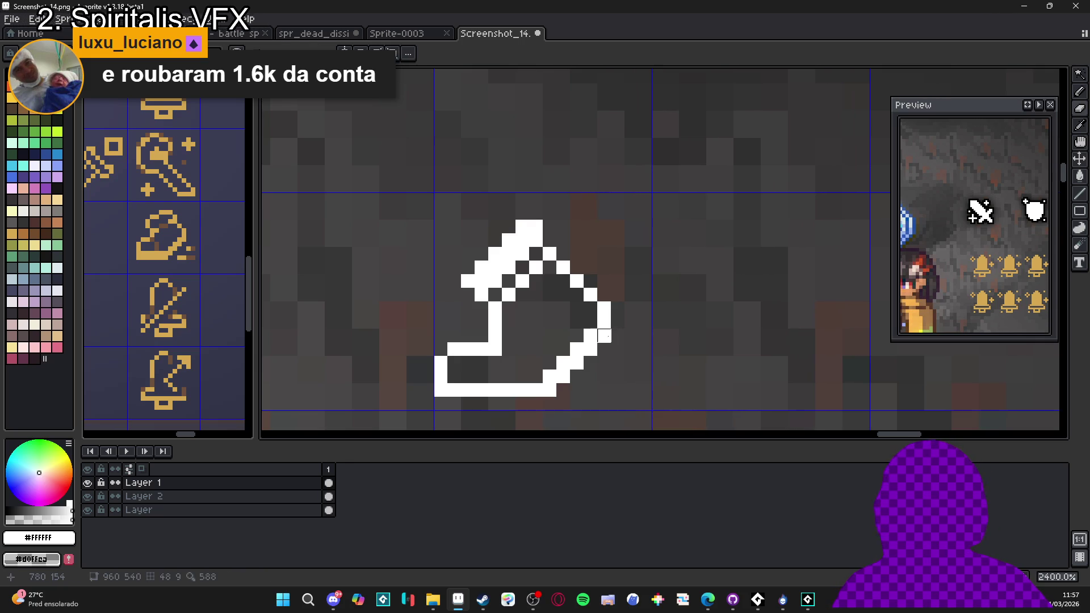
mouse_move(591, 349)
mouse_down()
mouse_move(577, 376)
mouse_move(631, 336)
mouse_move(604, 336)
mouse_move(516, 378)
mouse_up()
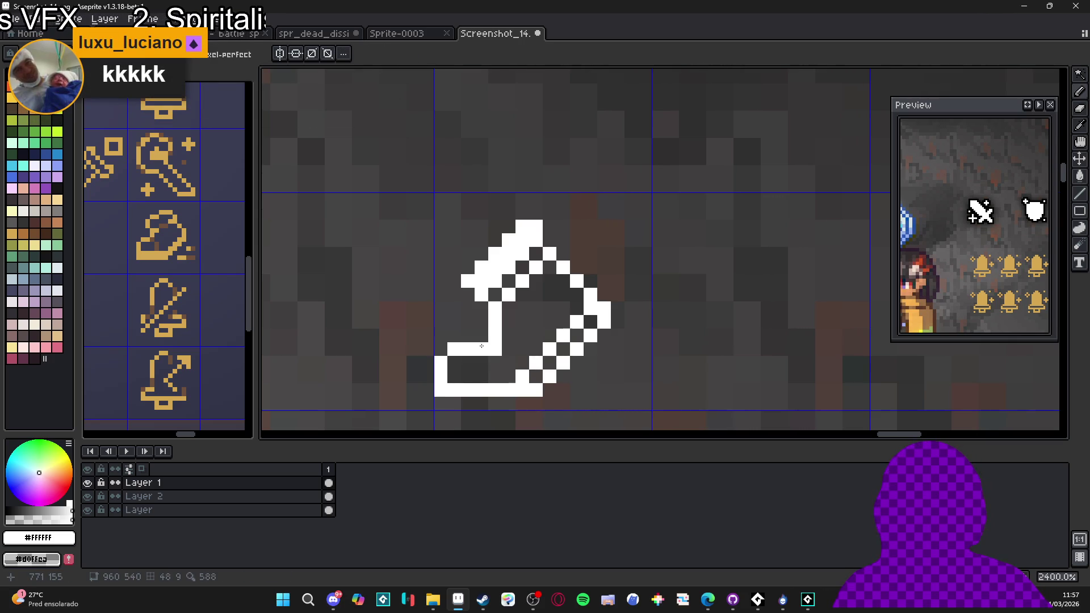
drag(478, 340, 496, 349)
scroll(495, 349, down, 6)
scroll(528, 355, up, 4)
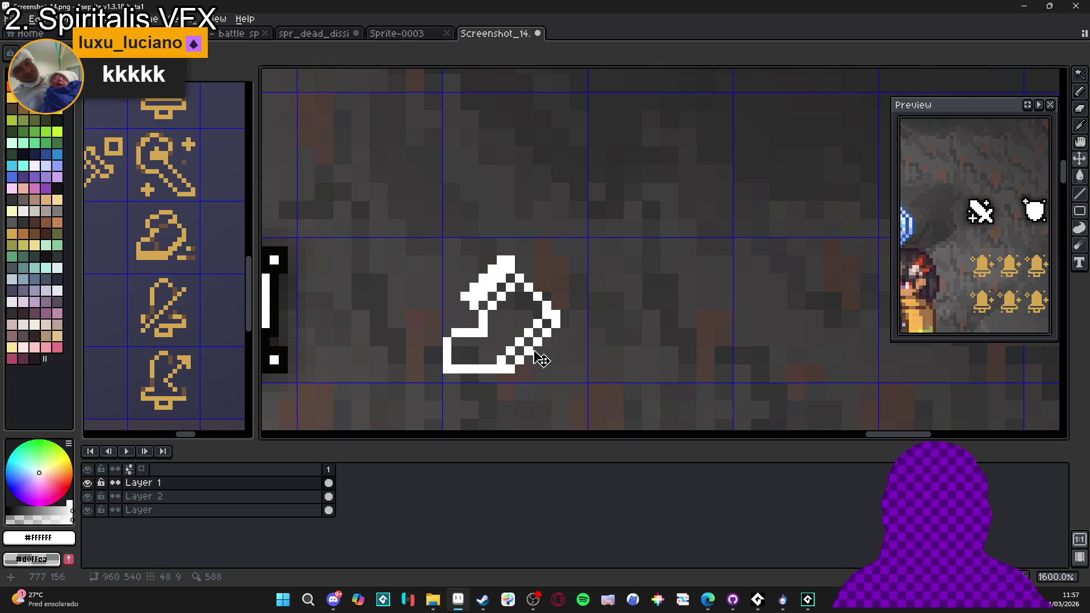
- Select the boot's grid cell and nudge the boot two pixels right
key(m)
scroll(509, 334, up, 2)
drag(471, 258, 491, 281)
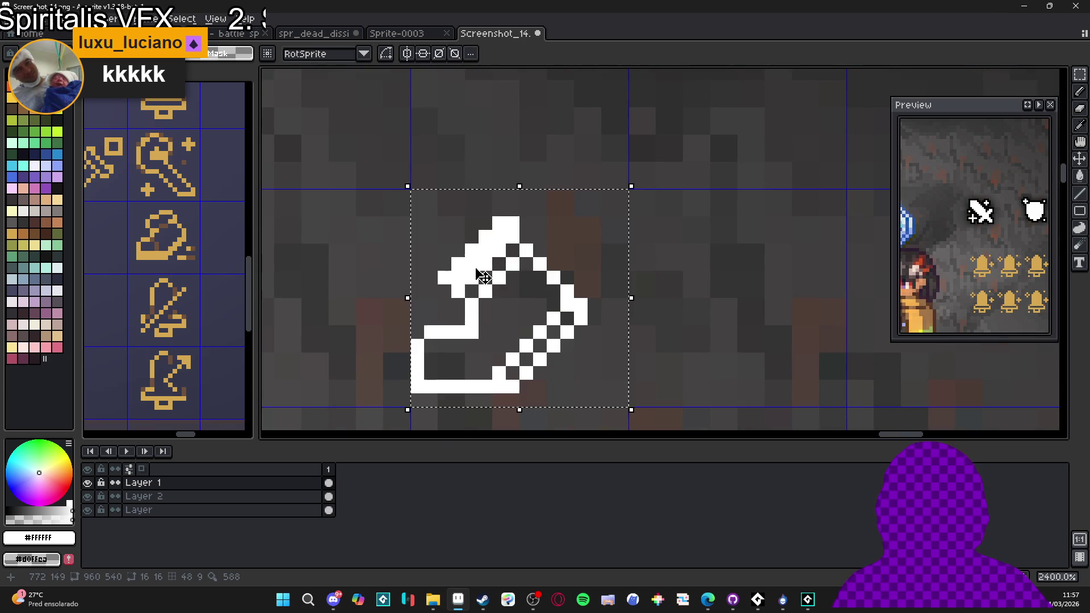
key(Right)
key(Right)
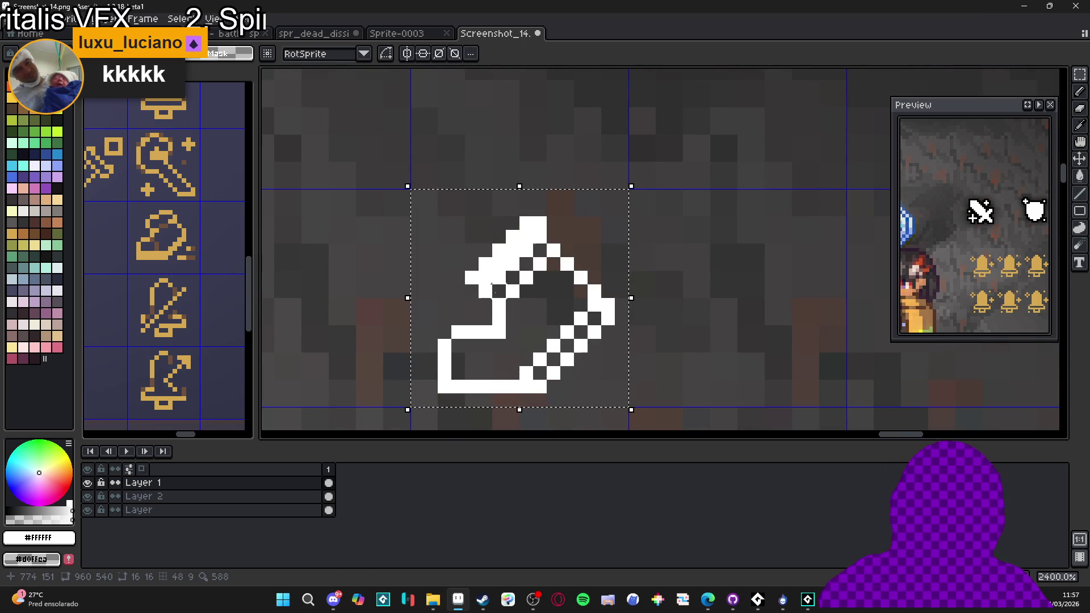
scroll(507, 308, down, 2)
scroll(517, 315, up, 1)
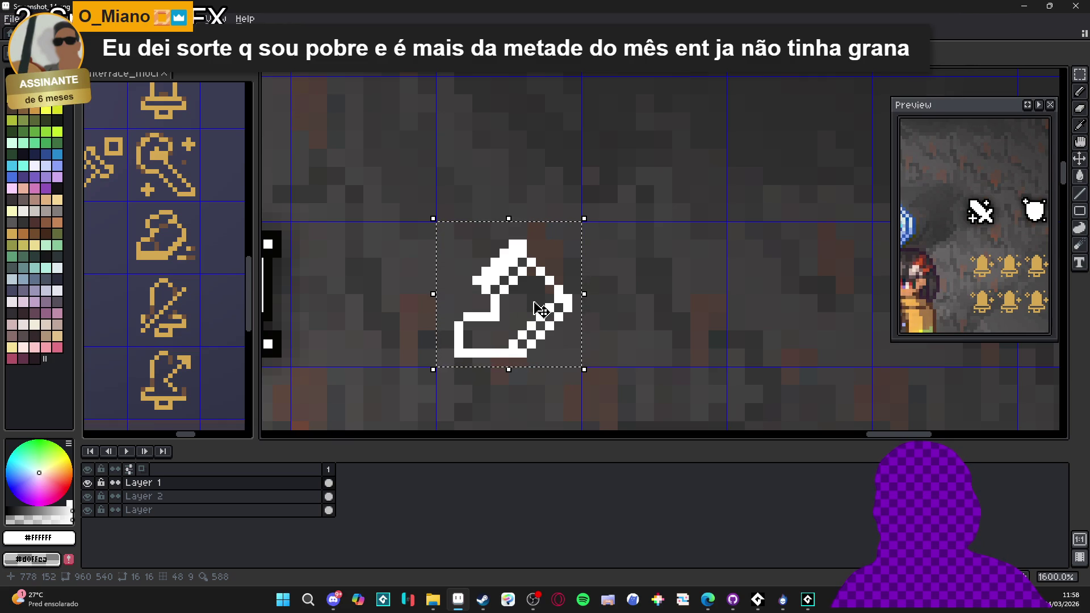
- Move the boot up one pixel and commit its new position
scroll(541, 309, up, 1)
mouse_move(541, 309)
mouse_down()
mouse_move(539, 296)
mouse_move(538, 307)
mouse_up()
key(Return)
scroll(539, 307, down, 6)
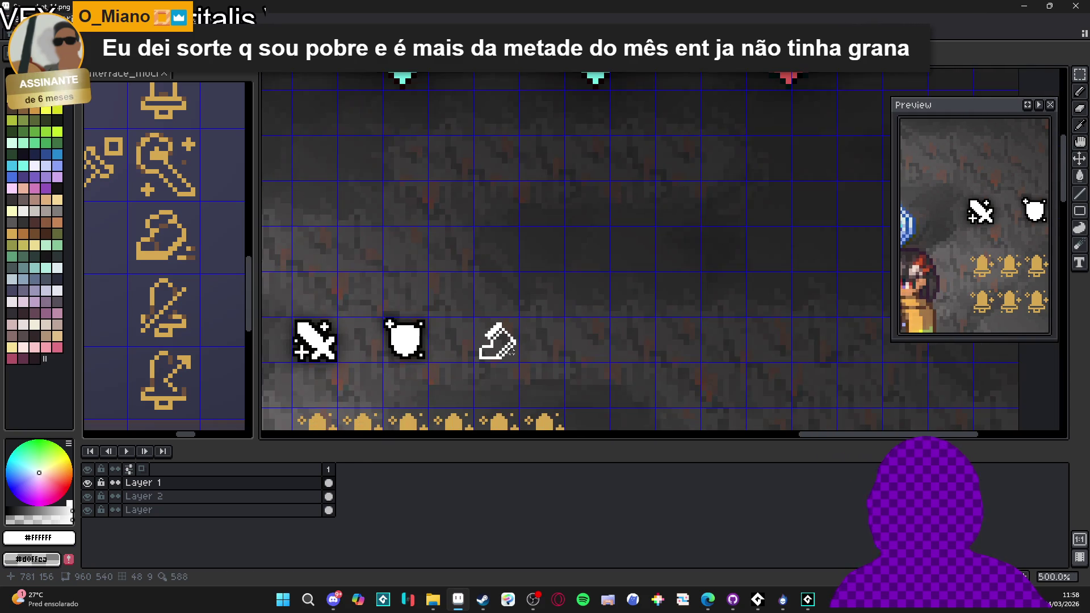
scroll(512, 351, up, 4)
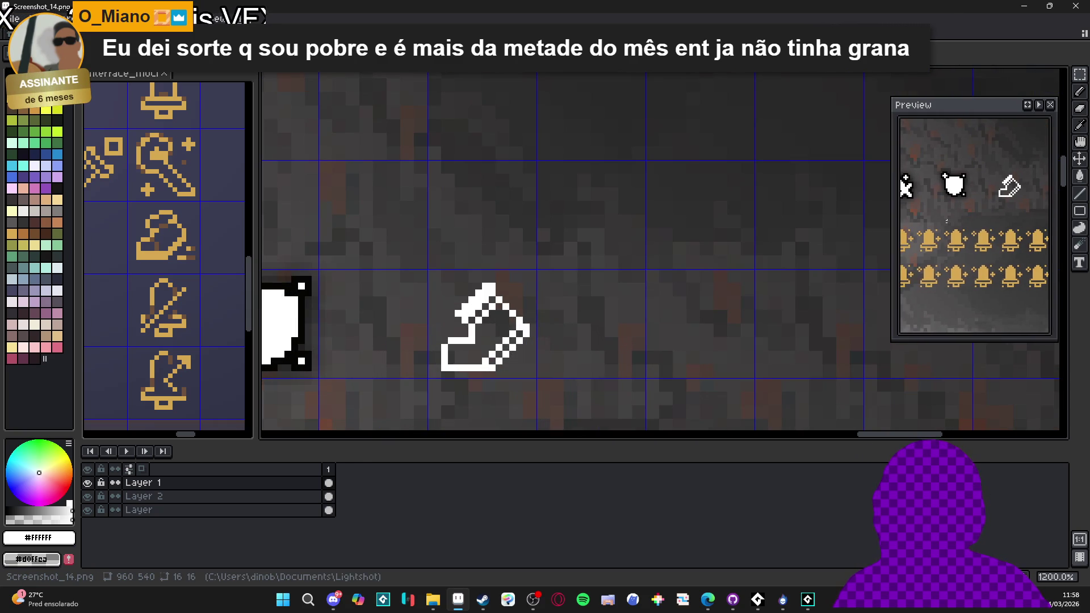
scroll(464, 337, down, 2)
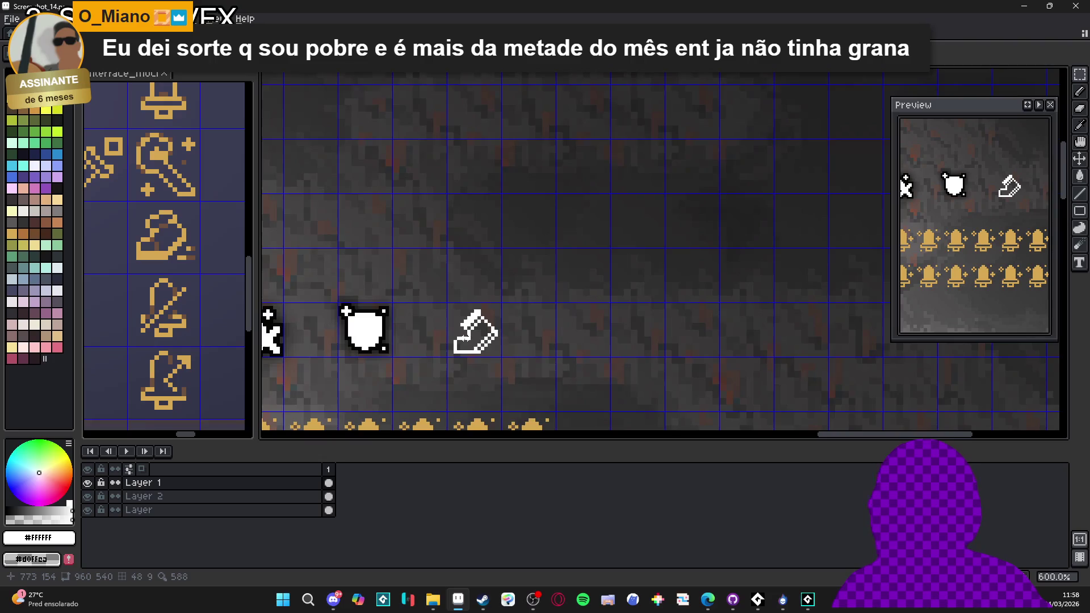
scroll(464, 337, up, 5)
- Redraw the boot's bottom-left pixels and fill its interior white
key(ctrl+z)
mouse_move(435, 347)
mouse_down()
mouse_move(494, 358)
mouse_move(501, 346)
mouse_up()
scroll(454, 369, down, 1)
scroll(455, 372, up, 1)
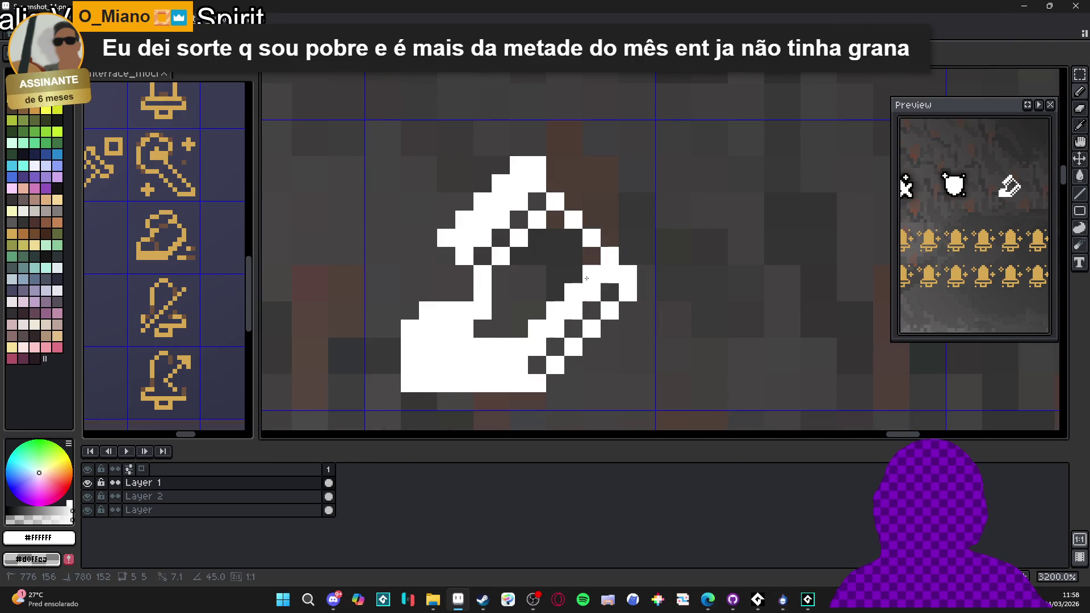
click(555, 220)
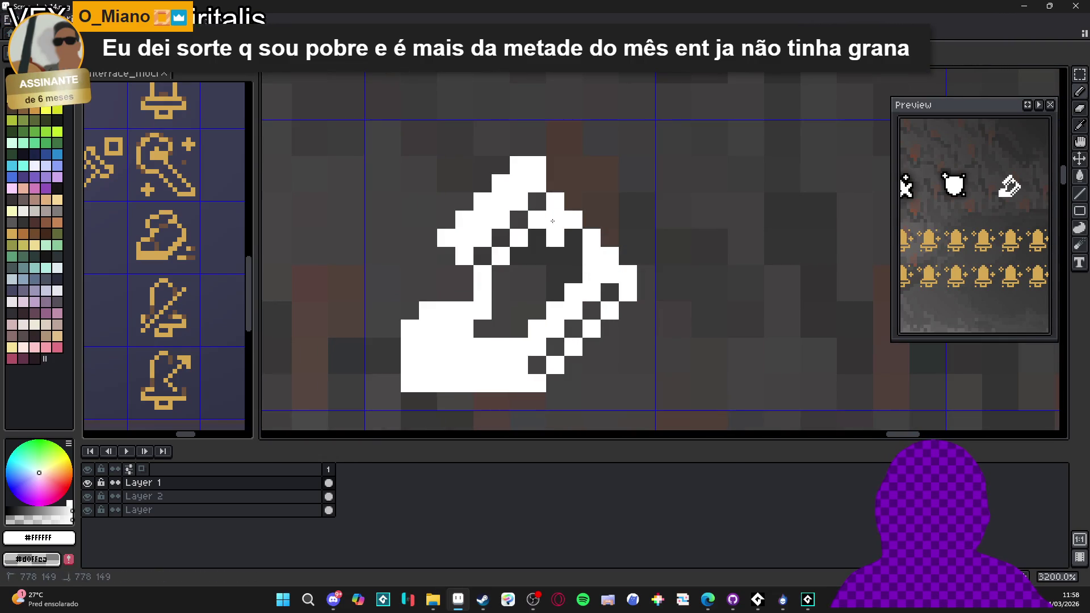
mouse_move(572, 237)
mouse_down()
mouse_move(482, 328)
mouse_move(503, 329)
mouse_move(553, 287)
mouse_up()
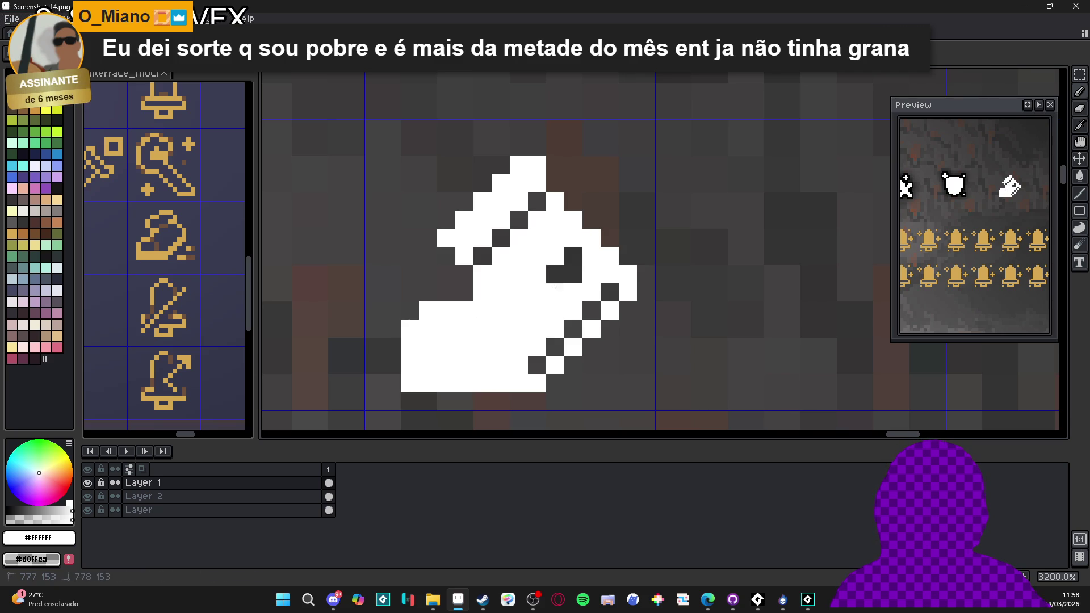
scroll(561, 258, down, 3)
scroll(479, 301, up, 2)
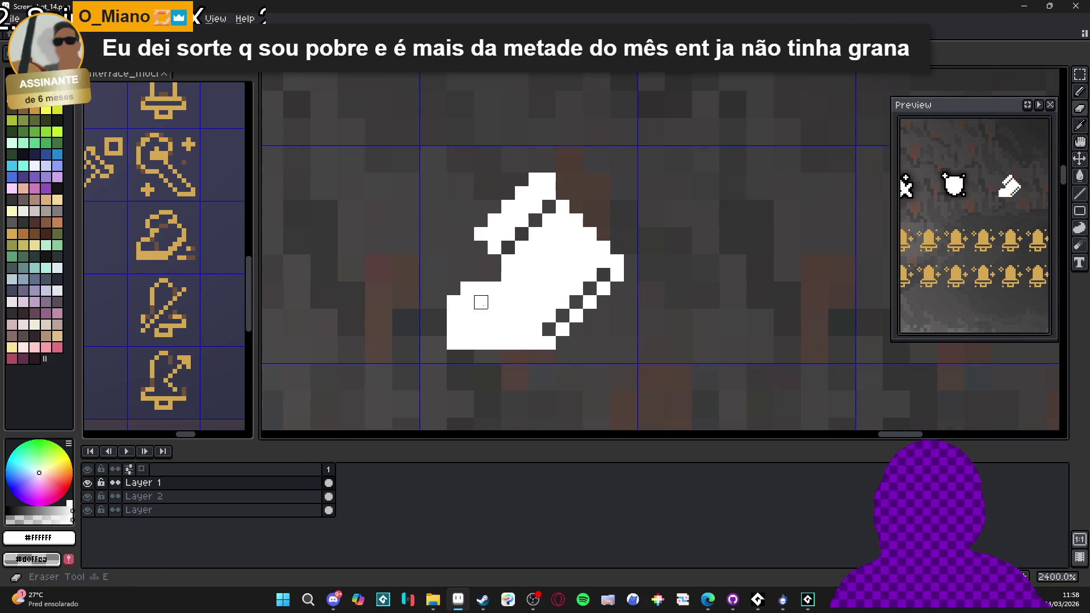
- Paint a dark line across the sole and repaint the bottom-row interior white
drag(468, 315, 495, 316)
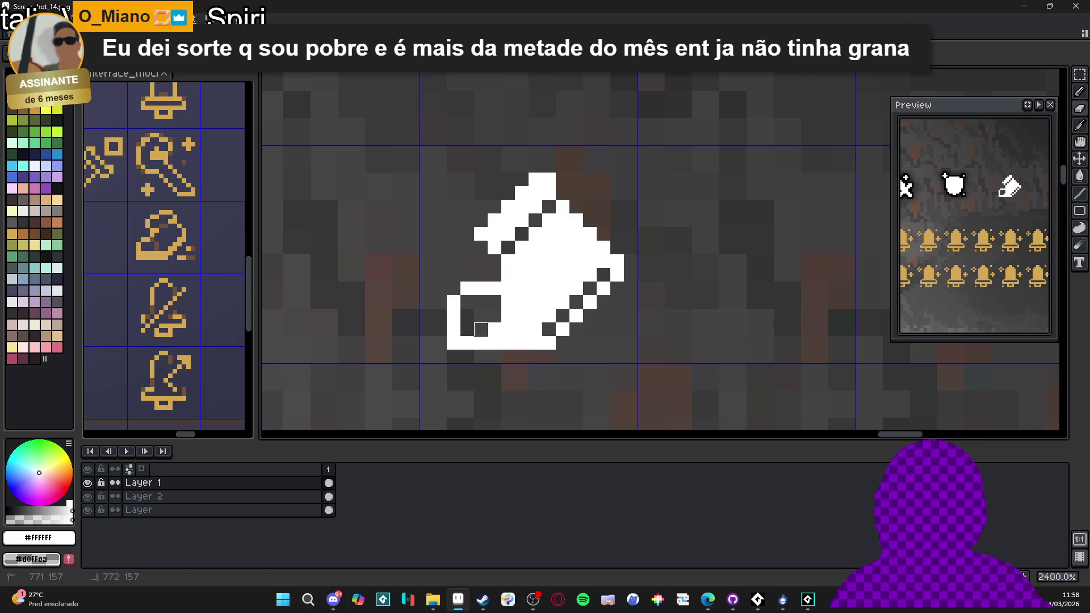
scroll(481, 330, down, 2)
scroll(481, 329, up, 3)
mouse_move(493, 324)
mouse_down()
mouse_move(469, 325)
mouse_move(482, 322)
mouse_move(457, 307)
mouse_move(464, 282)
mouse_up()
scroll(483, 321, down, 2)
scroll(483, 321, up, 2)
- Erase a stray pixel at the boot's lower-left, then restore it
key(e)
click(458, 313)
key(b)
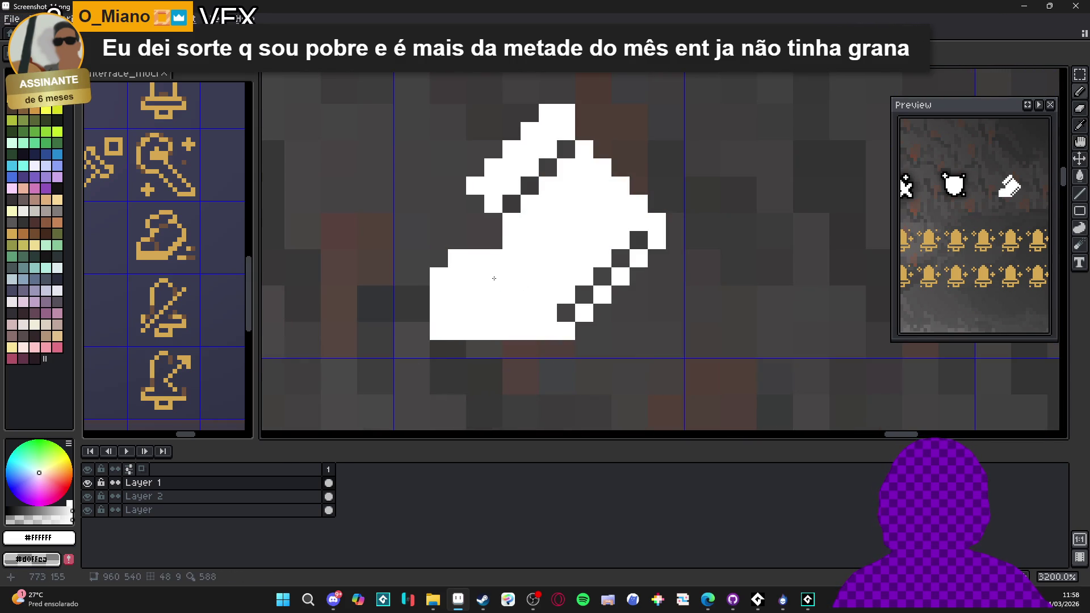
scroll(494, 278, down, 3)
scroll(595, 286, up, 1)
scroll(599, 323, down, 1)
scroll(576, 329, down, 1)
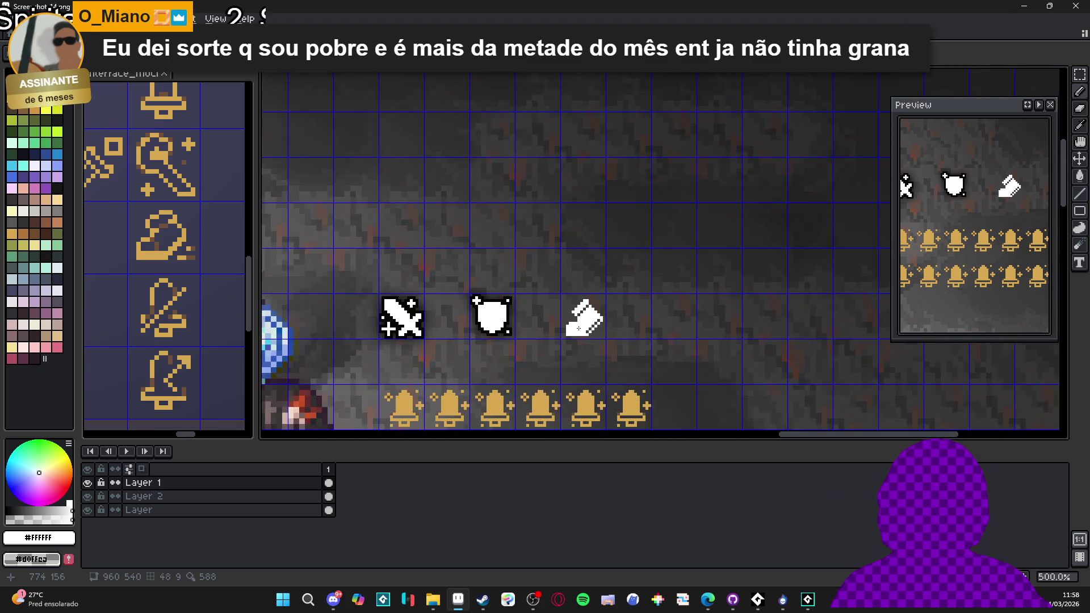
scroll(582, 334, up, 2)
- Draw a six-pixel dark line along the boot's sole
drag(595, 337, 558, 337)
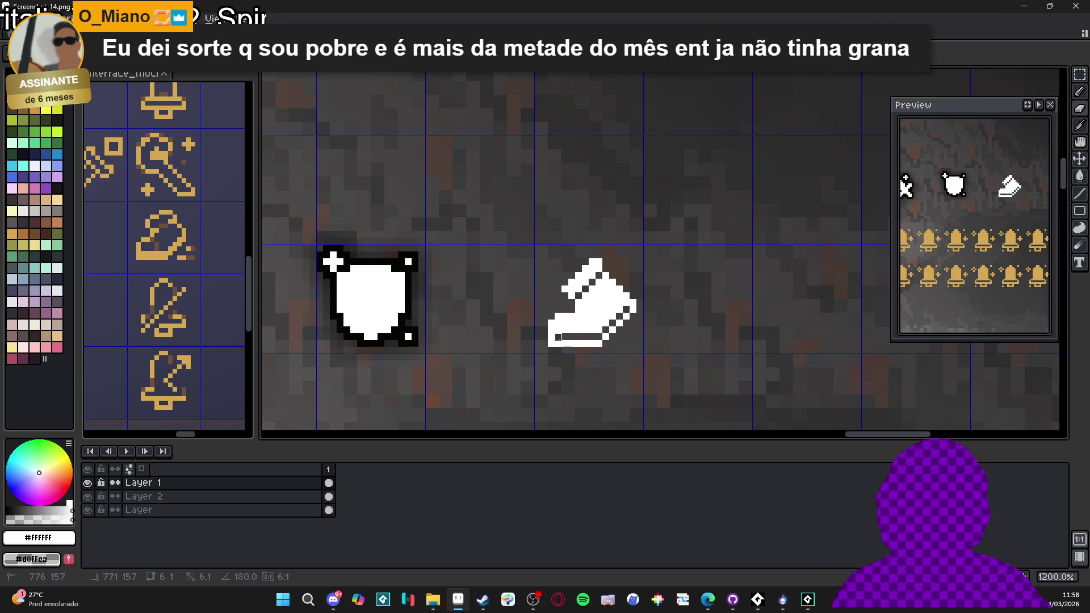
scroll(558, 337, up, 3)
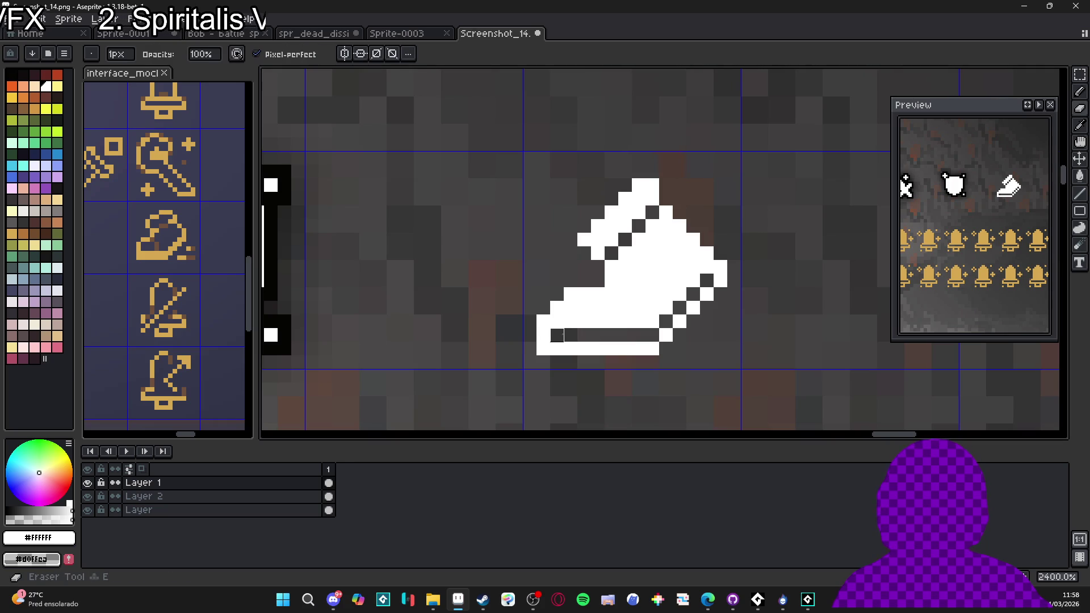
scroll(554, 331, down, 4)
scroll(567, 337, up, 3)
scroll(567, 337, down, 1)
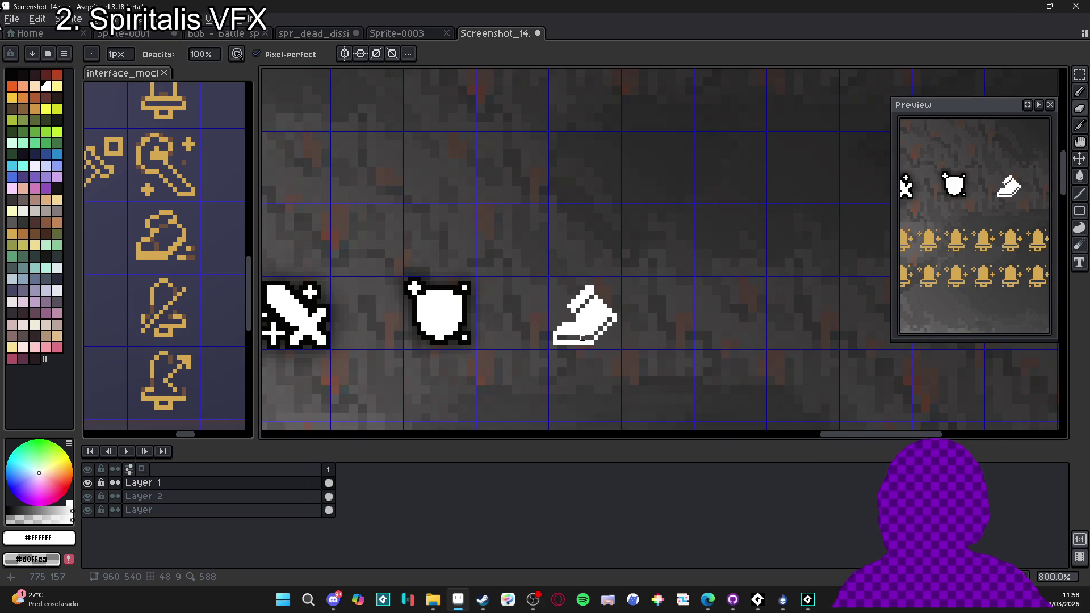
- Erase the white pixels at the sole's left end
key(e)
scroll(579, 341, up, 3)
drag(572, 314, 572, 341)
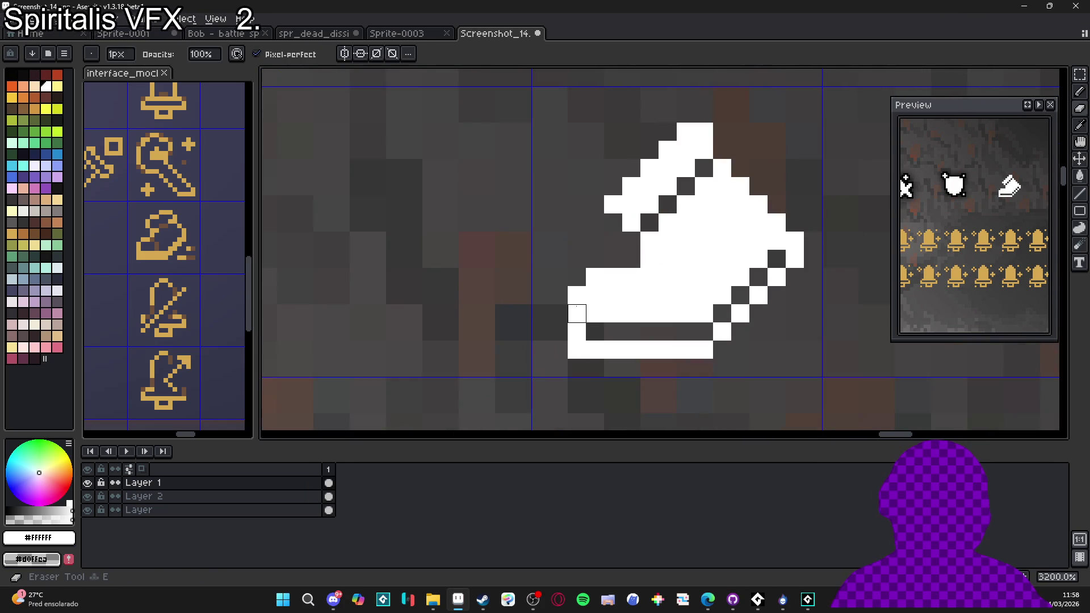
scroll(595, 315, down, 3)
scroll(595, 316, down, 4)
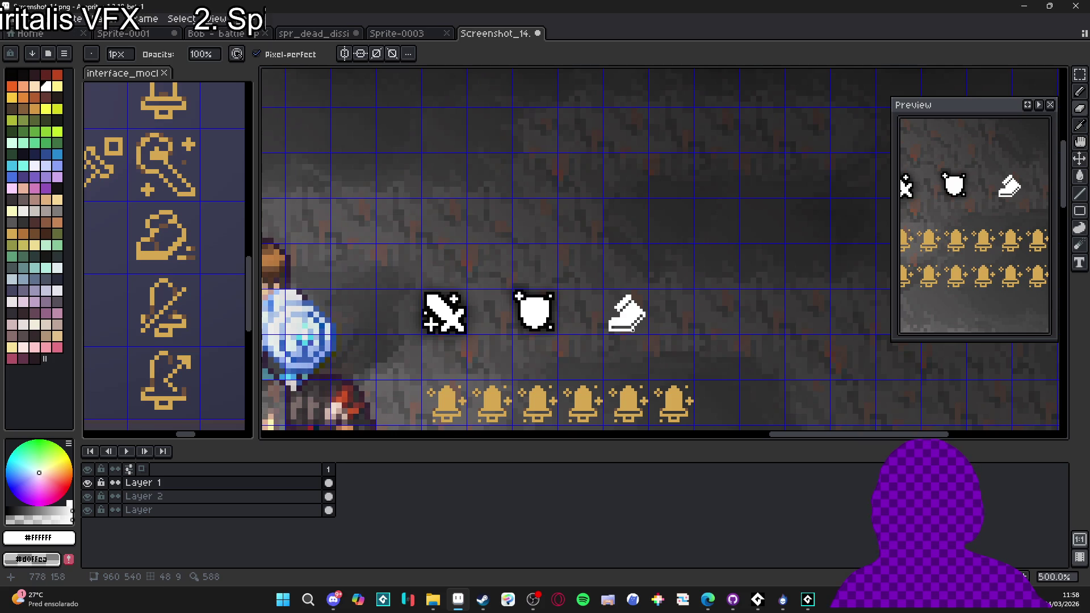
scroll(634, 331, up, 3)
scroll(567, 323, up, 2)
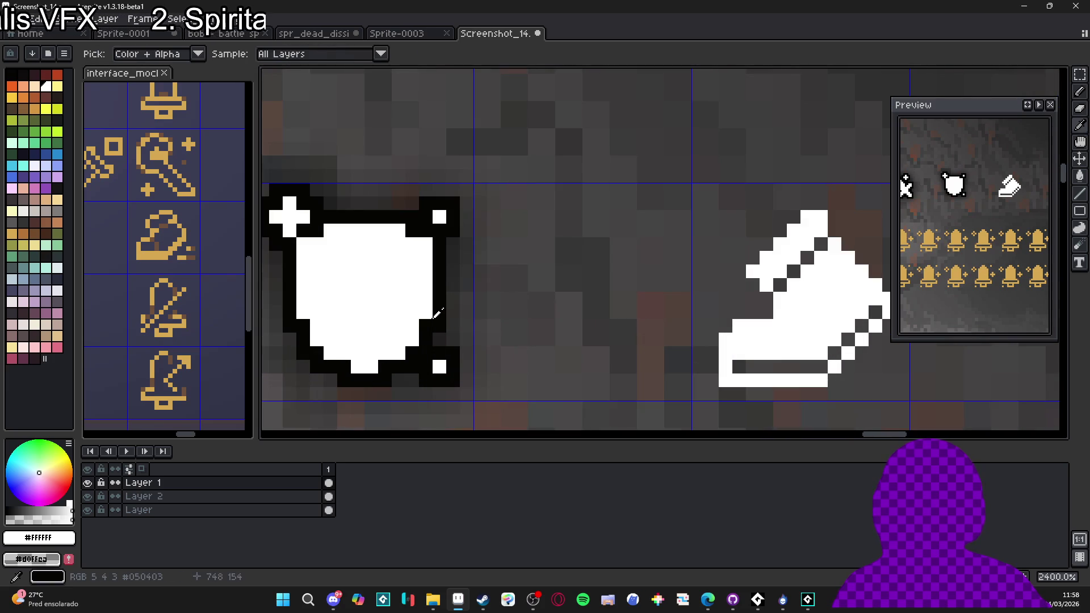
- Eyedrop the near-black outline colour #050403
alt+click(508, 323)
scroll(508, 322, down, 2)
drag(645, 318, 640, 318)
scroll(661, 320, down, 4)
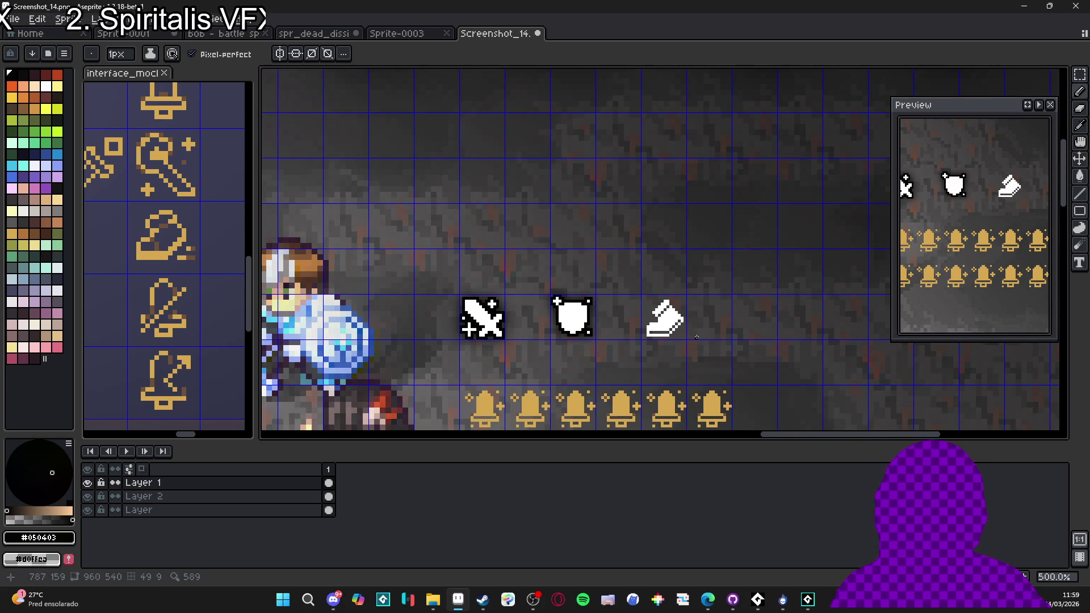
key(m)
scroll(662, 318, up, 4)
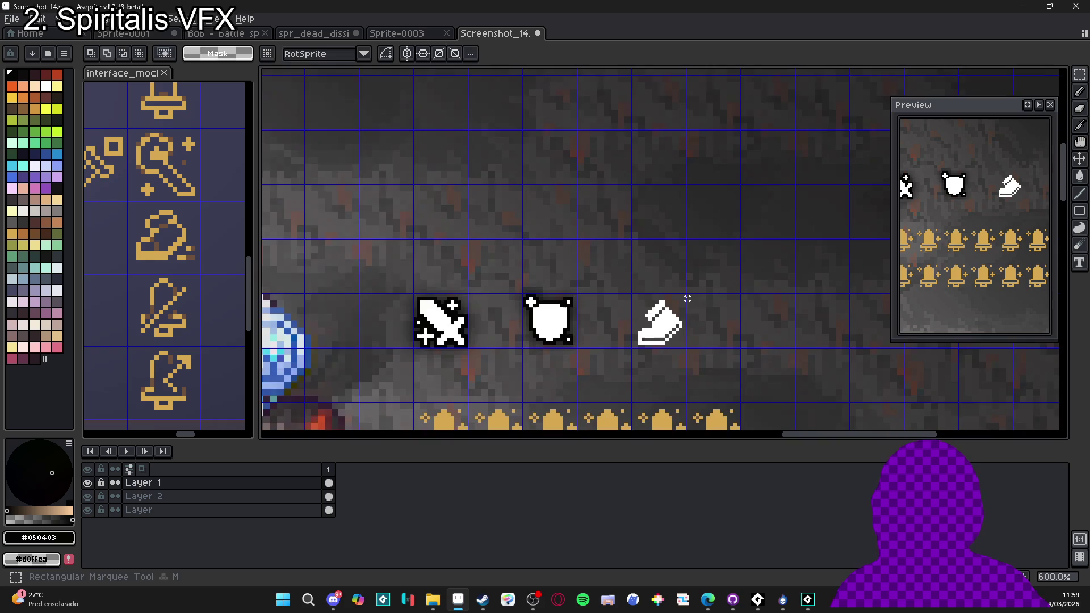
- Select the boot and apply a #050403 outside outline with the Outline effect
mouse_move(686, 191)
mouse_down()
mouse_move(599, 387)
mouse_move(545, 335)
mouse_up()
key(shift+o)
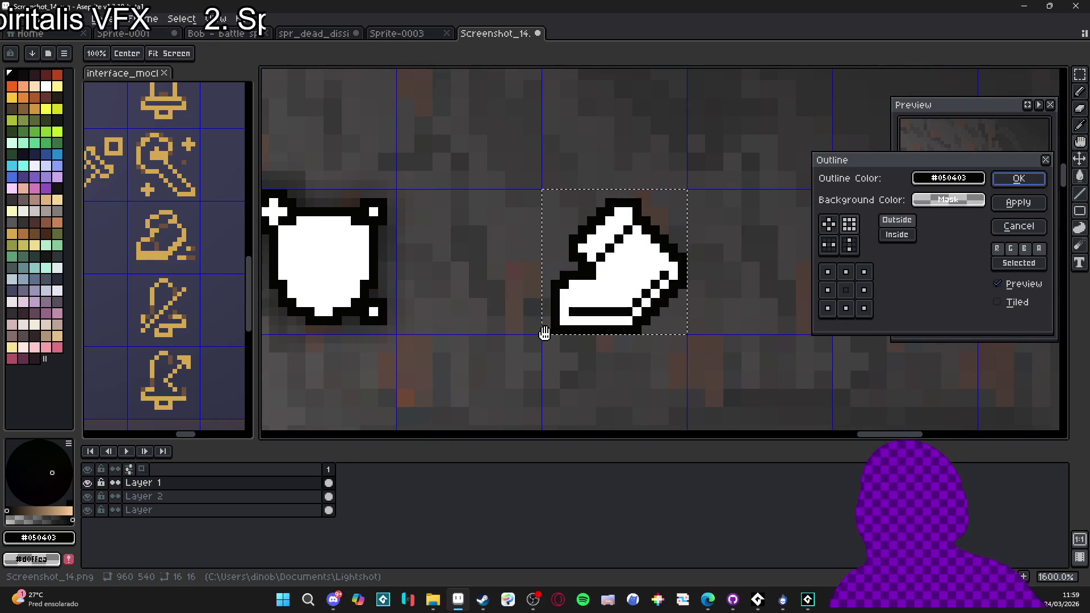
click(1020, 180)
key(v)
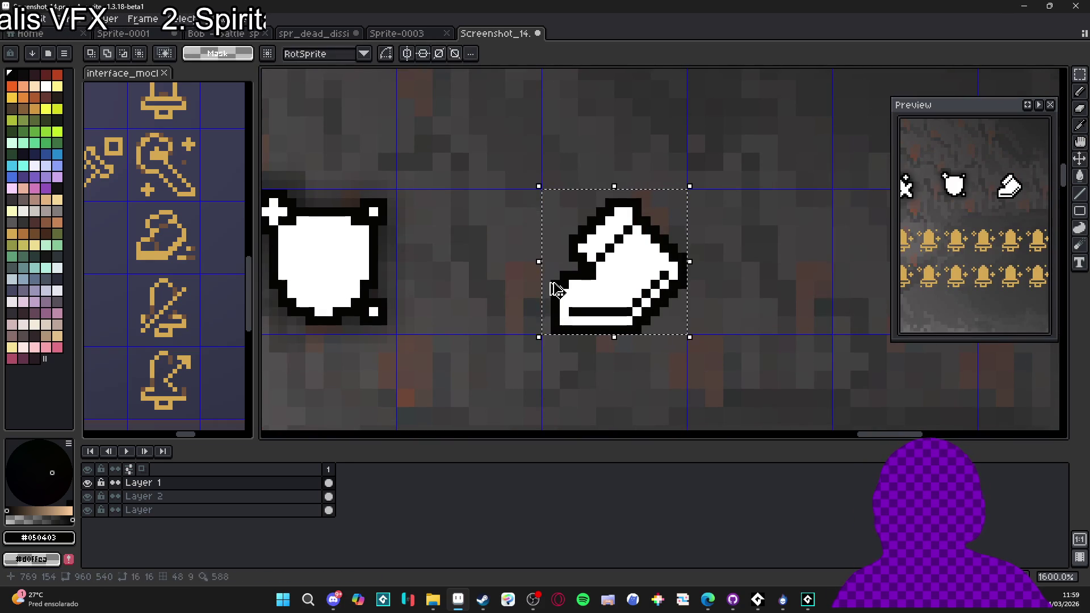
scroll(596, 261, down, 3)
scroll(635, 299, up, 3)
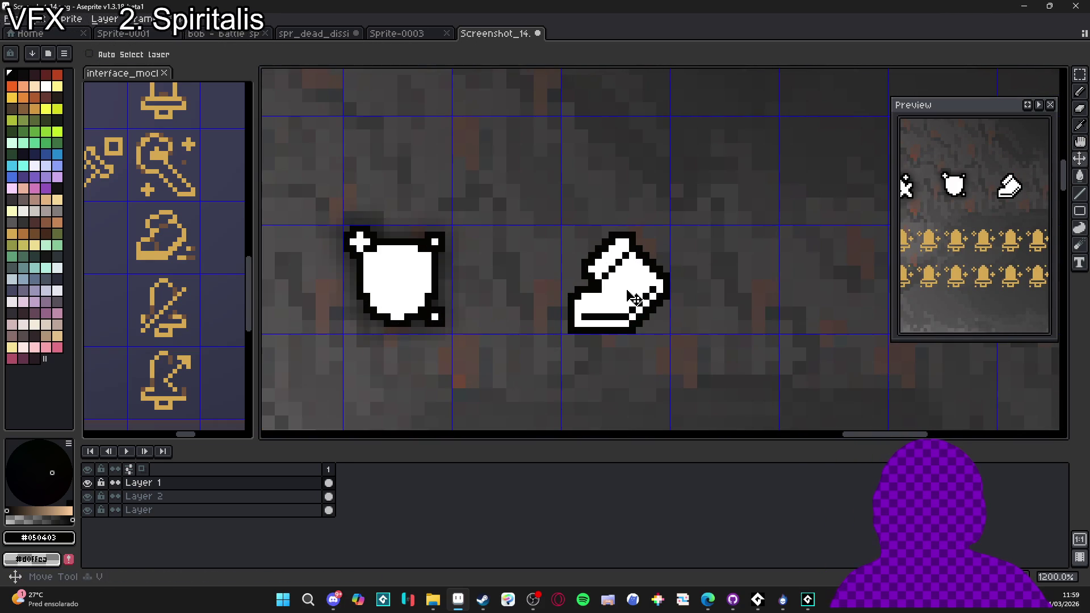
- Draw a 16x16 selection around the outlined boot, then deselect
key(m)
drag(562, 199, 670, 335)
drag(562, 226, 668, 335)
key(ctrl+d)
- Make Layer 2 active and hide Layer 1 to expose the boot copy beneath
click(190, 501)
key(ctrl+shift+d)
click(670, 290)
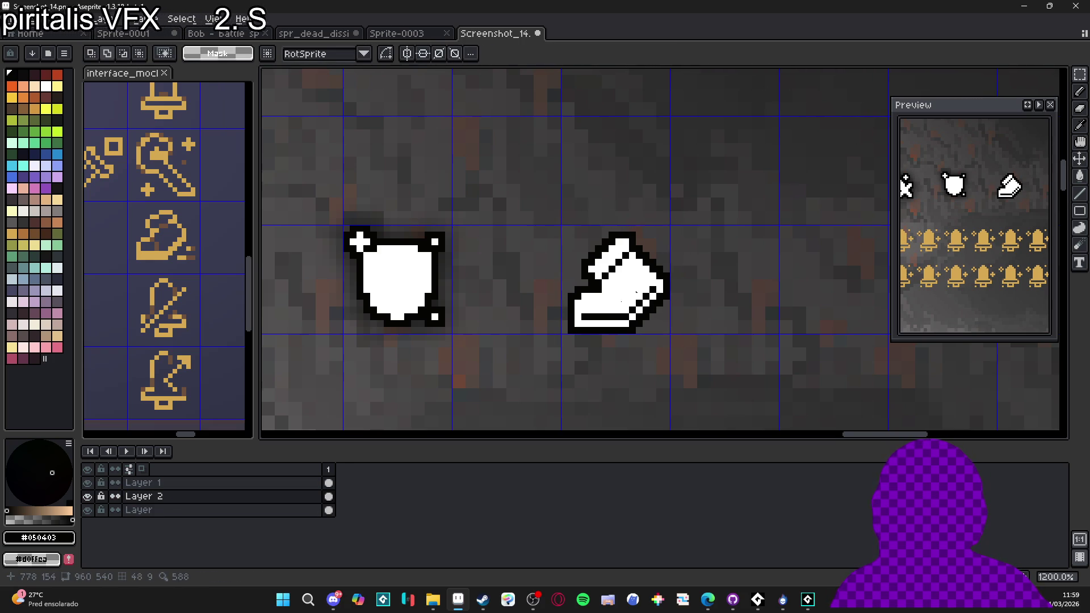
click(88, 482)
key(b)
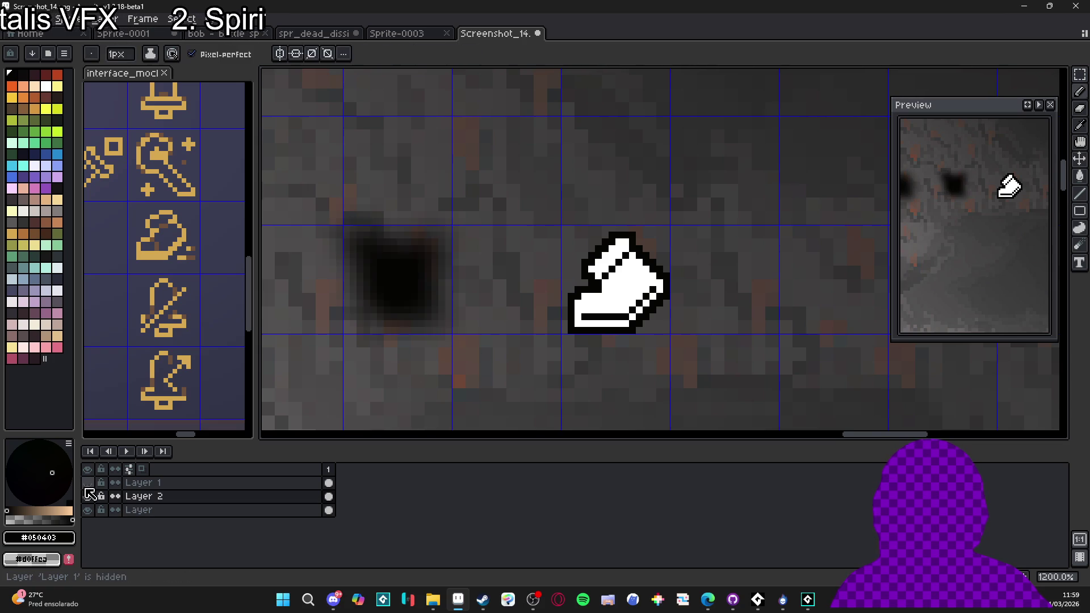
click(88, 496)
click(88, 496)
click(87, 483)
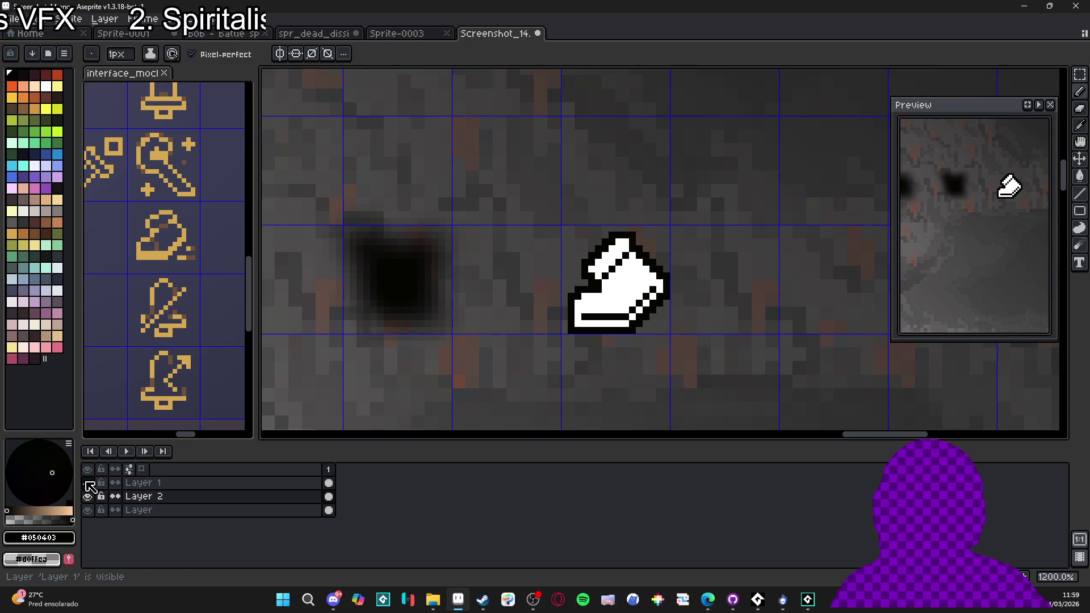
- Fill the boot copy on Layer 2 solid black, pencilling over leftover white diagonal pixels
key(g)
click(611, 303)
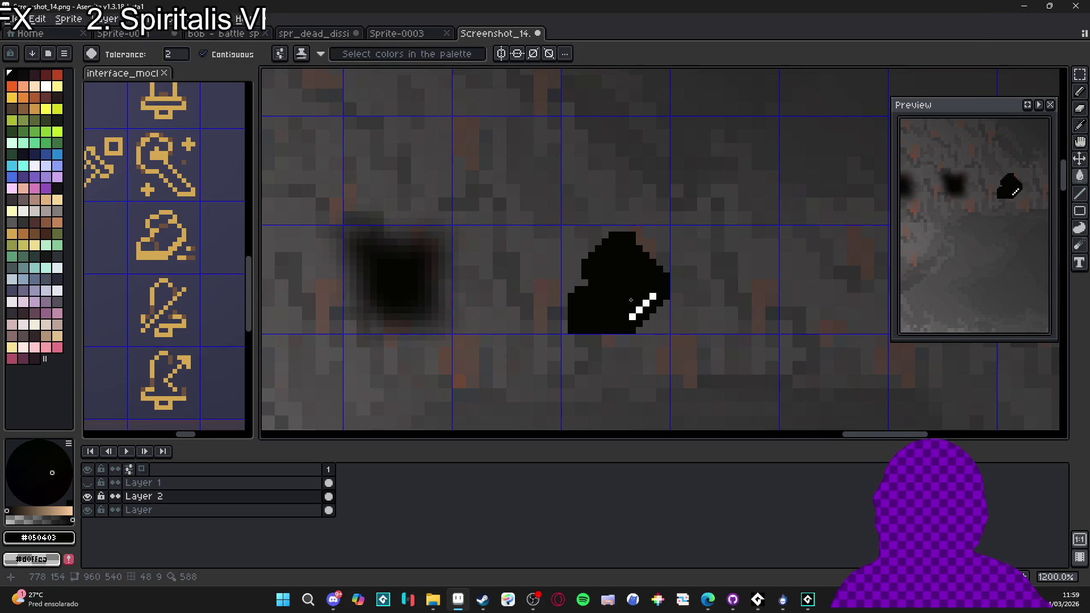
key(b)
drag(658, 295, 630, 316)
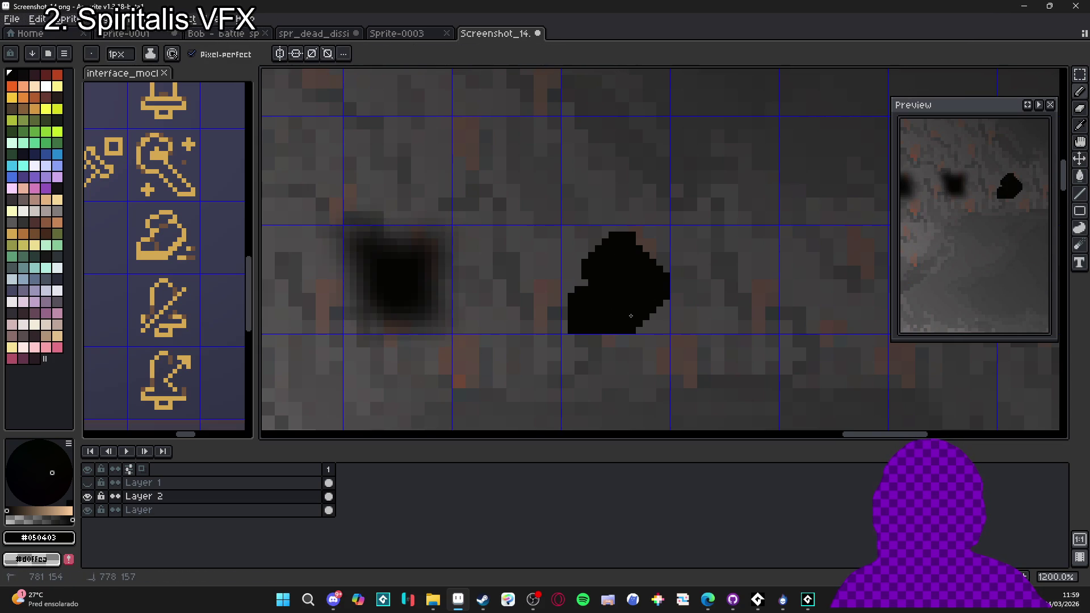
- Show Layer 1 again, marquee around the boot's shadow and apply Convolution Matrix blur-7x7
click(88, 482)
click(327, 495)
key(v)
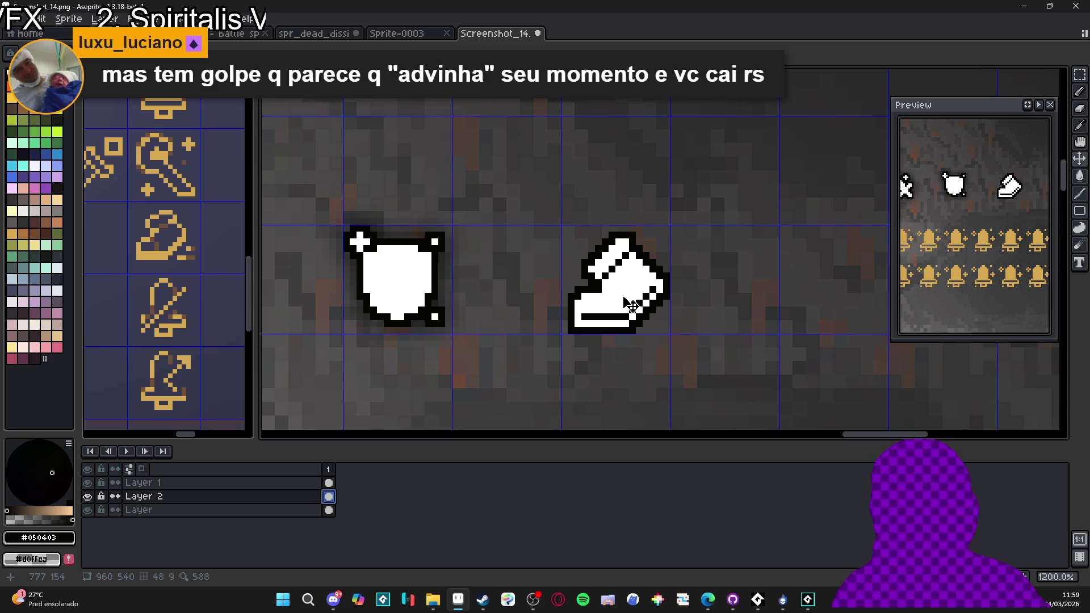
key(m)
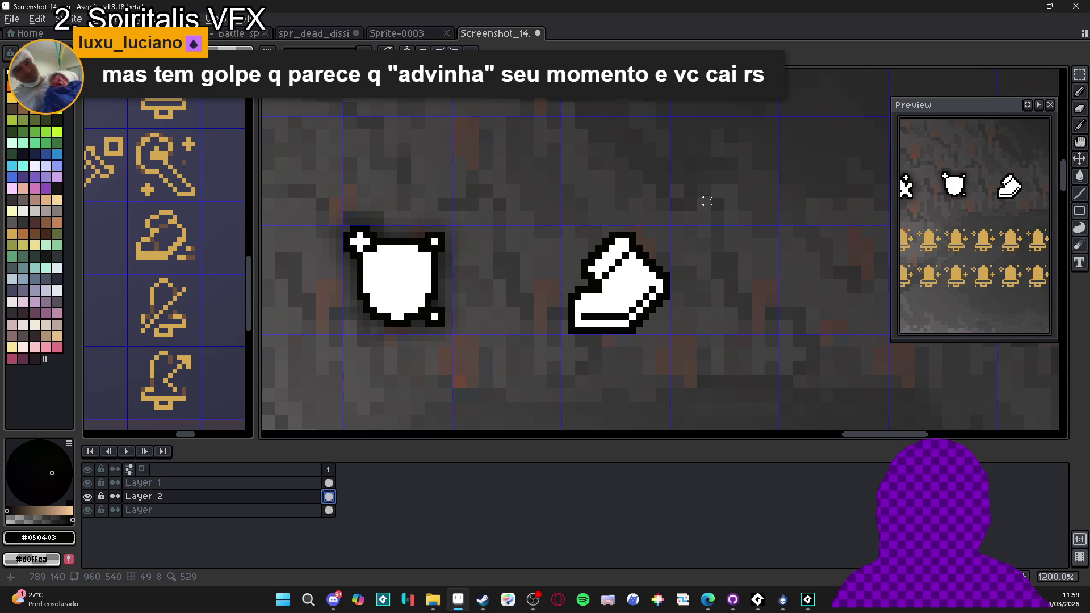
mouse_move(699, 197)
mouse_down()
mouse_move(520, 365)
mouse_move(530, 366)
mouse_up()
key(F9)
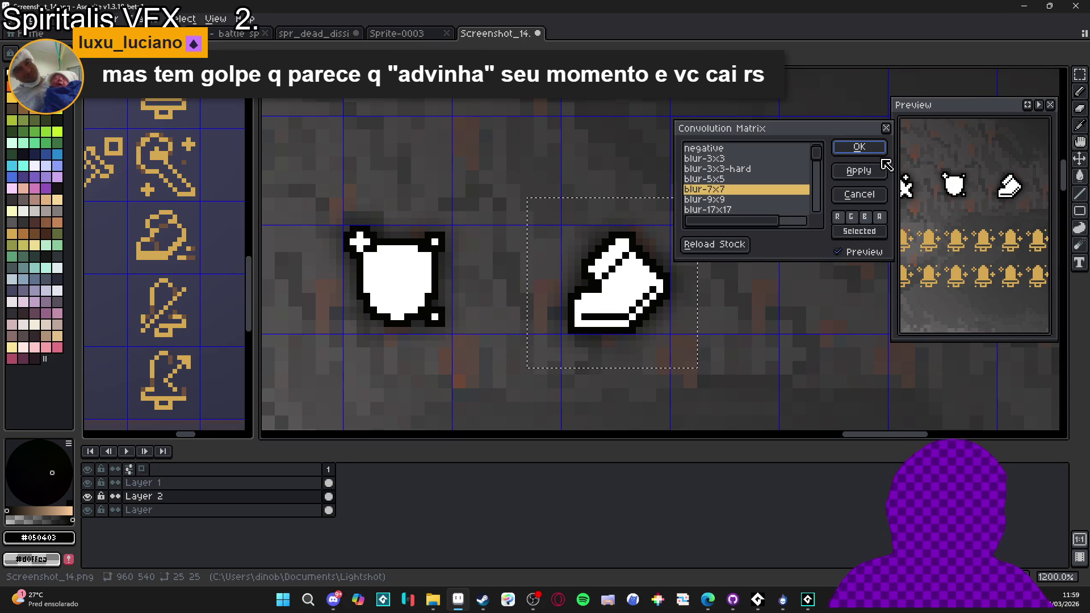
click(859, 147)
scroll(610, 221, down, 5)
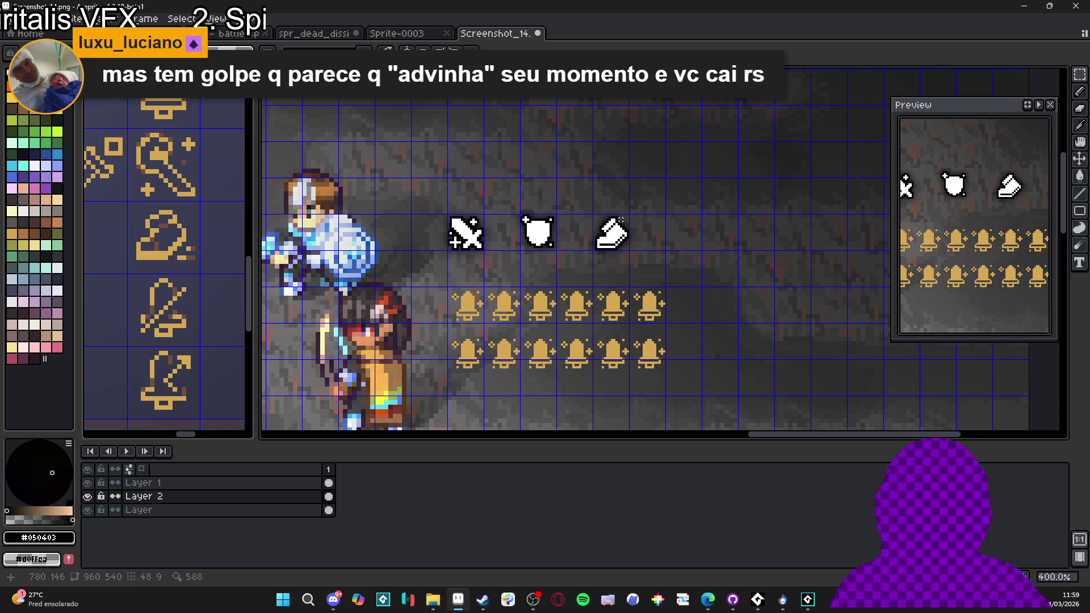
- Make Layer 1 the active layer while zooming around the mockup
scroll(627, 219, up, 2)
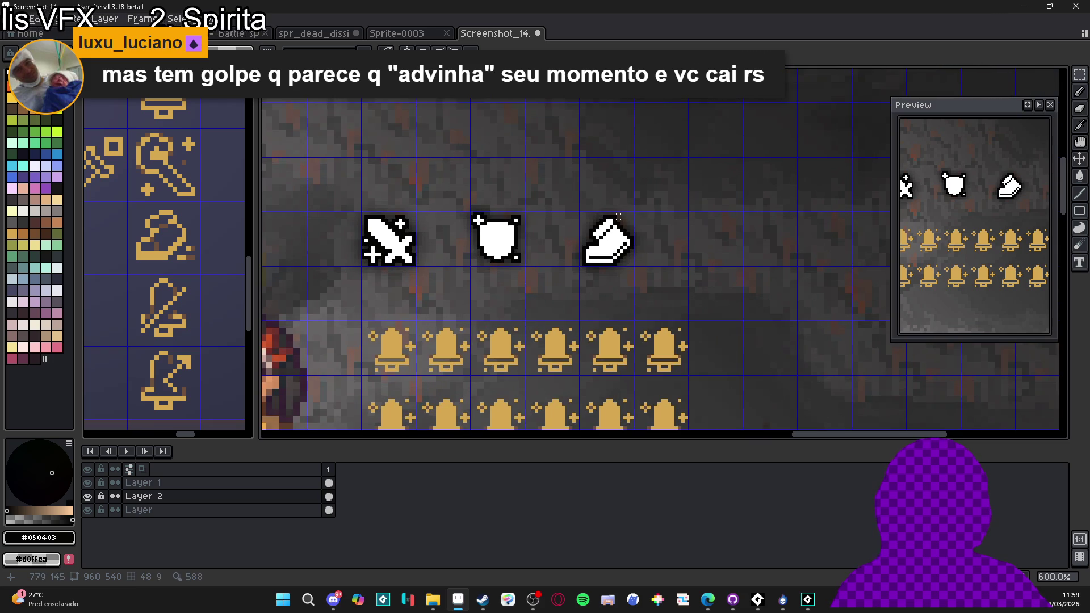
scroll(619, 216, up, 3)
key(Up)
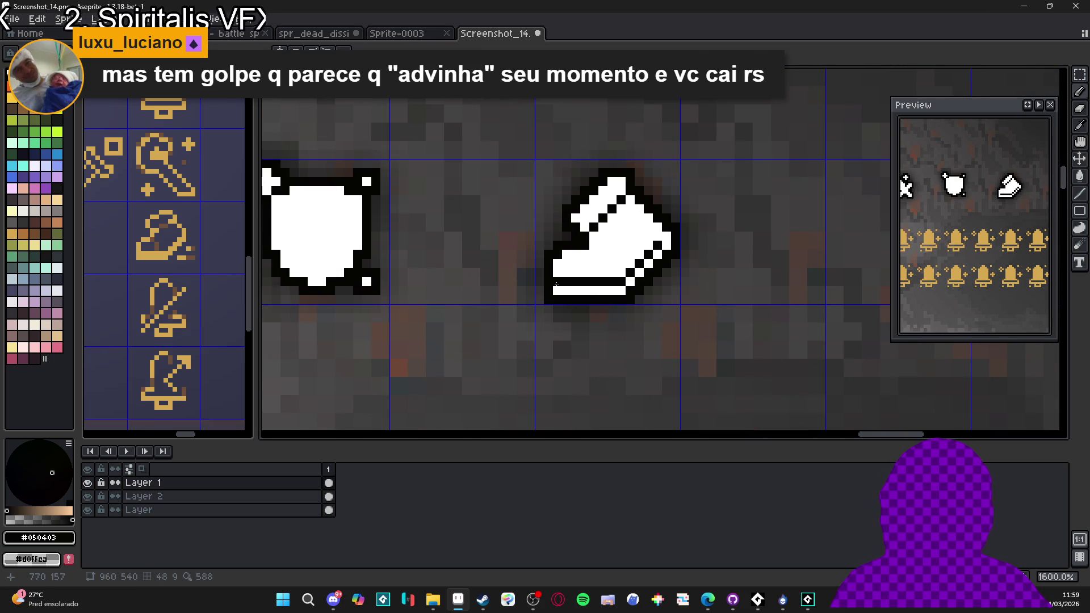
scroll(558, 282, down, 5)
scroll(590, 320, down, 2)
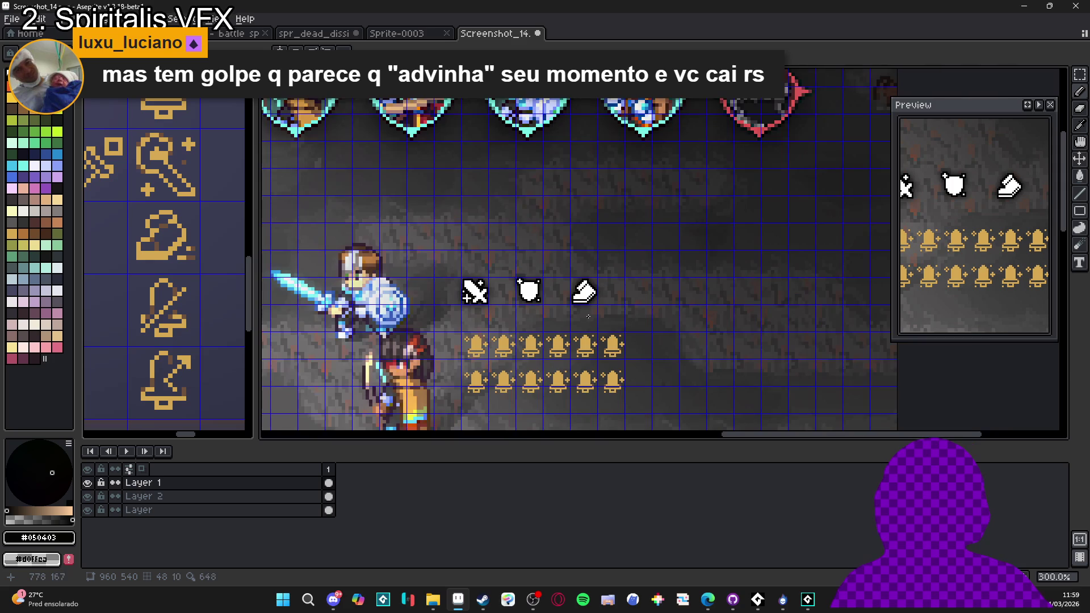
scroll(590, 298, up, 7)
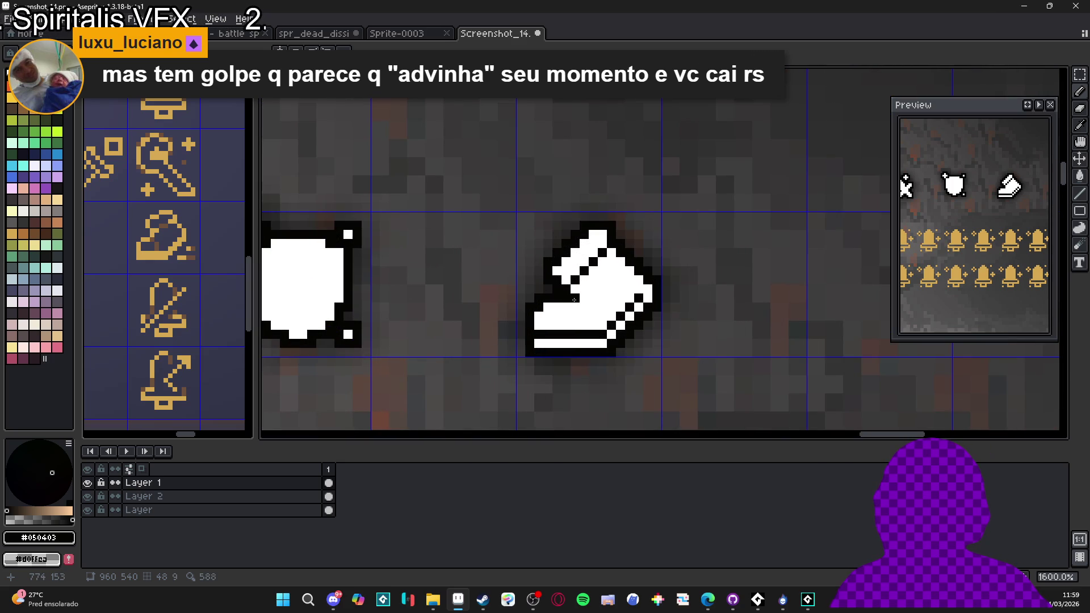
scroll(574, 299, down, 4)
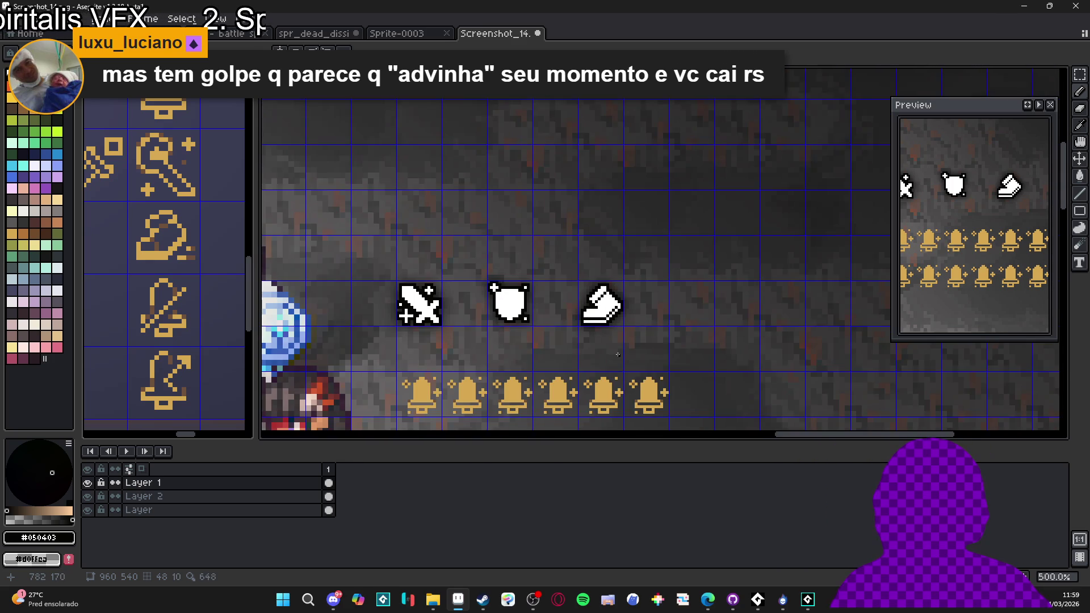
scroll(618, 355, down, 2)
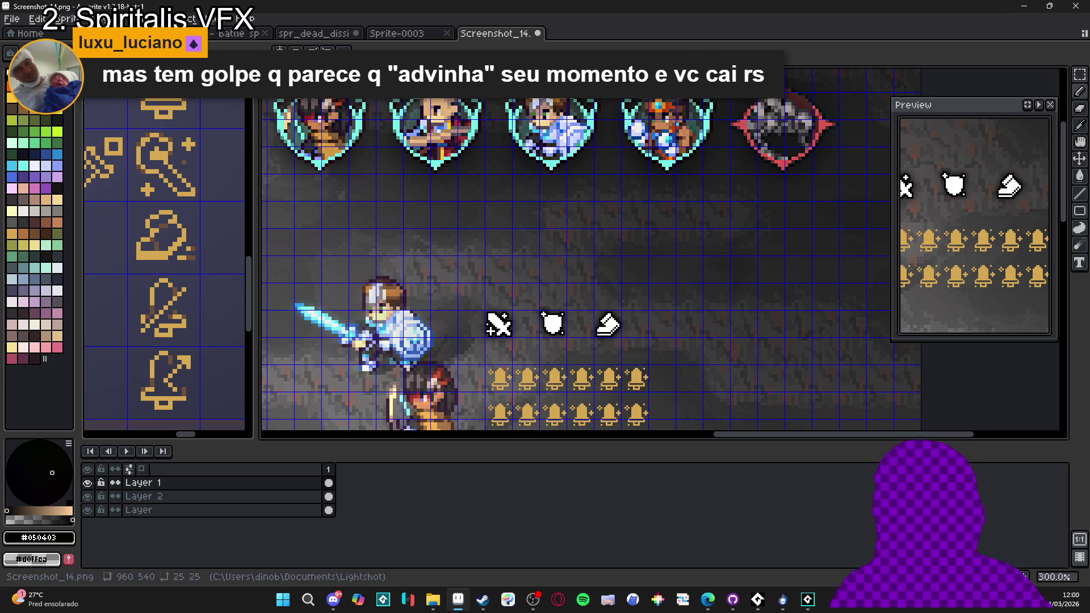
- Zoom out the interface_mockup editor and drag the splitter right to widen its pane
key(alt+Tab)
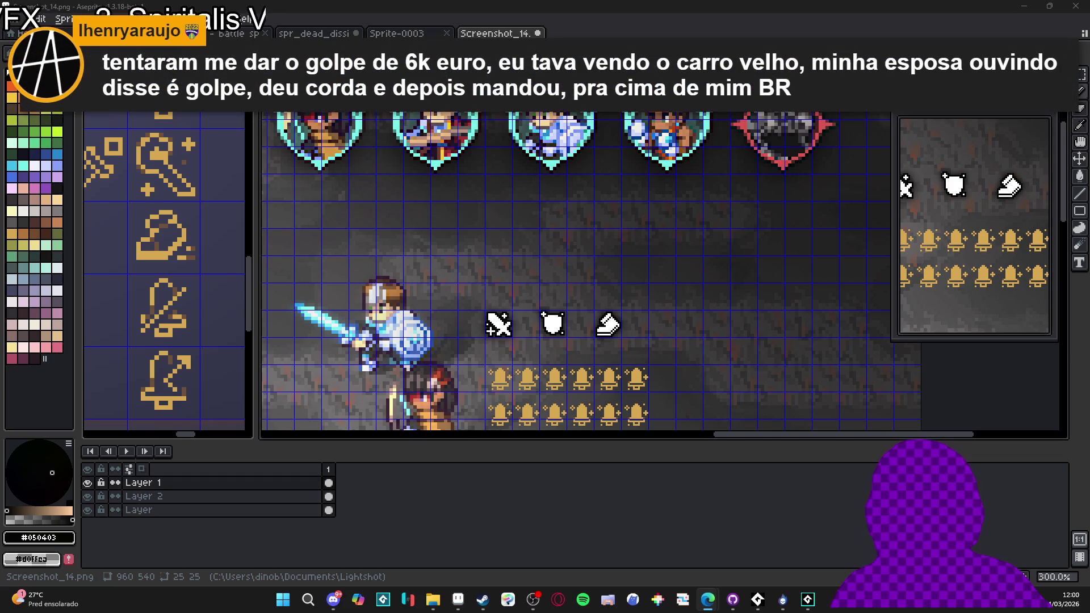
scroll(197, 284, down, 2)
scroll(197, 284, down, 1)
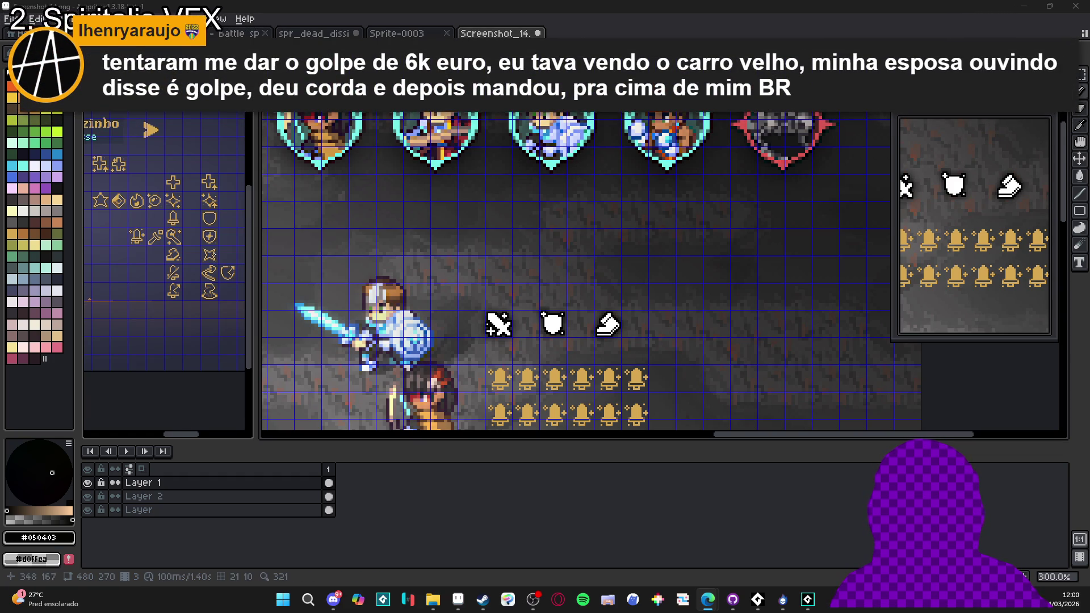
scroll(187, 236, down, 1)
scroll(227, 256, up, 1)
drag(250, 274, 378, 278)
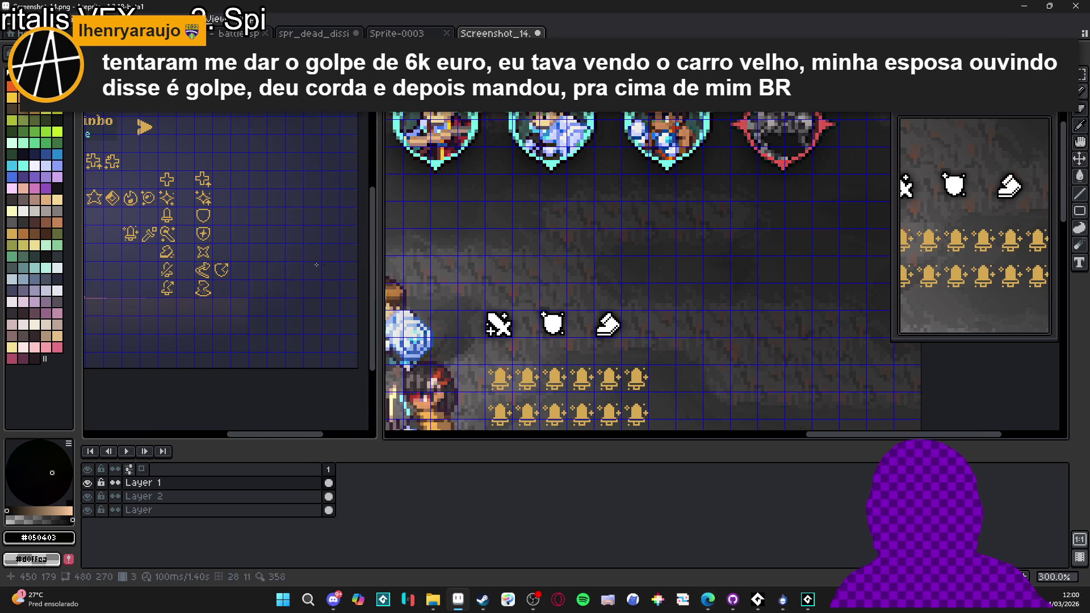
- Step through the interface_mockup timeline to frame 8's gold stat icons
click(297, 402)
click(369, 469)
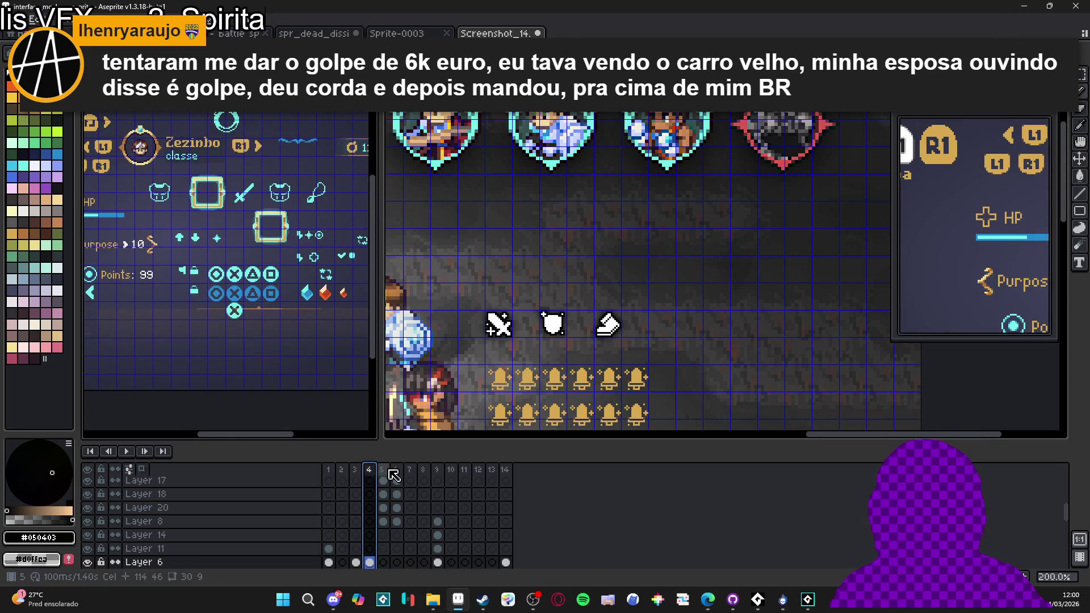
click(382, 469)
click(395, 469)
click(409, 469)
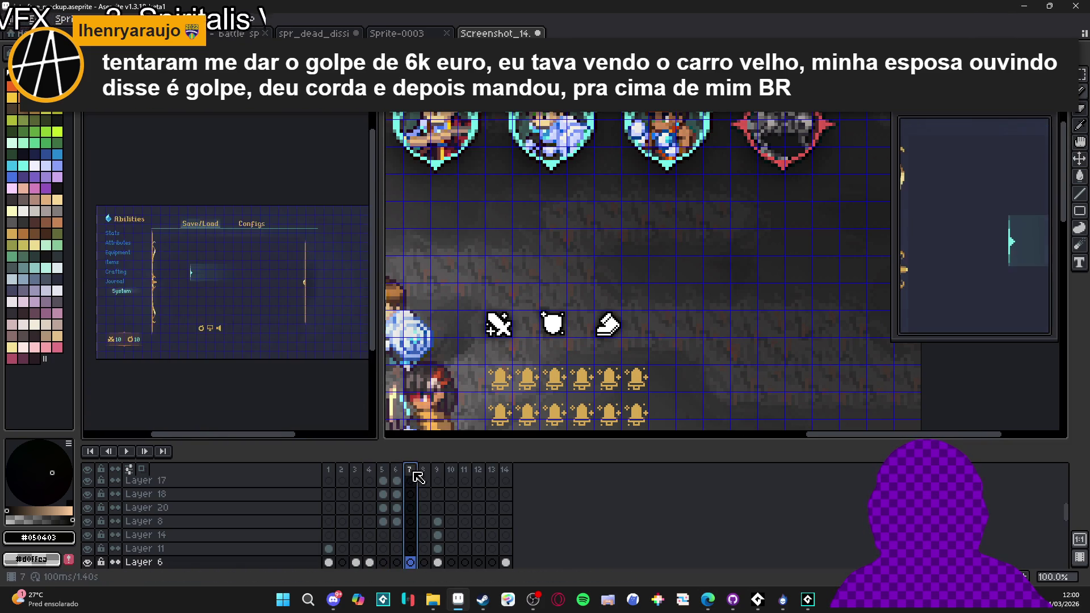
click(423, 469)
click(436, 469)
click(423, 469)
- Zoom in and eyedropper the icons' gold #d6a851, then bring the new icons back into view
scroll(223, 283, up, 2)
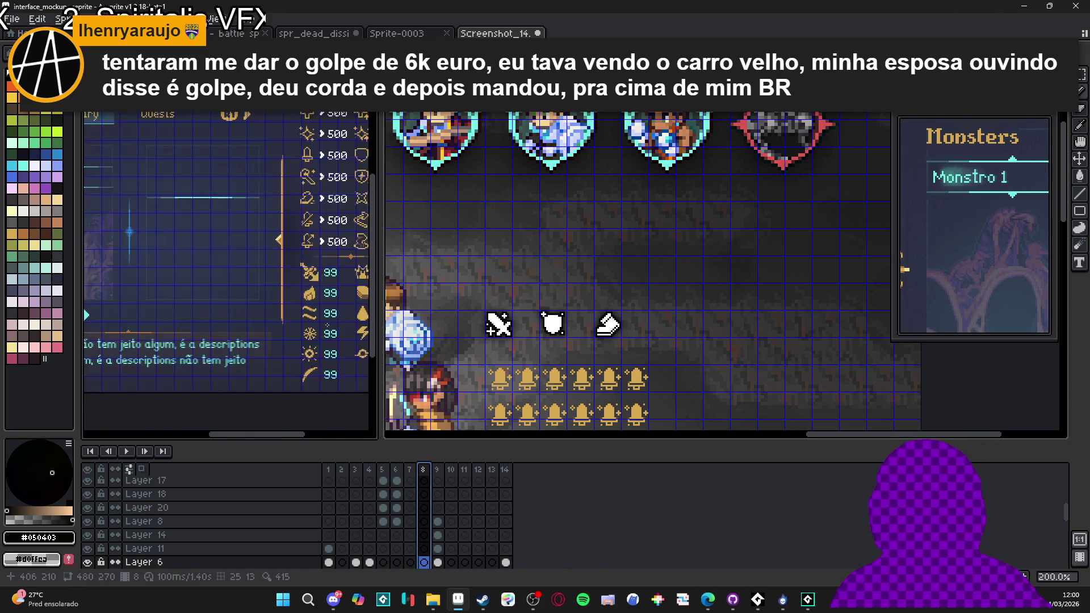
scroll(262, 233, up, 4)
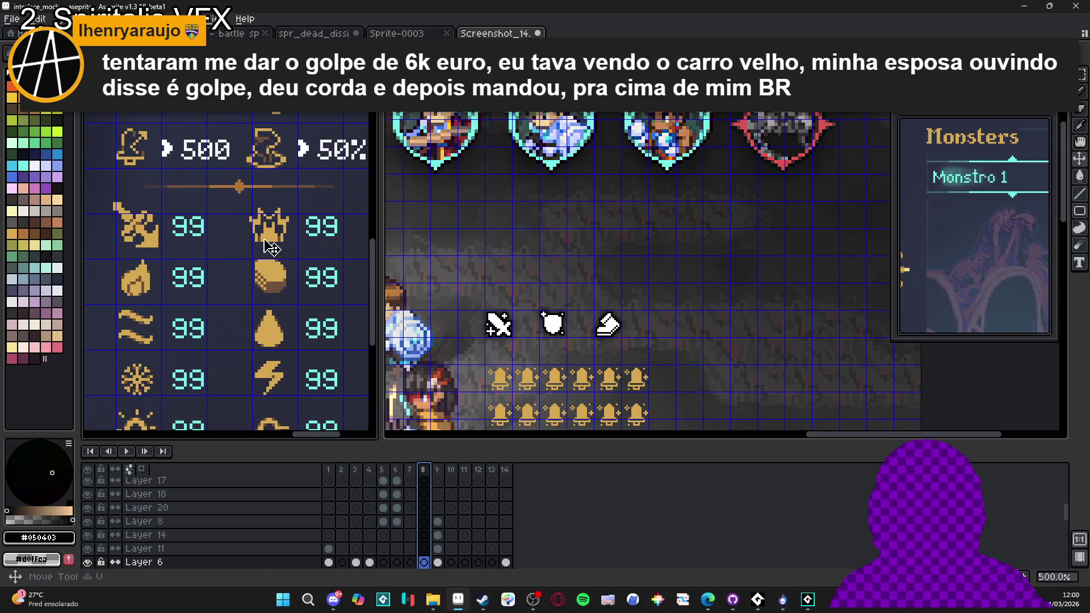
scroll(270, 237, up, 1)
alt+click(270, 238)
scroll(270, 238, down, 2)
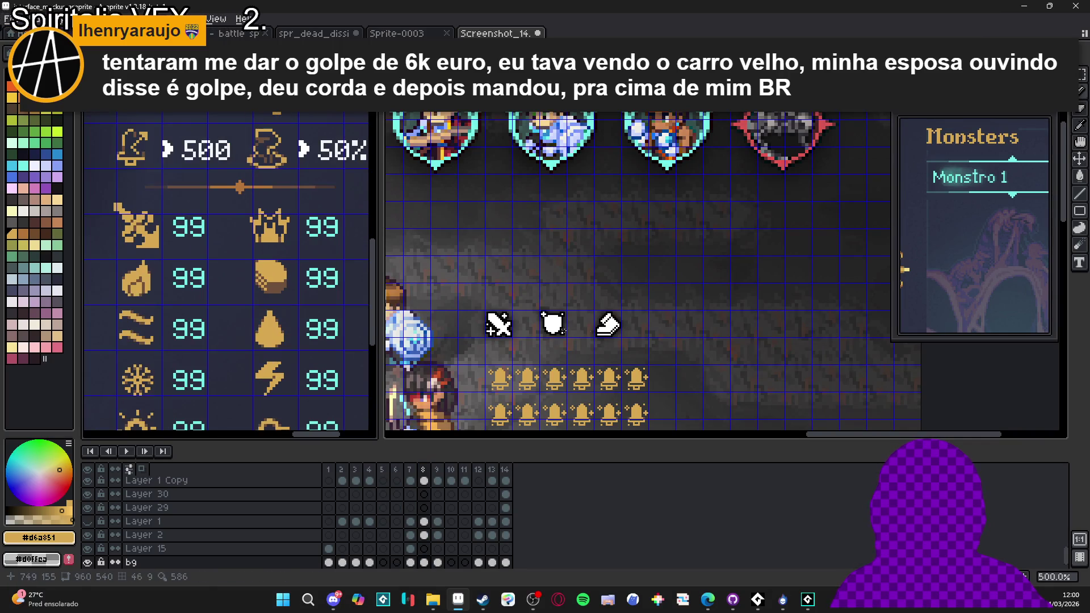
drag(663, 343, 610, 327)
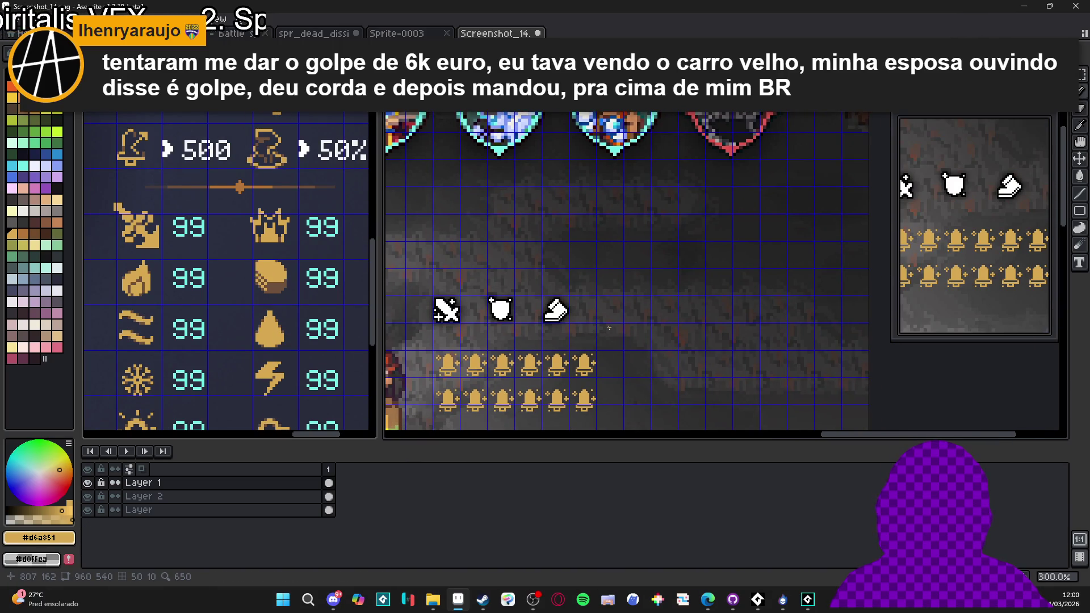
scroll(609, 328, down, 1)
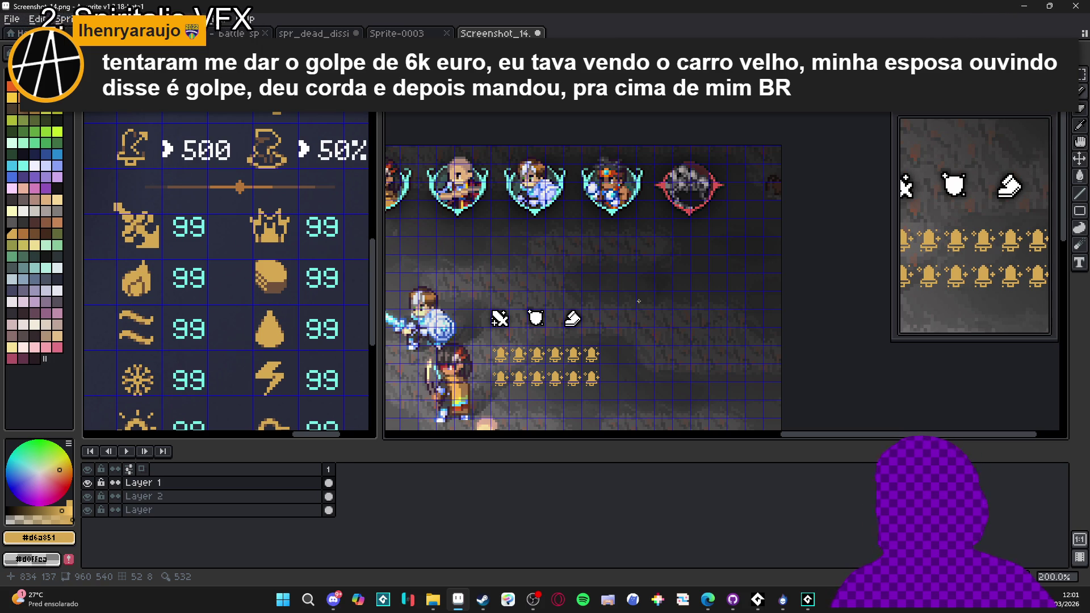
- Zoom into the boot, pick its white #FFFFFF as the colour and switch to the Pencil
scroll(586, 320, up, 6)
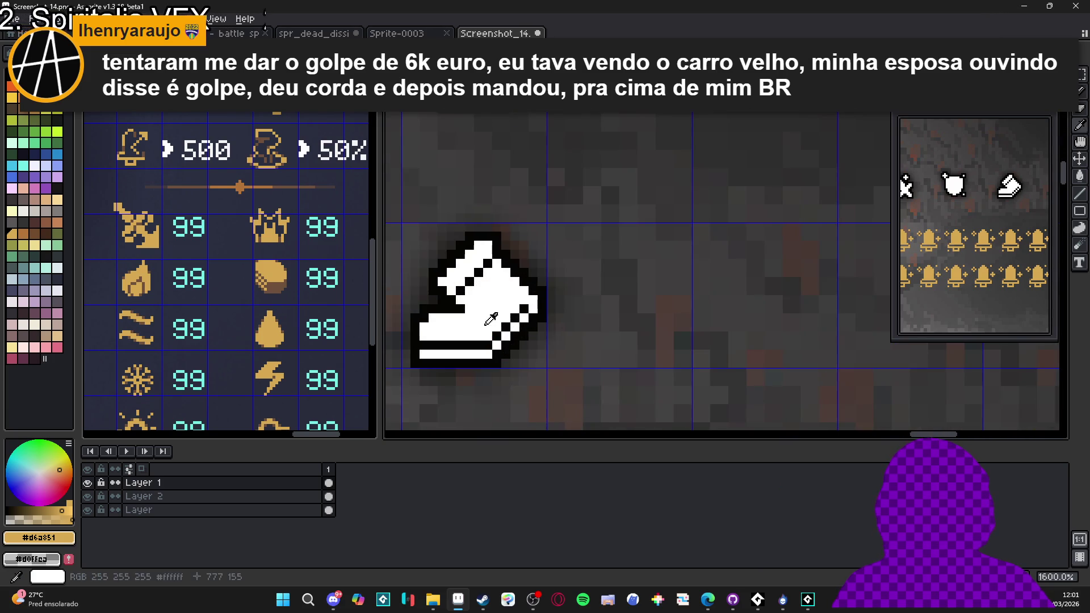
alt+click(484, 322)
scroll(483, 322, down, 6)
scroll(375, 323, down, 2)
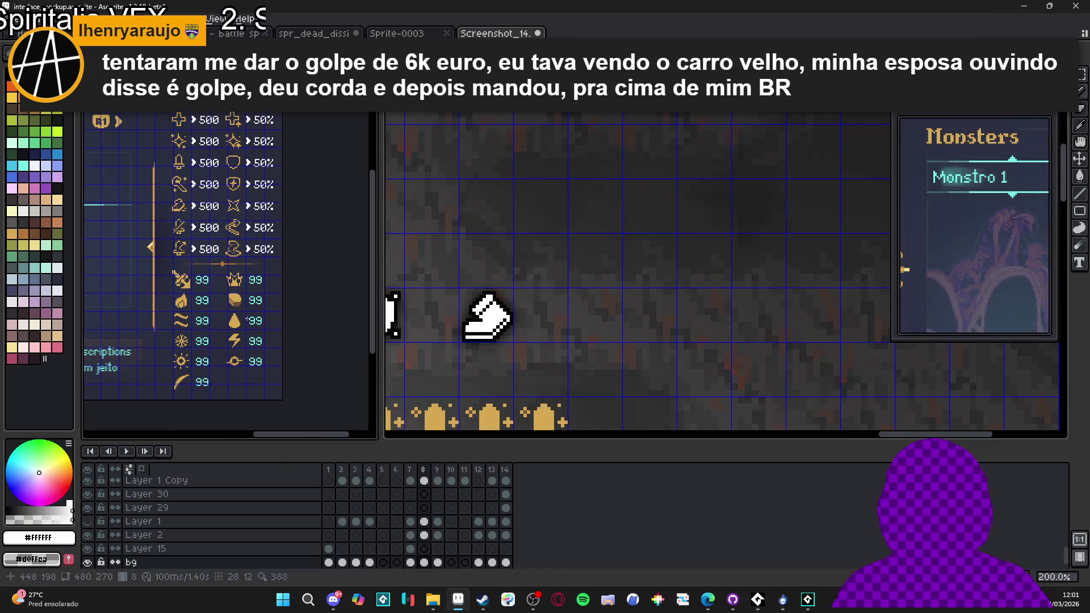
scroll(489, 322, up, 6)
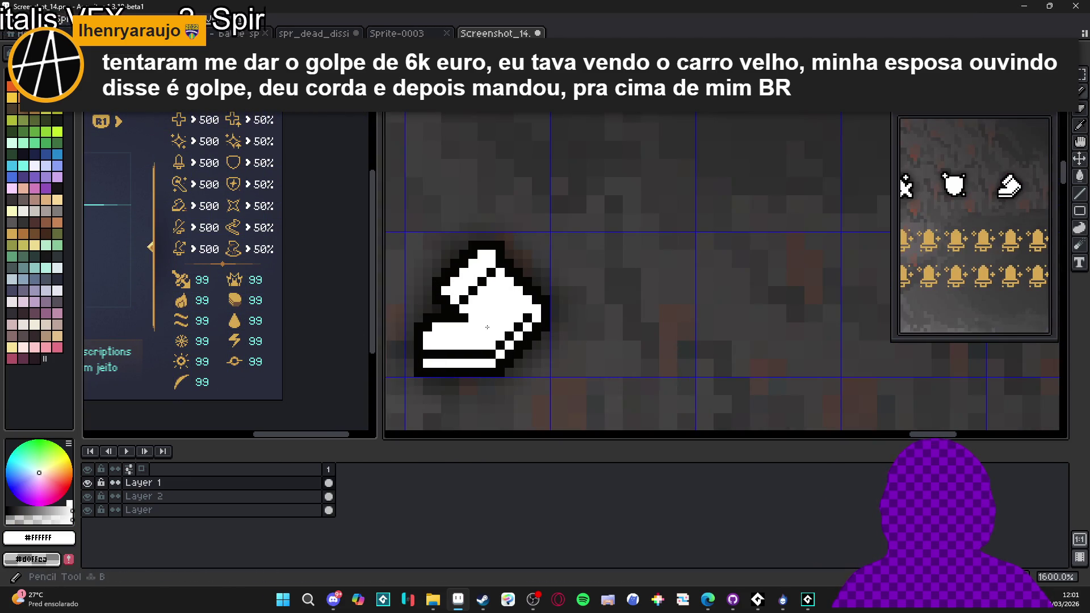
scroll(536, 327, down, 2)
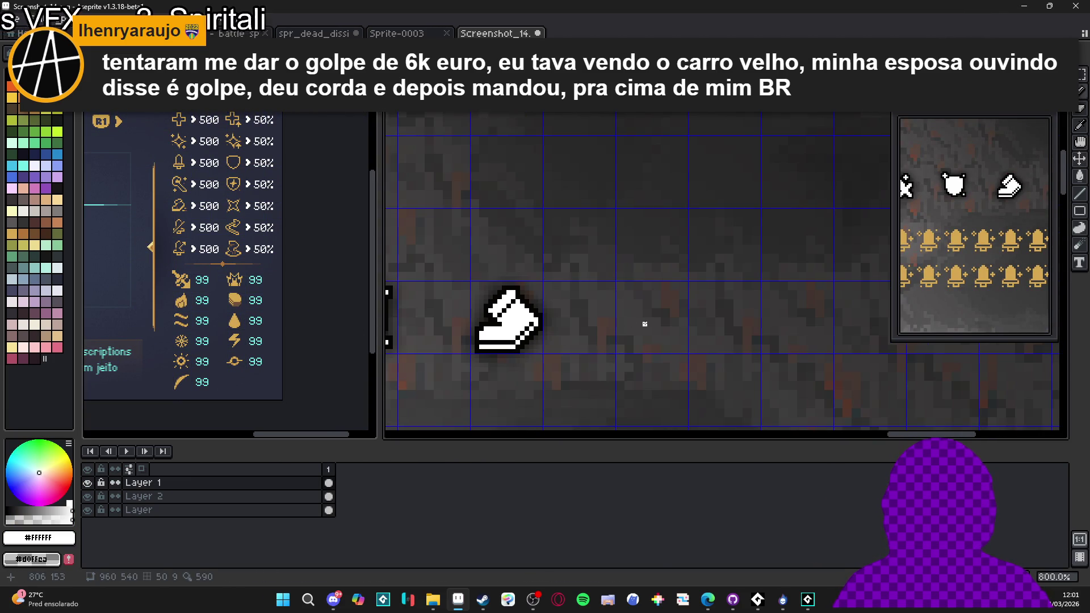
scroll(645, 324, up, 2)
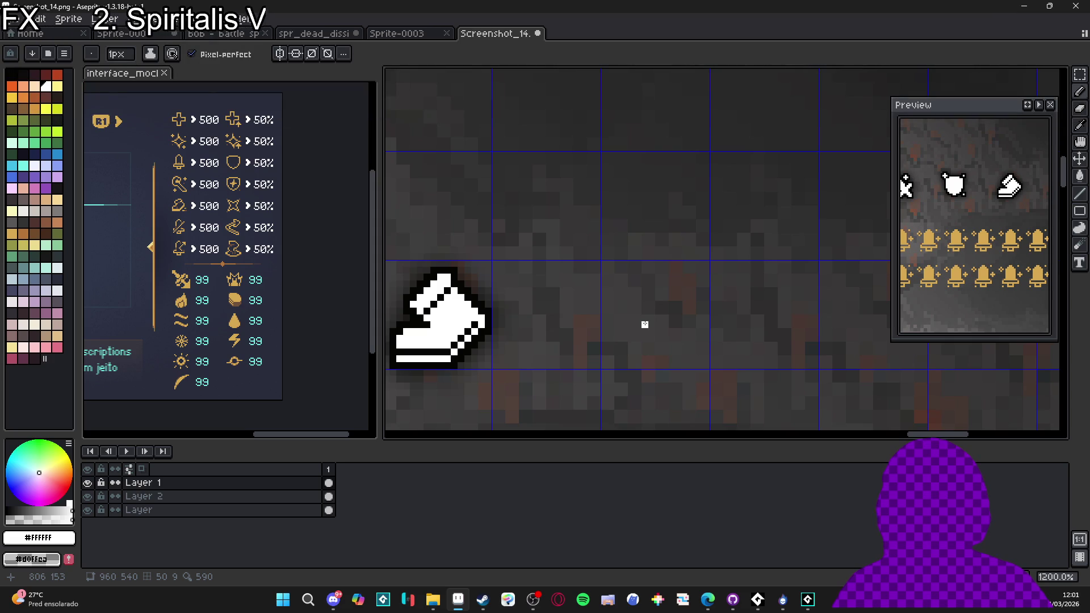
scroll(645, 324, down, 2)
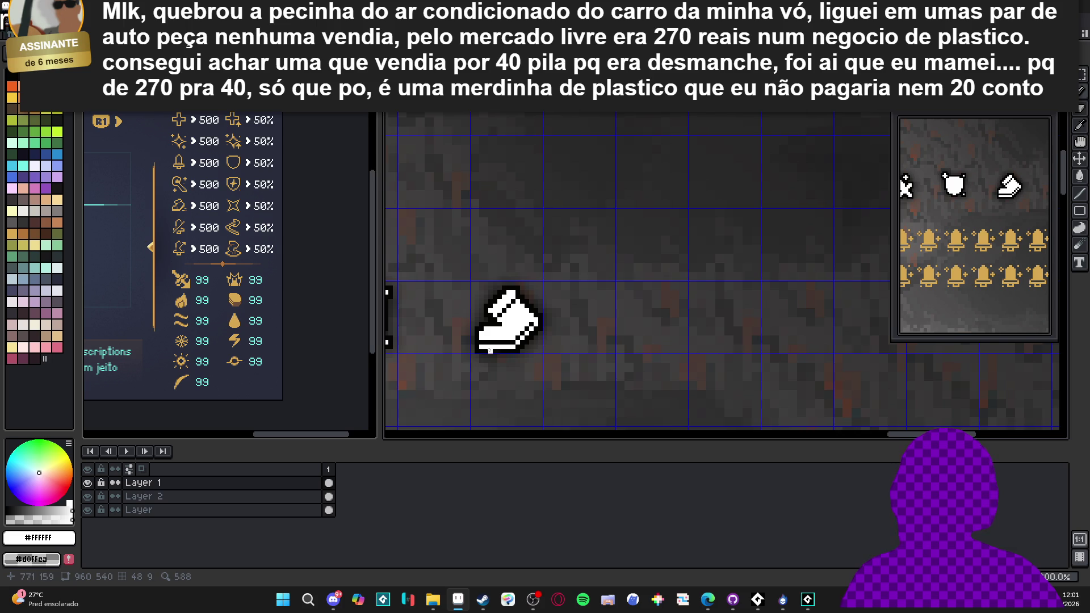
scroll(508, 340, up, 1)
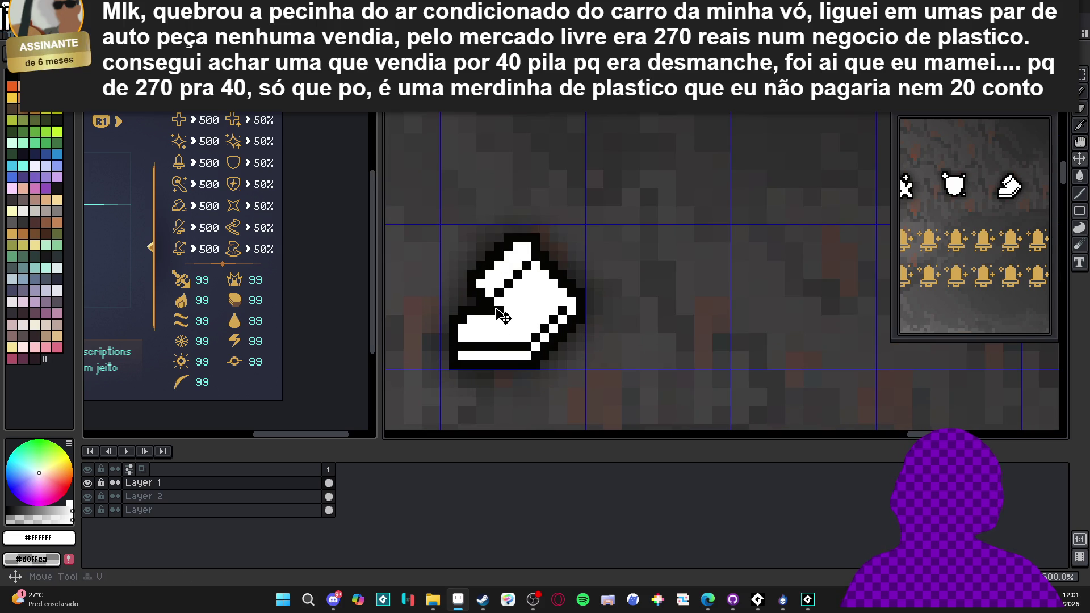
key(b)
alt+click(551, 307)
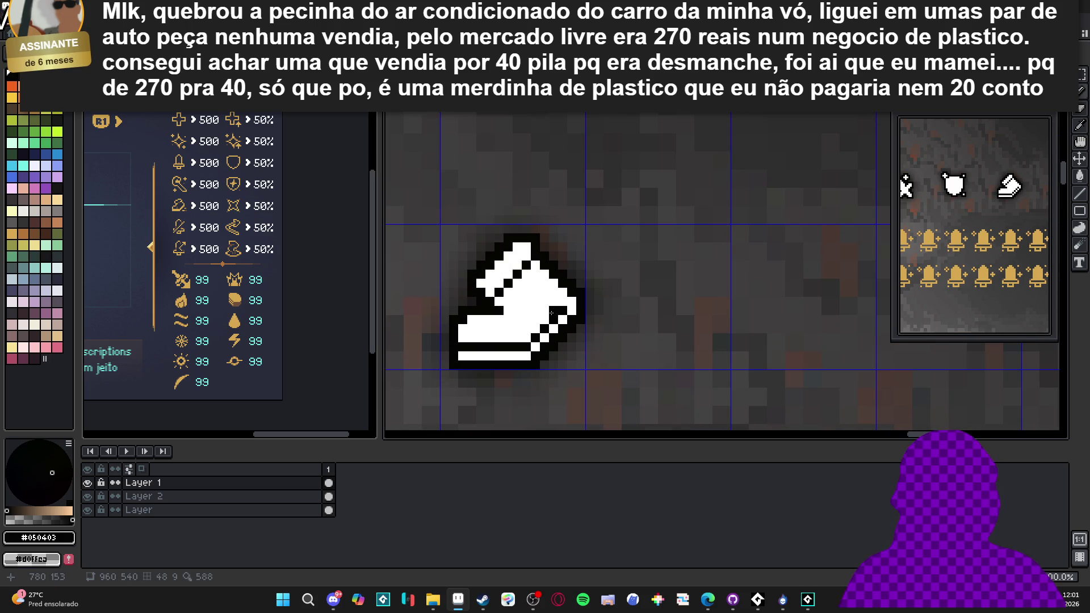
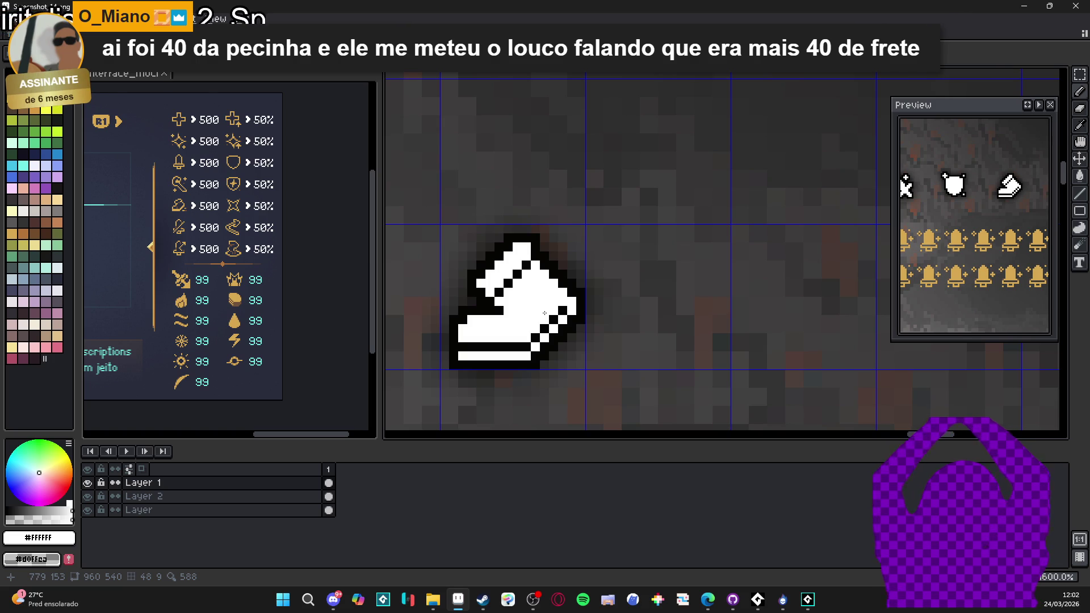
- Zoom and pan across the sword, shield and boot icons to review them
scroll(545, 313, down, 3)
scroll(596, 285, down, 2)
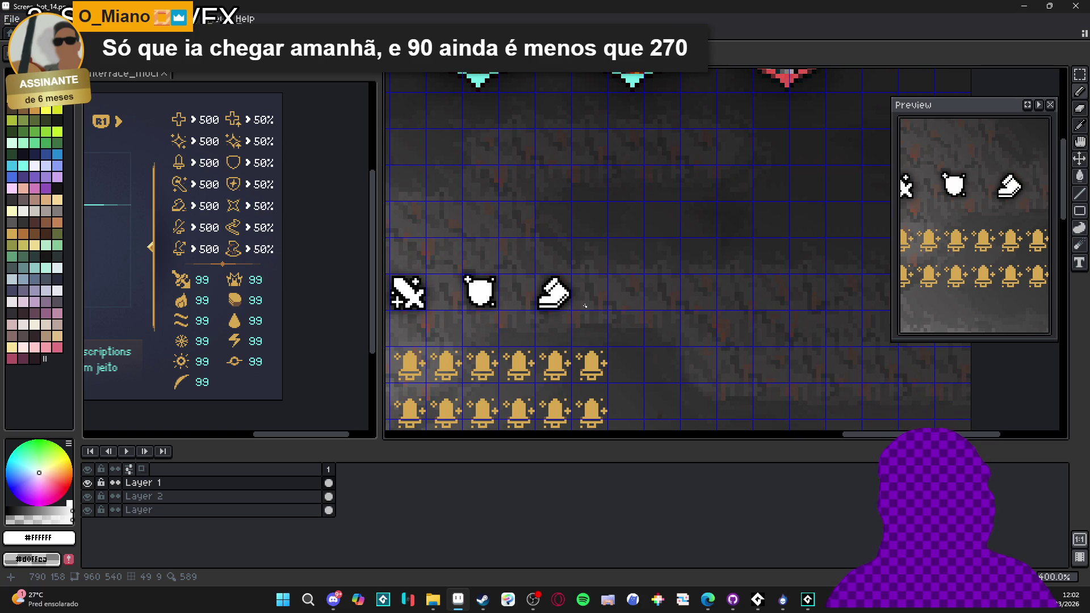
scroll(585, 305, down, 2)
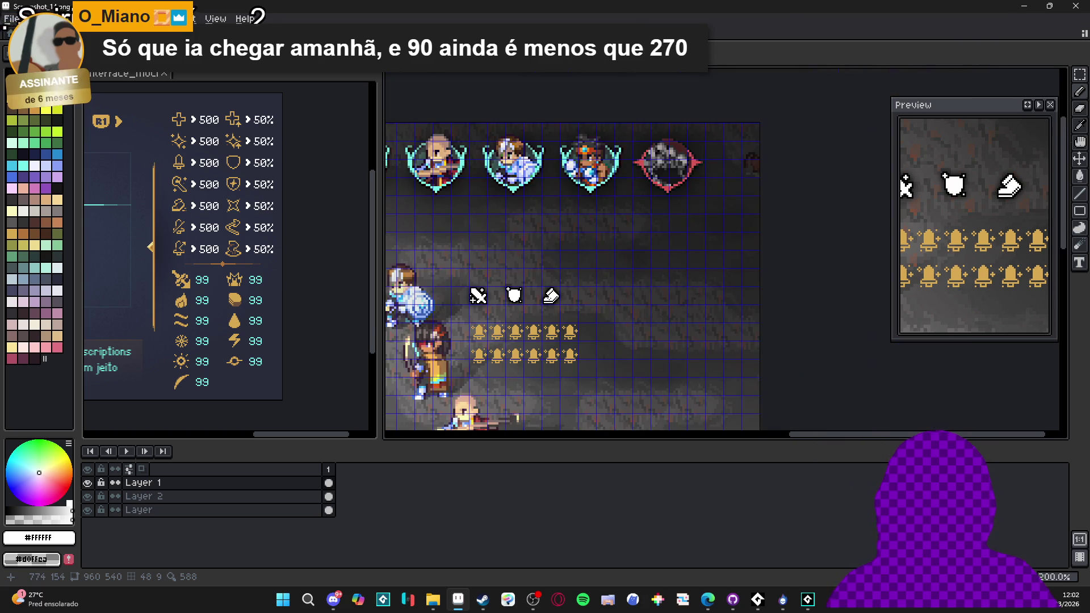
scroll(480, 306, up, 3)
scroll(480, 305, up, 2)
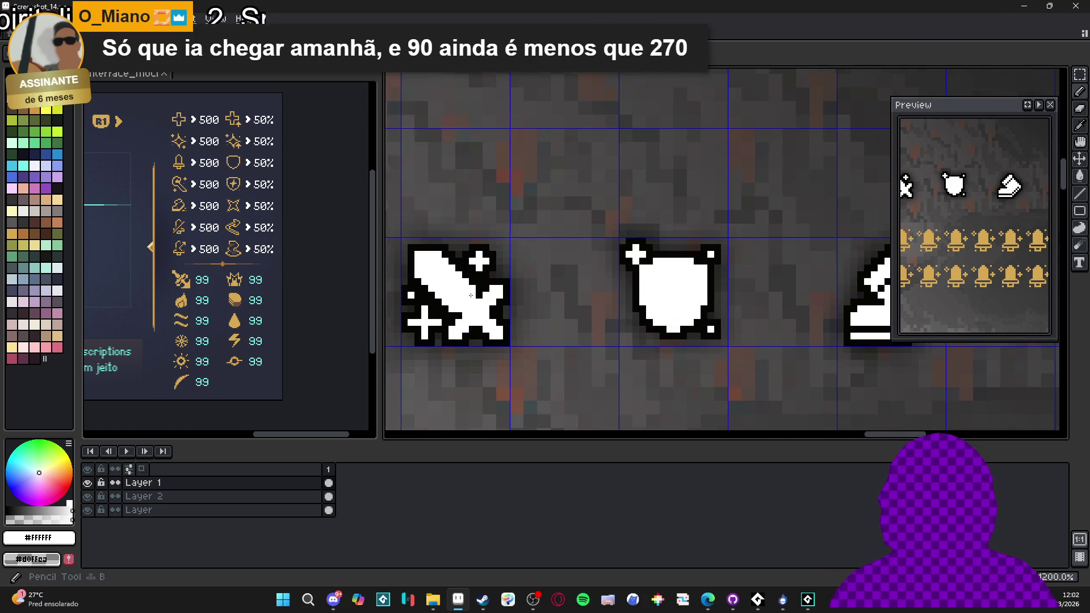
scroll(577, 300, down, 4)
scroll(577, 300, down, 1)
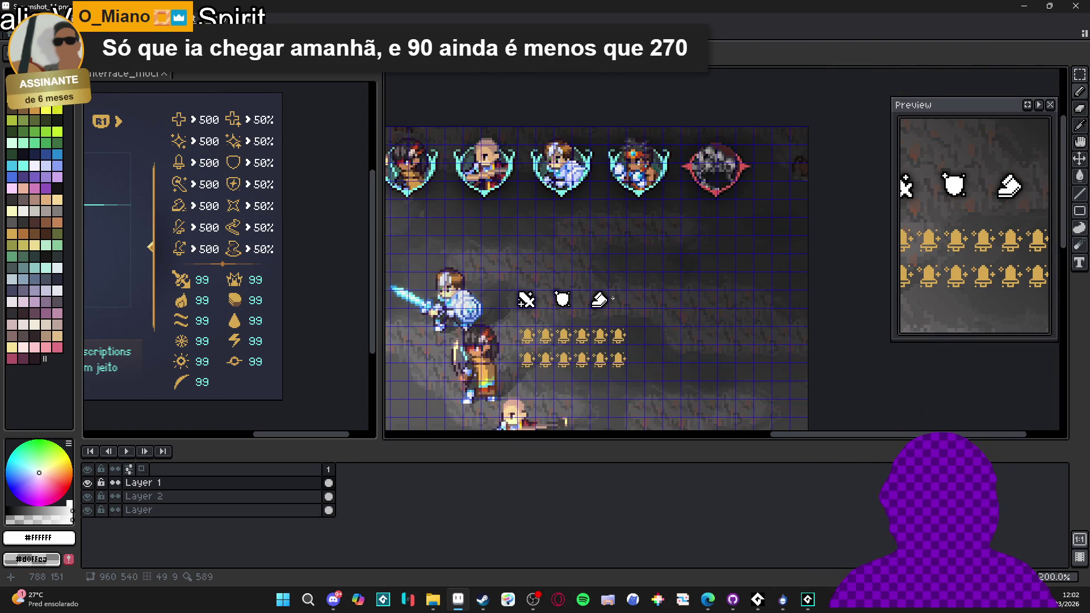
scroll(615, 317, up, 2)
scroll(616, 317, up, 1)
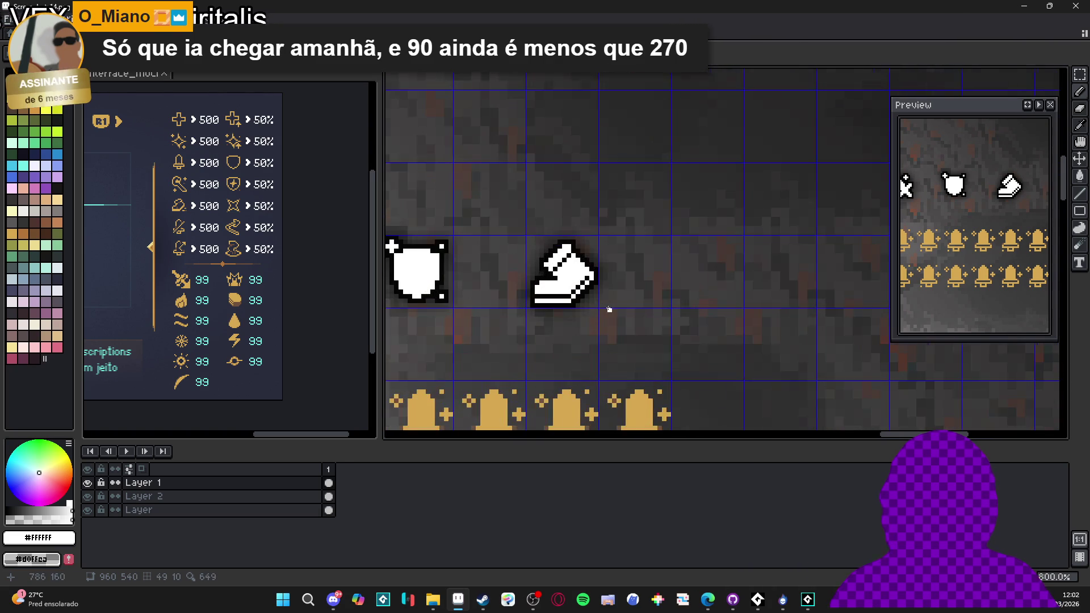
drag(666, 305, 602, 301)
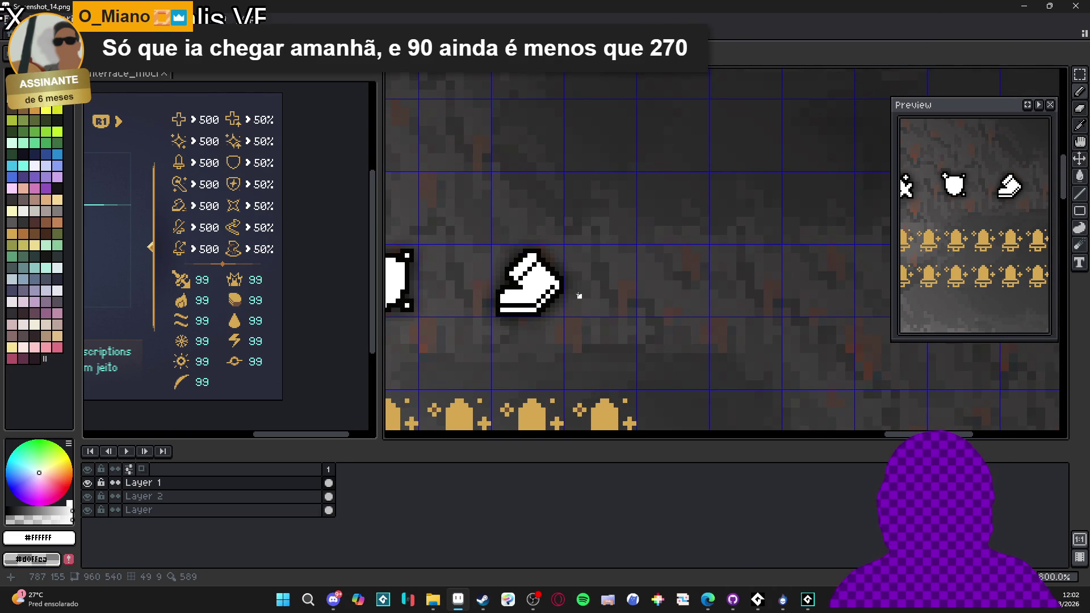
- Drag the vertical symmetry axis into the empty cell right of the boot icon
scroll(227, 255, down, 2)
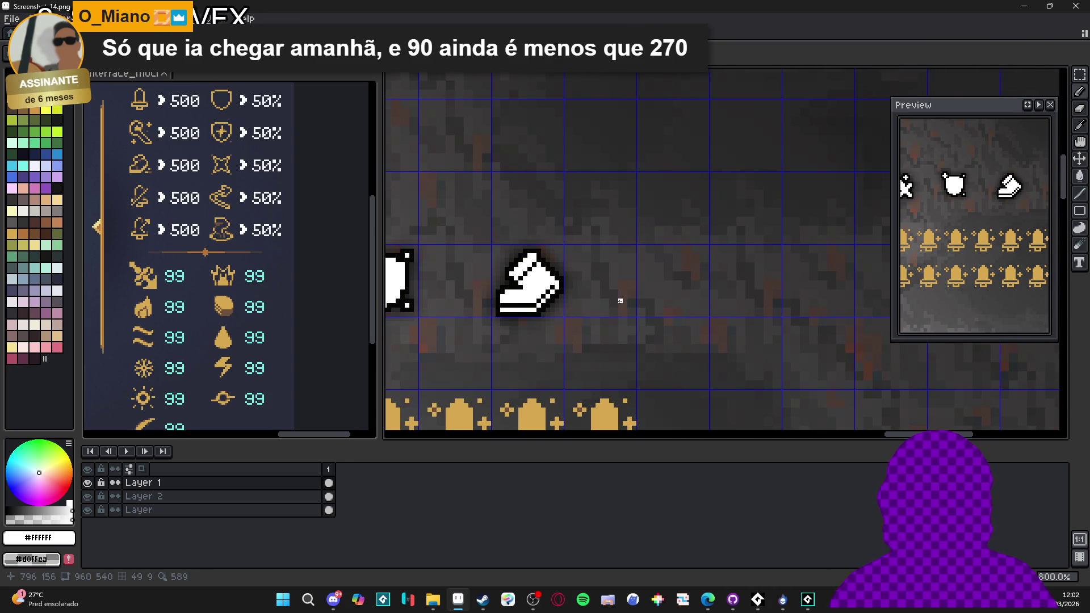
scroll(582, 328, up, 1)
scroll(583, 329, up, 1)
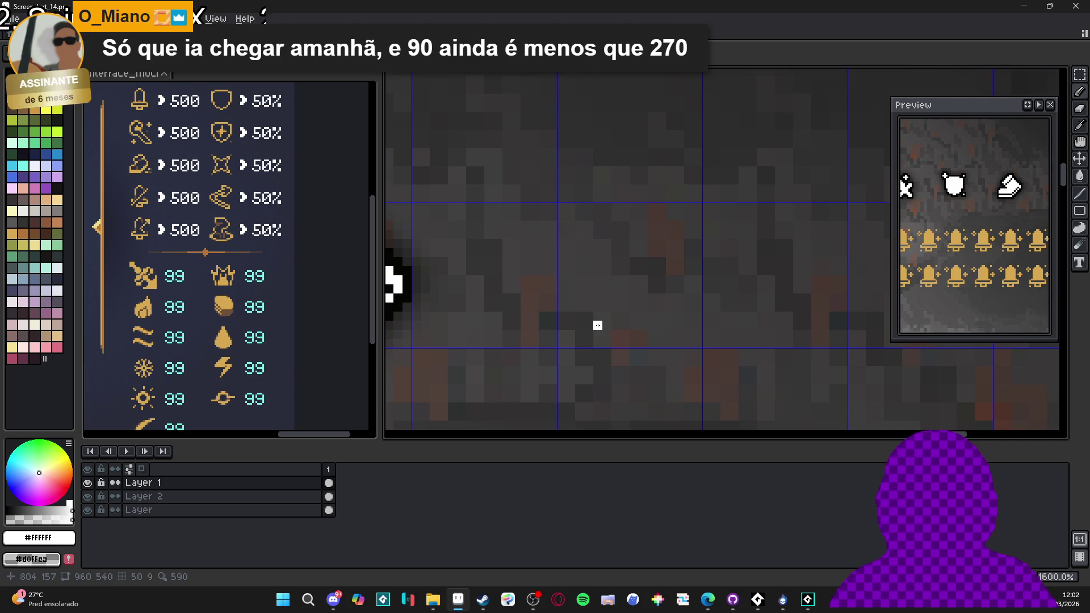
scroll(597, 325, down, 2)
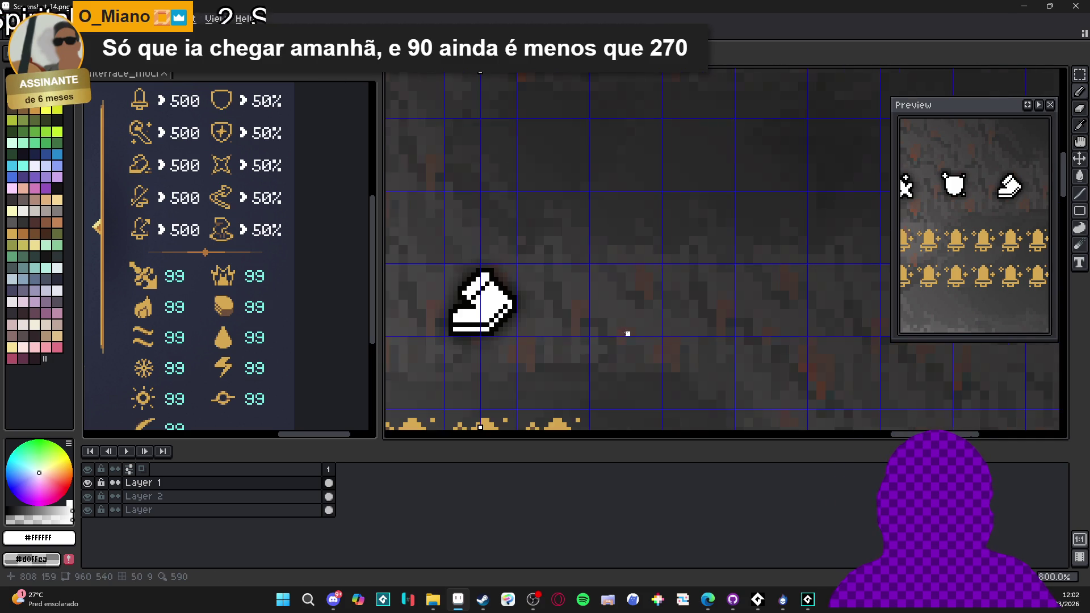
mouse_move(482, 187)
mouse_down()
mouse_move(481, 171)
mouse_move(640, 147)
mouse_move(628, 134)
mouse_up()
scroll(667, 268, up, 2)
scroll(610, 165, up, 1)
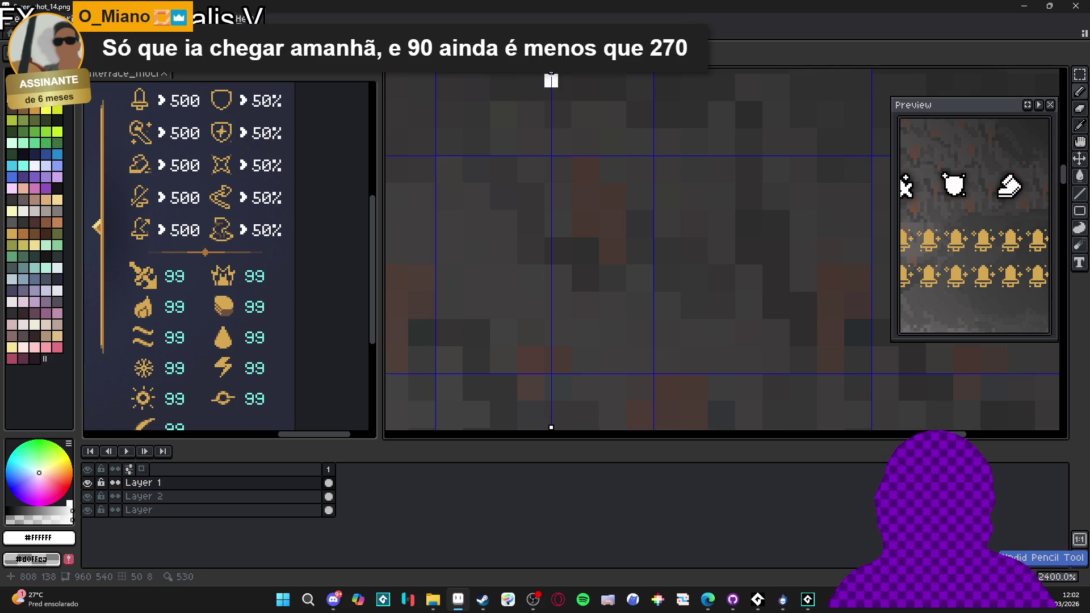
- Draw the robe's mirrored outline with lines: sides, shoulders, upper straps and a flat base
drag(549, 73, 538, 107)
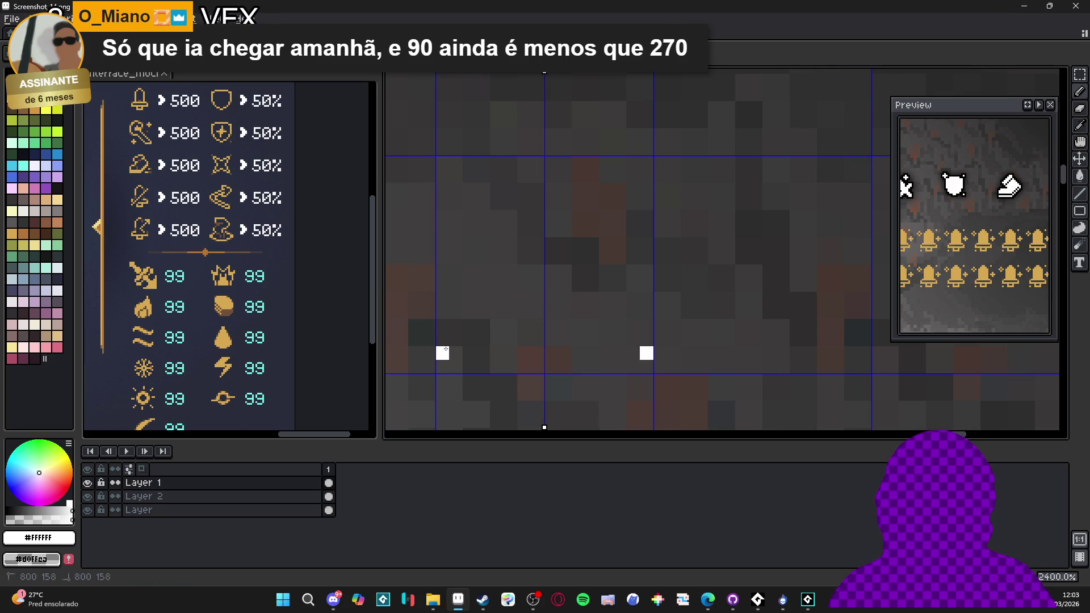
click(483, 366)
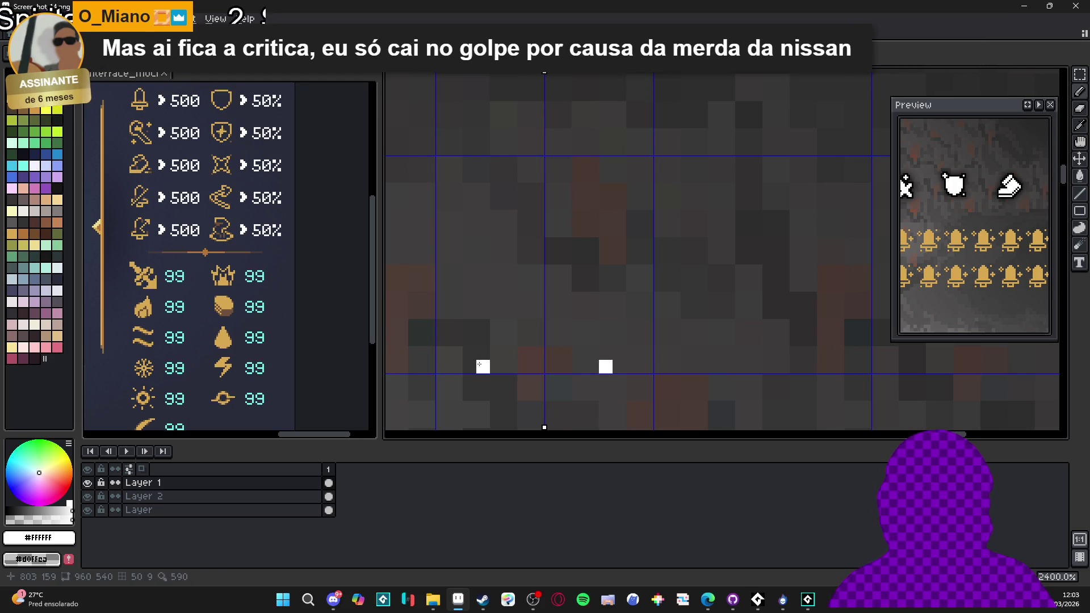
shift+click(463, 299)
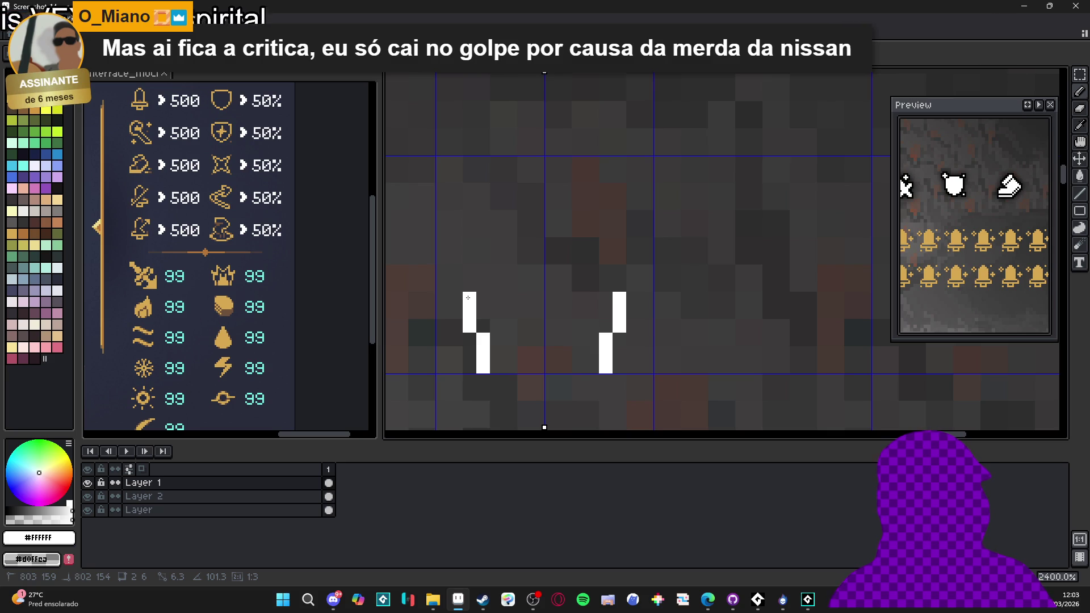
mouse_move(470, 288)
mouse_down()
mouse_move(456, 282)
mouse_move(551, 313)
mouse_up()
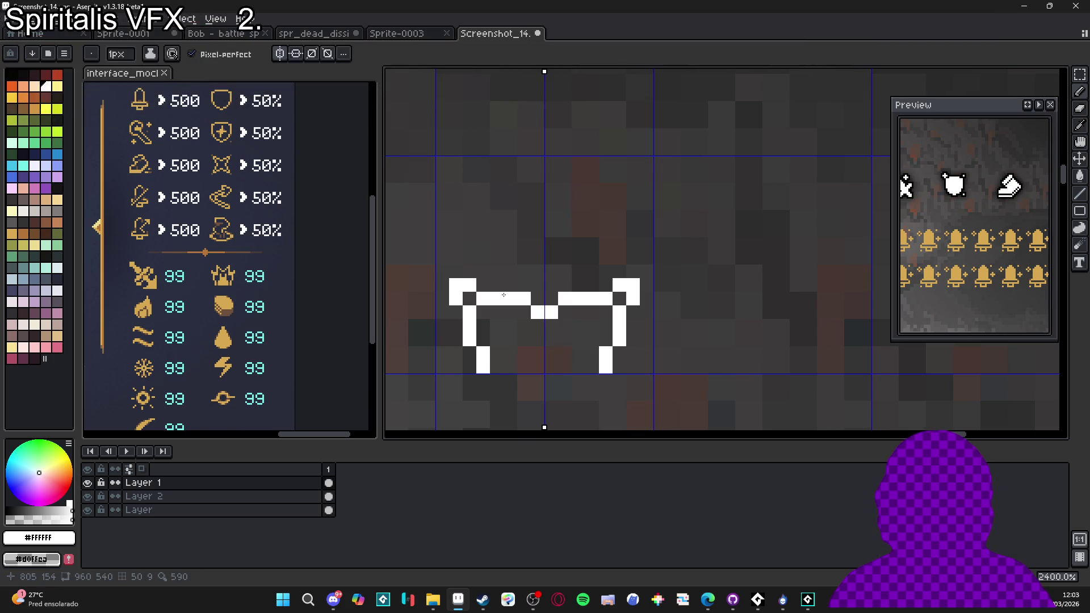
mouse_move(497, 285)
mouse_down()
mouse_move(482, 184)
mouse_move(510, 172)
mouse_move(510, 243)
mouse_up()
key(e)
key(l)
drag(497, 176, 546, 228)
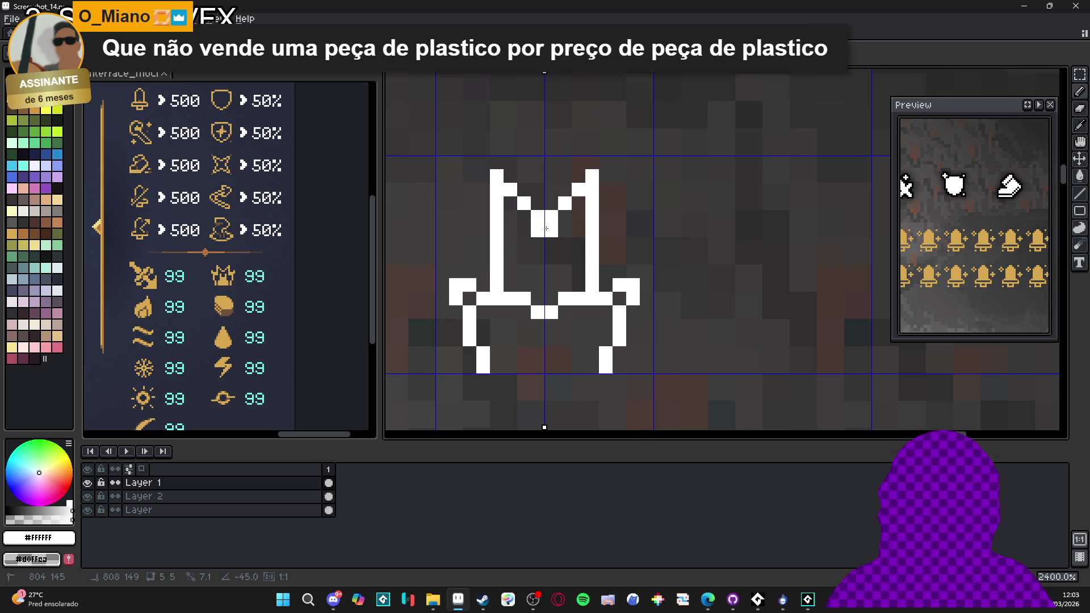
mouse_move(593, 368)
mouse_down()
mouse_move(521, 374)
mouse_move(531, 368)
mouse_up()
- Fill the robe's interior white, then add dark neckline and chest detail pixels
key(g)
click(537, 353)
click(552, 272)
key(b)
click(618, 295)
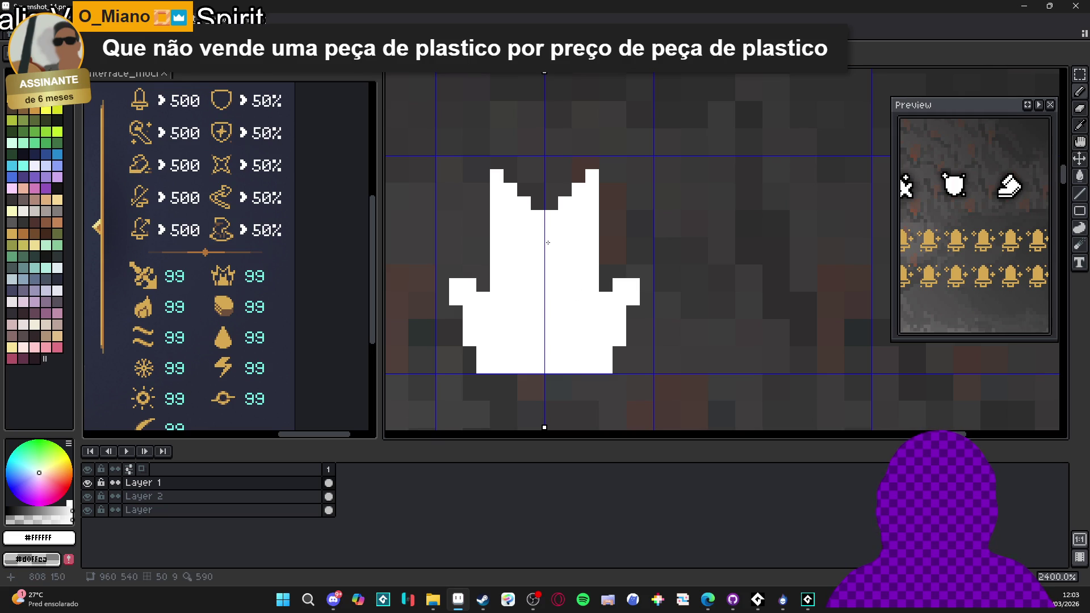
click(510, 205)
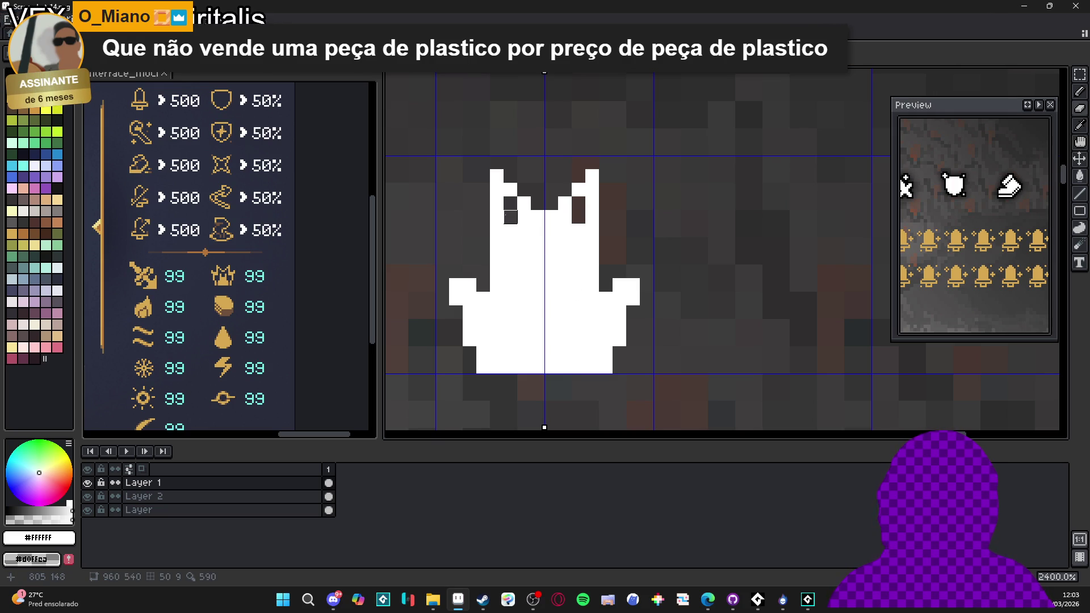
mouse_move(524, 231)
mouse_down()
mouse_move(537, 231)
mouse_move(511, 231)
mouse_move(511, 313)
mouse_move(483, 312)
mouse_move(510, 312)
mouse_move(483, 333)
mouse_move(497, 340)
mouse_up()
click(496, 367)
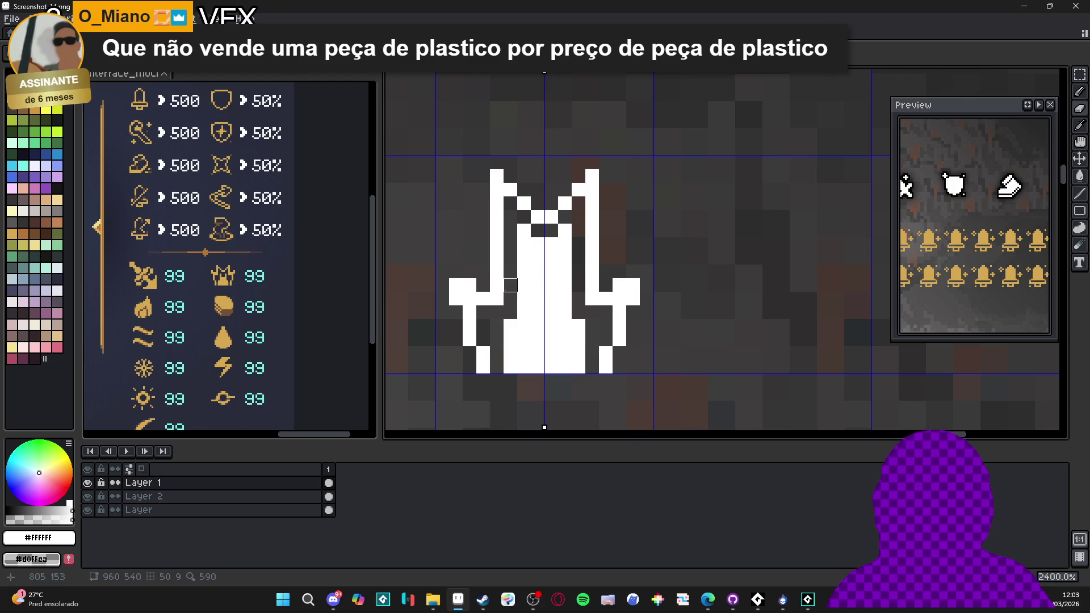
scroll(565, 311, down, 2)
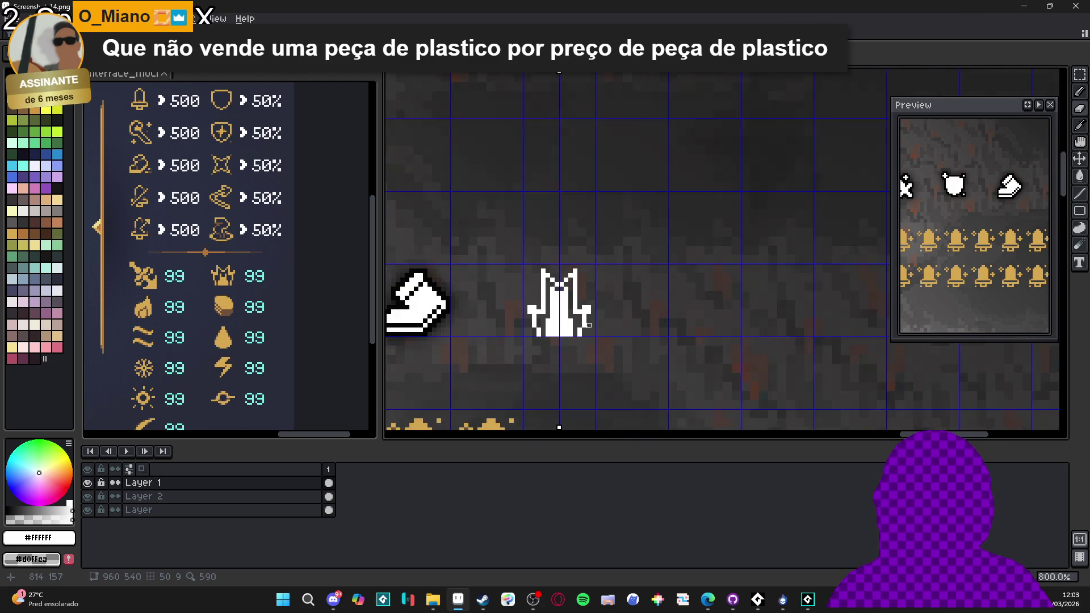
- Undo the robe's last pencil stroke and select the robe's 16×16 grid cell
scroll(553, 327, up, 1)
scroll(553, 328, down, 3)
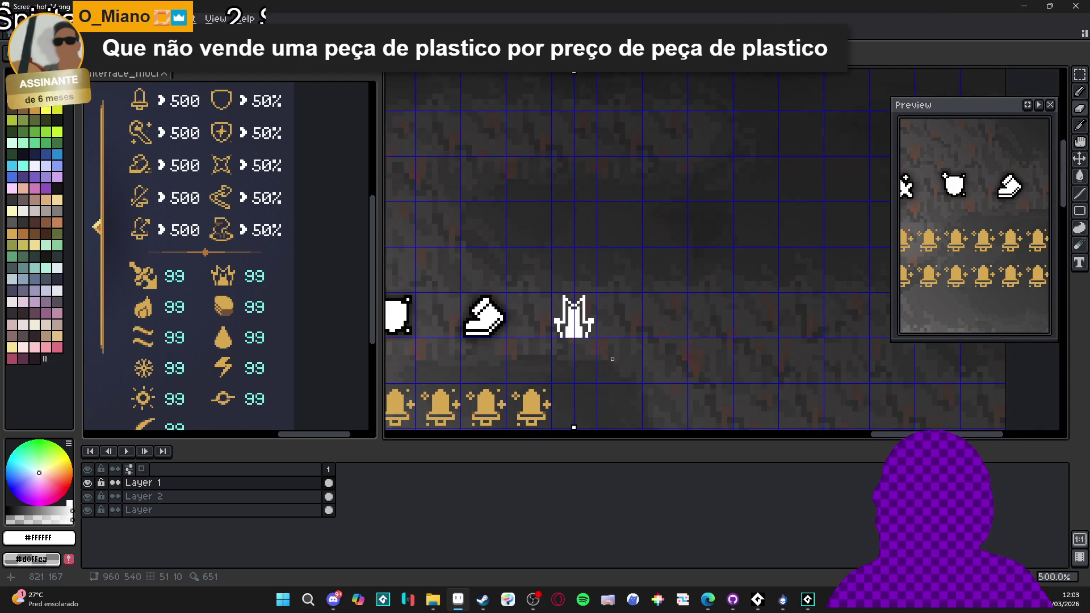
scroll(614, 356, down, 1)
scroll(606, 341, up, 3)
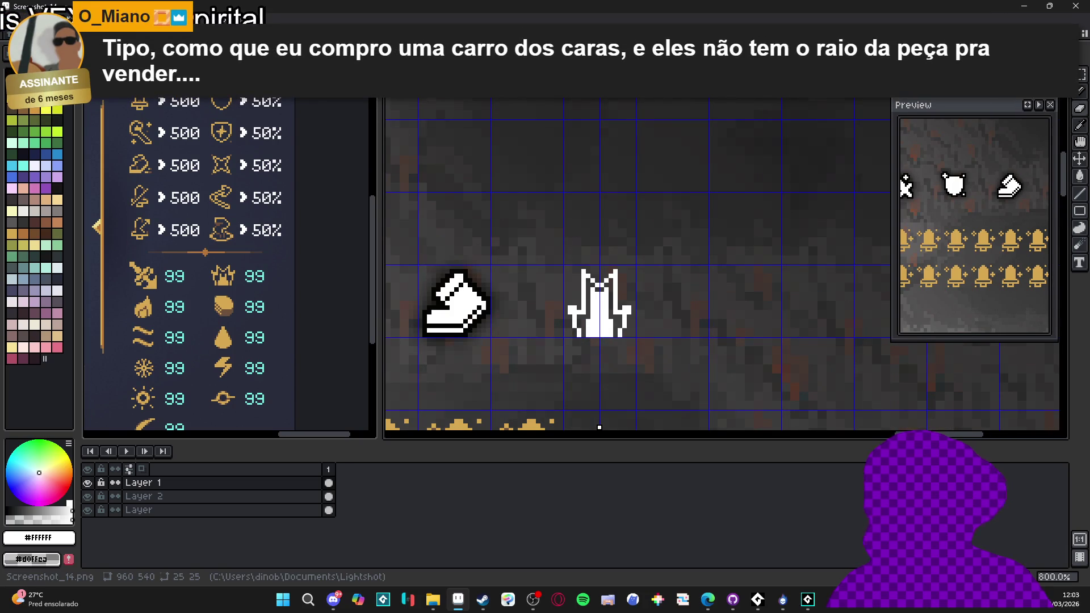
scroll(615, 353, up, 3)
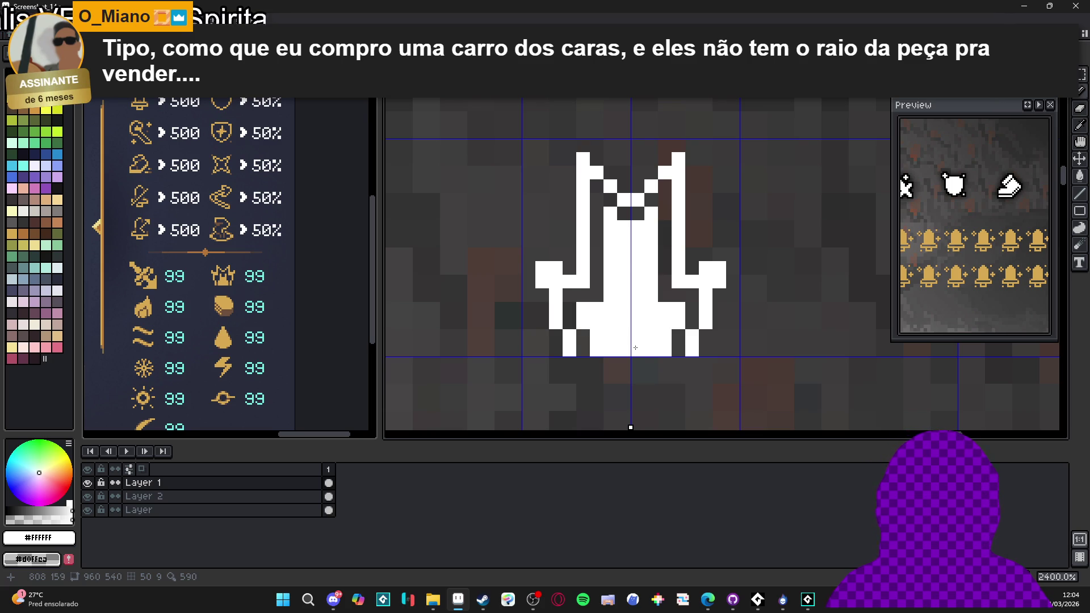
scroll(635, 348, down, 3)
key(ctrl+z)
scroll(628, 344, down, 1)
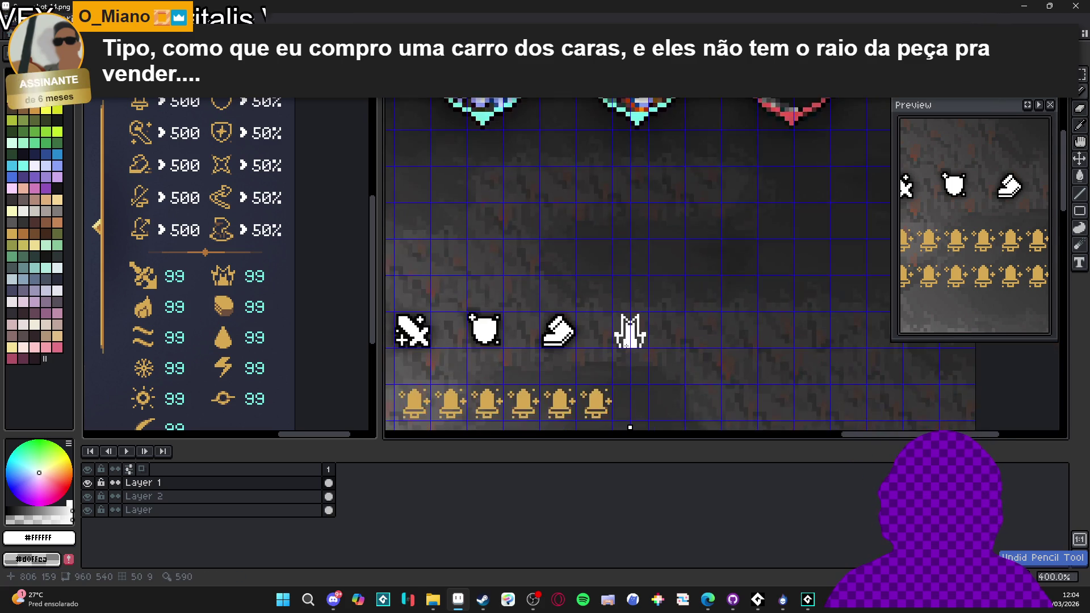
scroll(614, 336, up, 2)
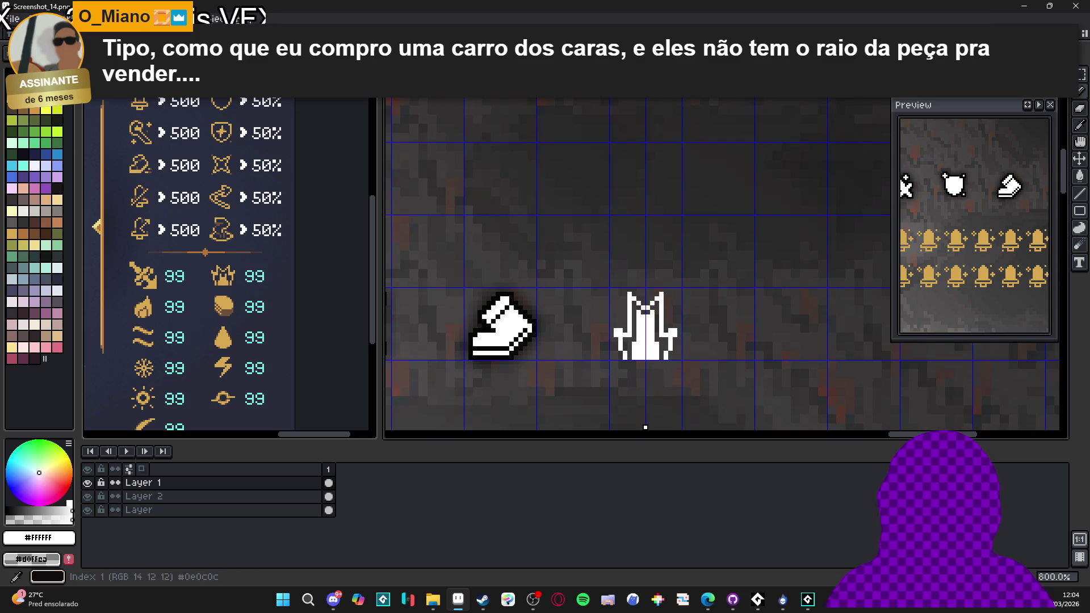
click(651, 342)
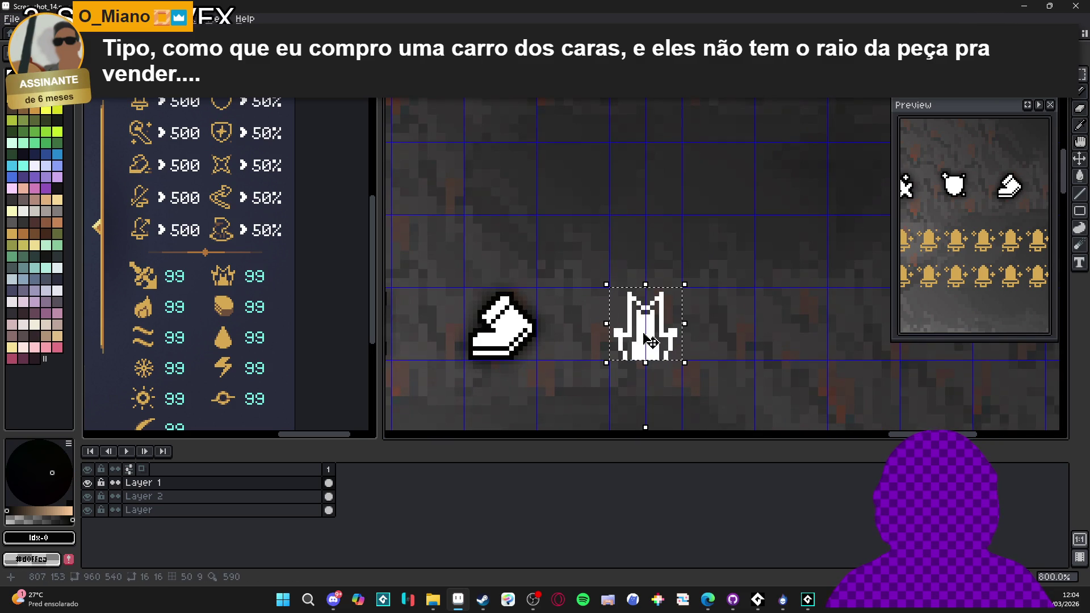
key(shift+o)
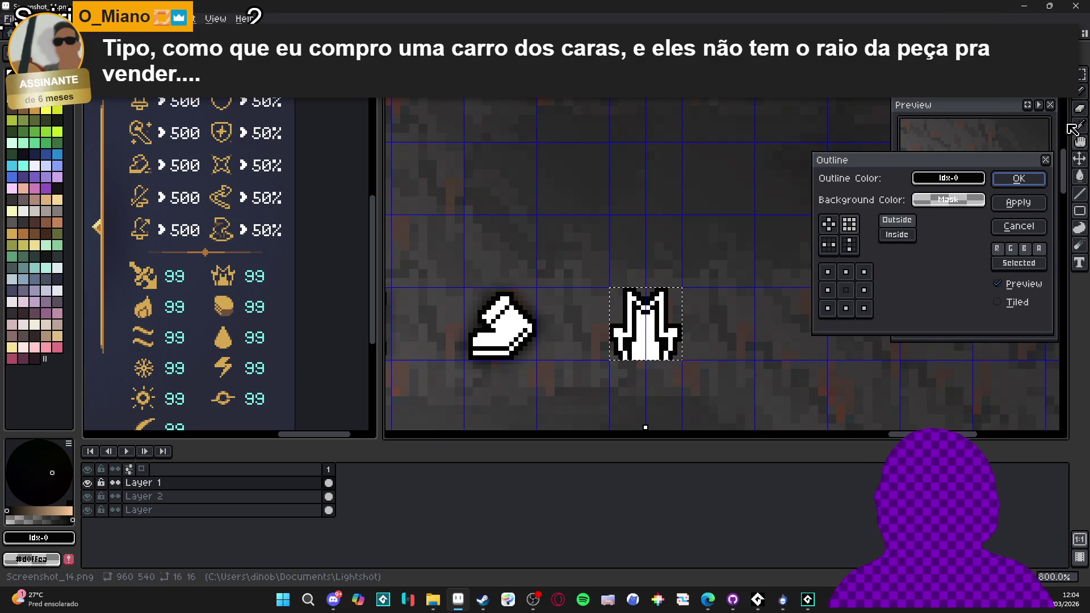
click(1019, 179)
scroll(639, 284, down, 3)
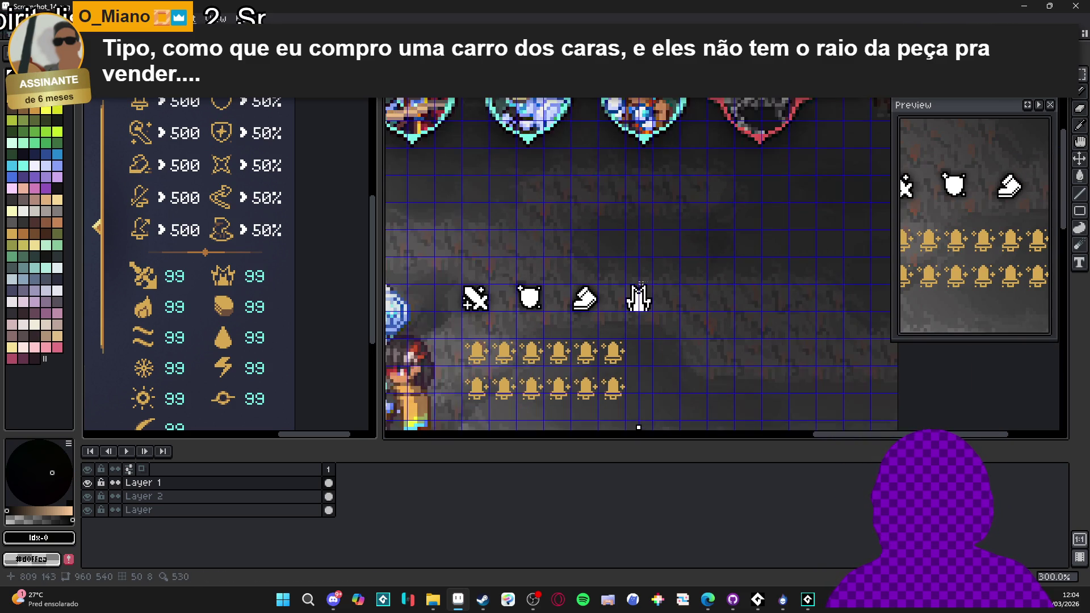
scroll(655, 274, up, 6)
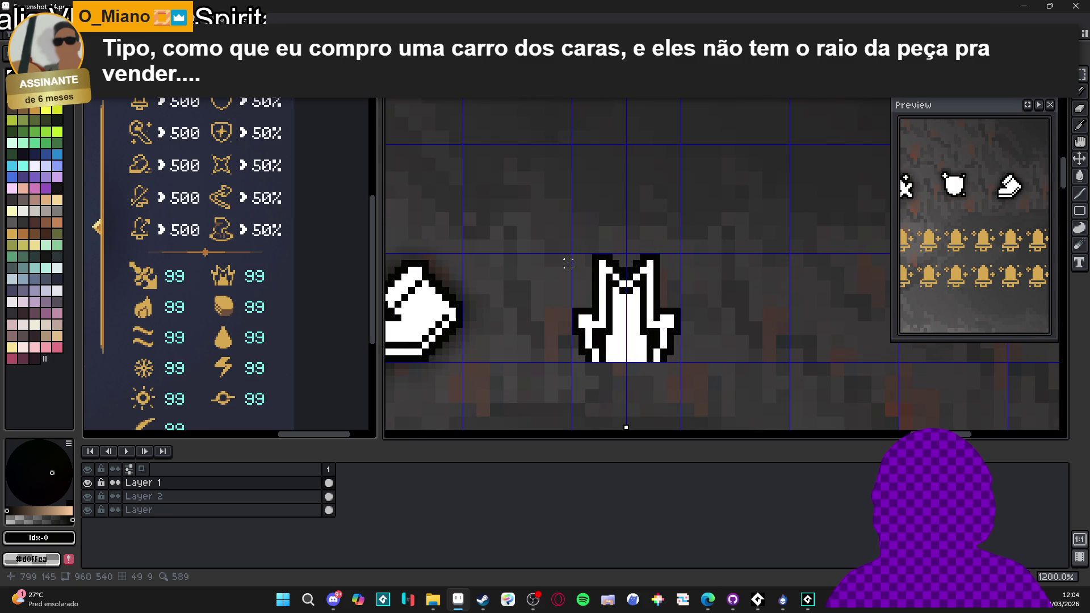
drag(571, 257, 683, 304)
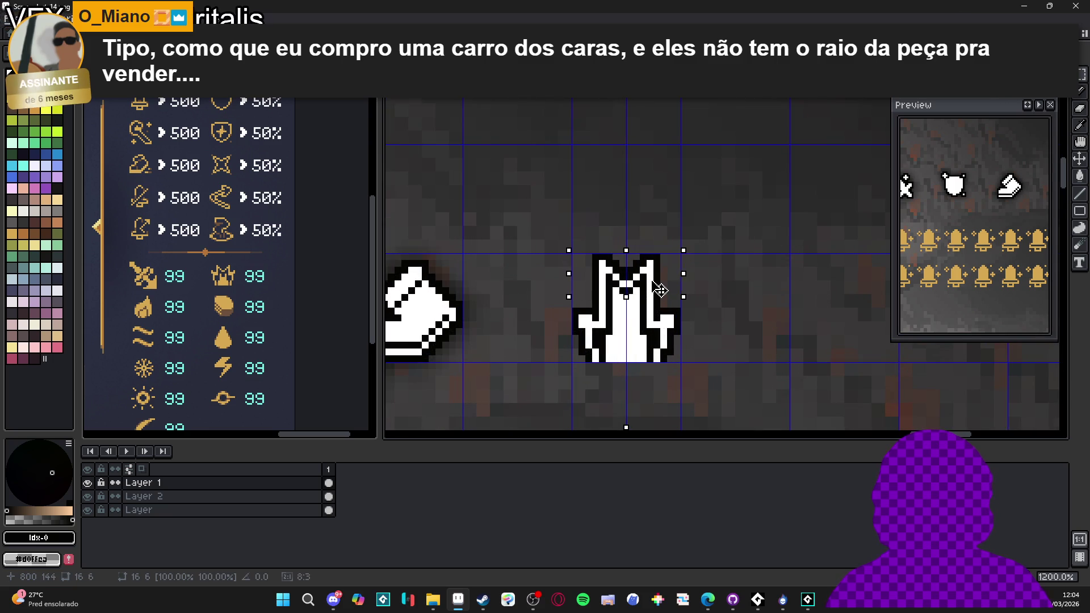
click(595, 316)
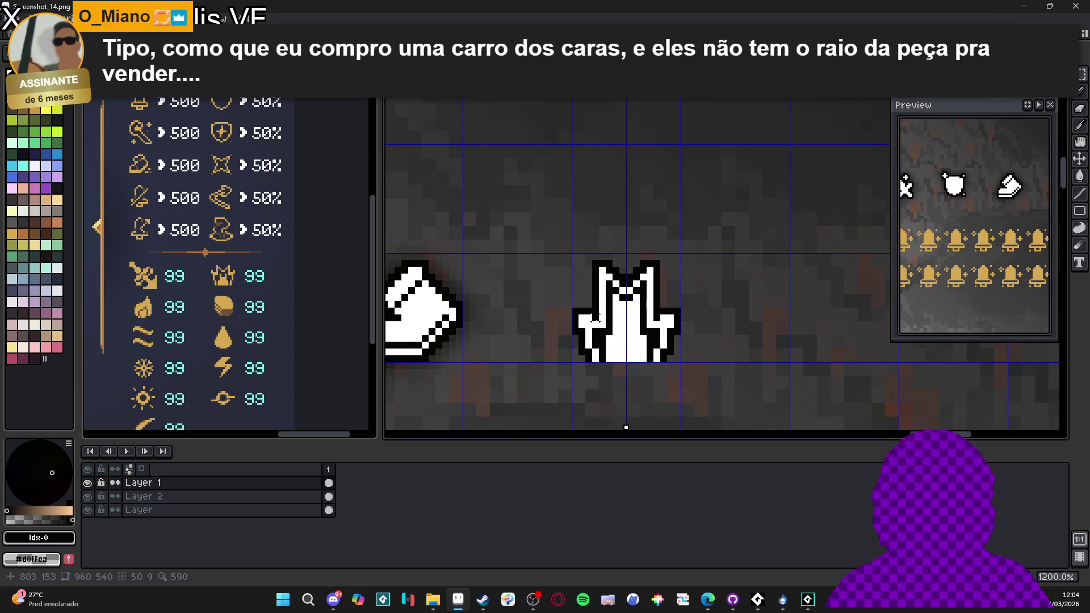
scroll(624, 316, down, 3)
scroll(645, 317, up, 3)
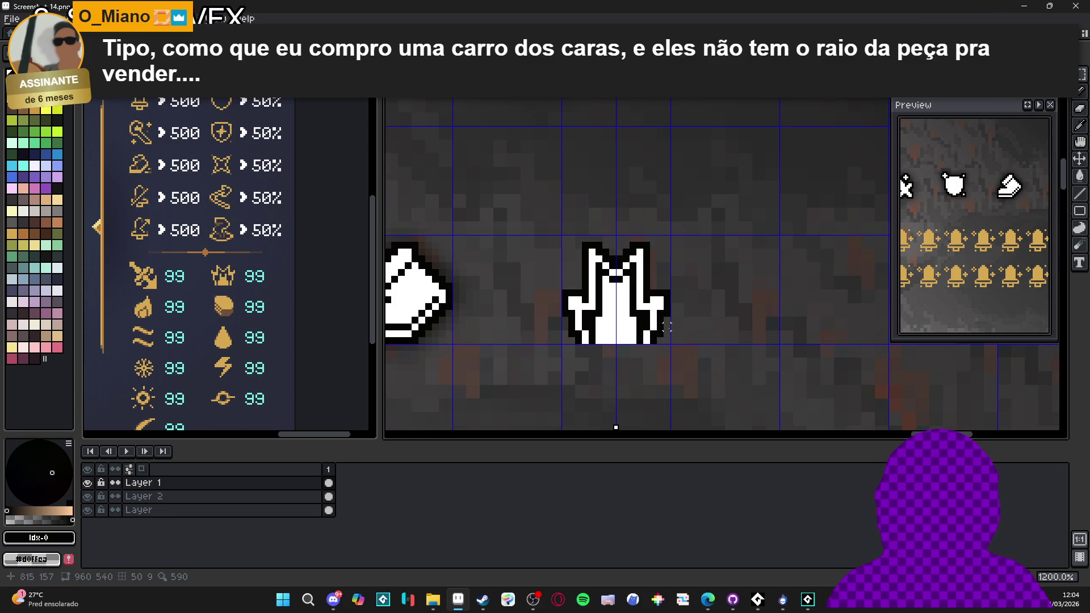
scroll(667, 341, down, 1)
scroll(668, 341, down, 1)
scroll(668, 341, up, 1)
scroll(668, 342, down, 1)
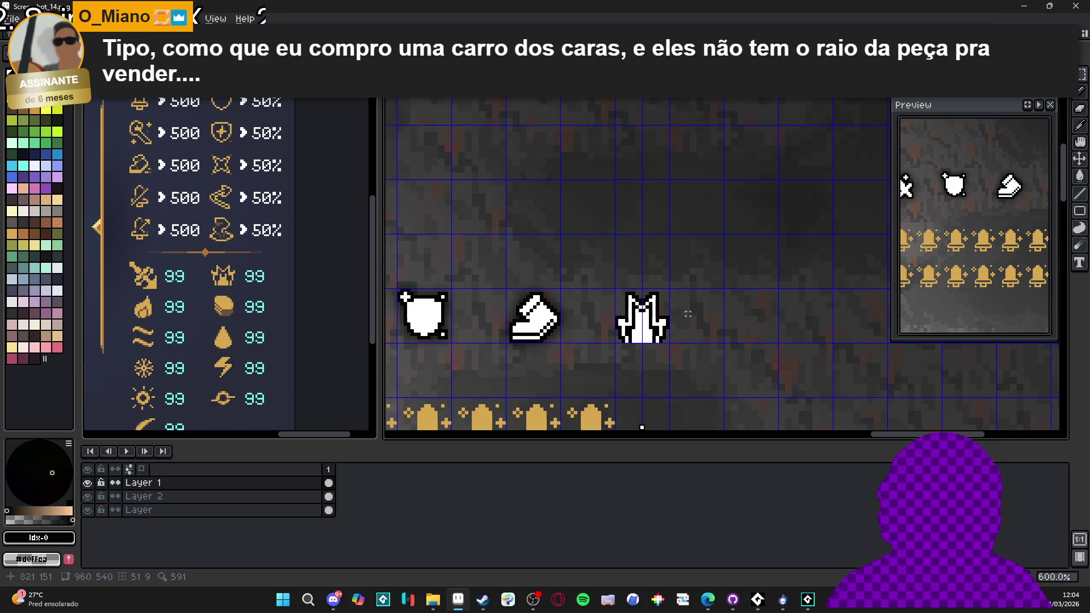
scroll(644, 343, up, 2)
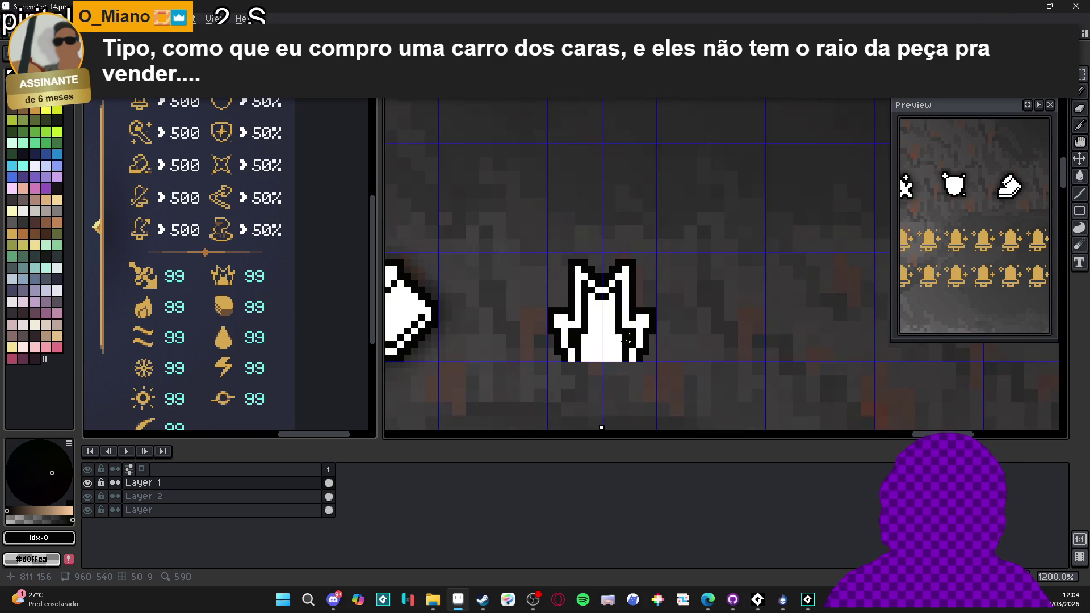
click(329, 497)
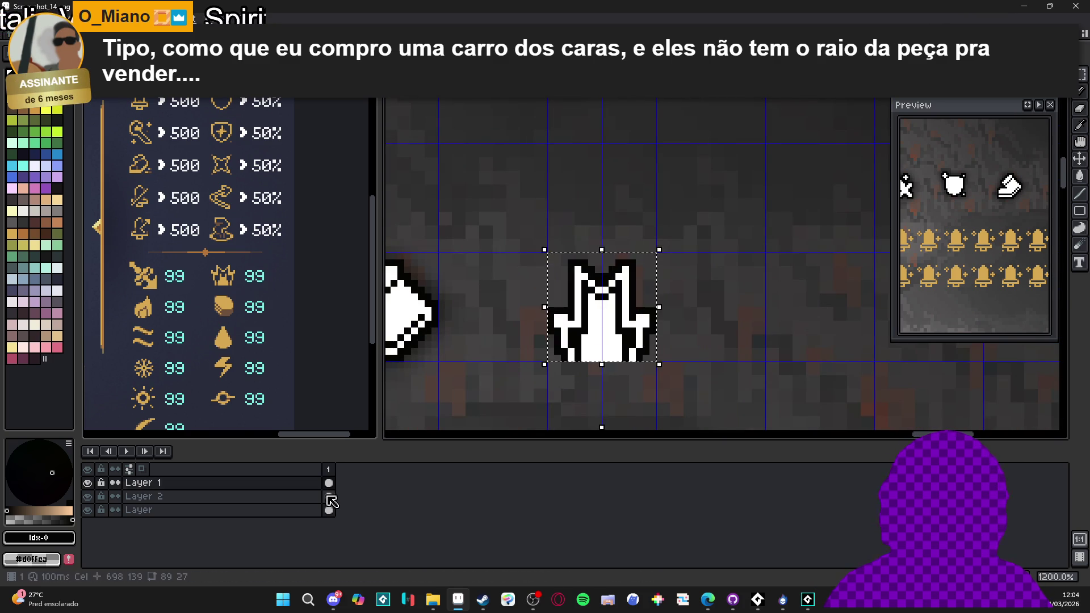
- With Layer 1 hidden, paint-bucket every white area of the robe copy black on Layer 2
click(87, 482)
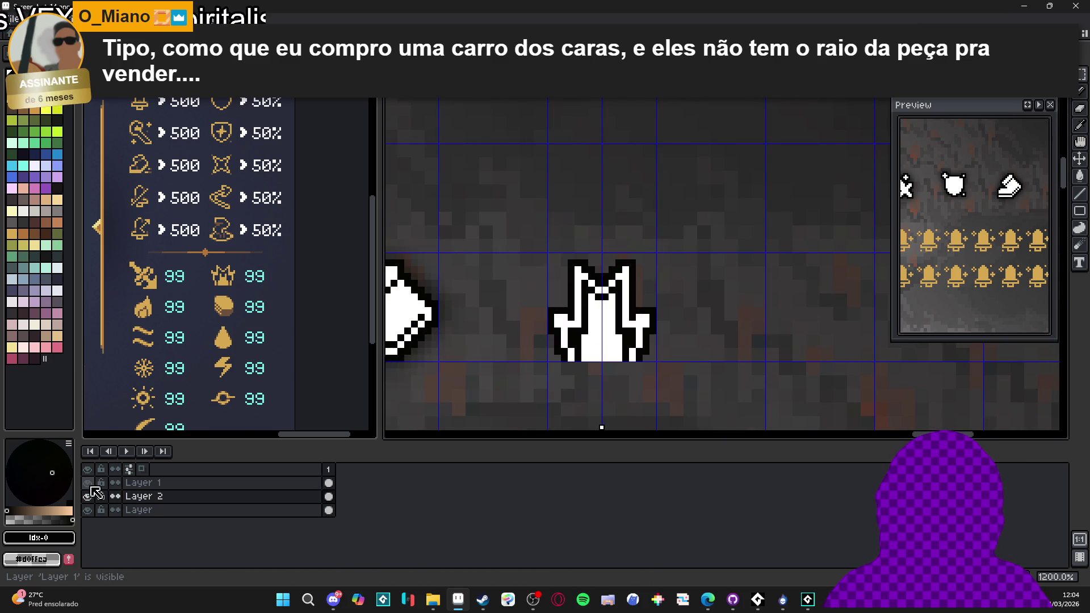
drag(547, 252, 658, 363)
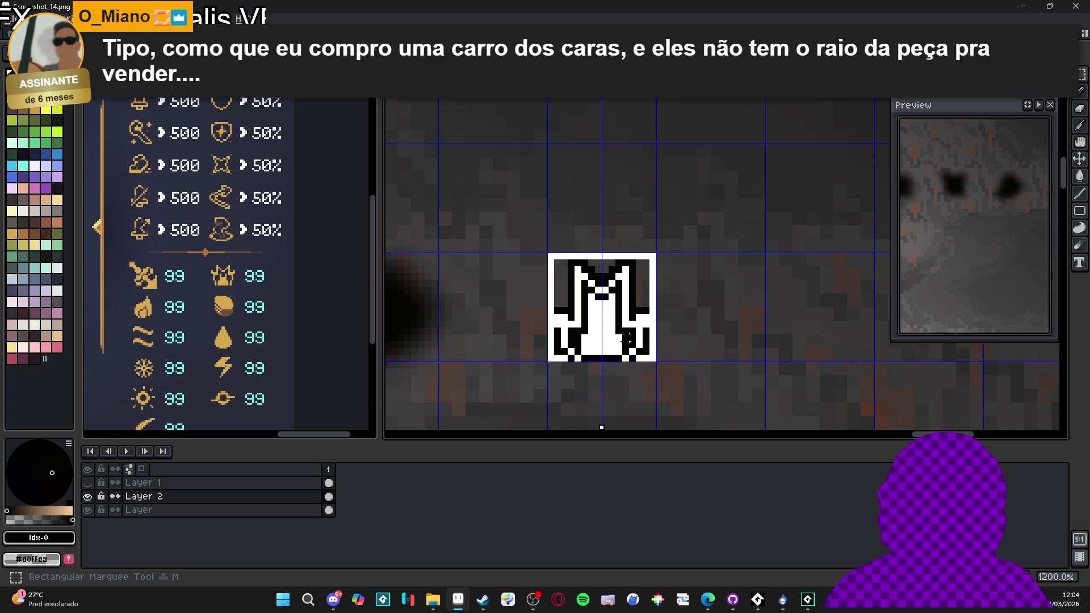
scroll(605, 316, up, 2)
click(593, 341)
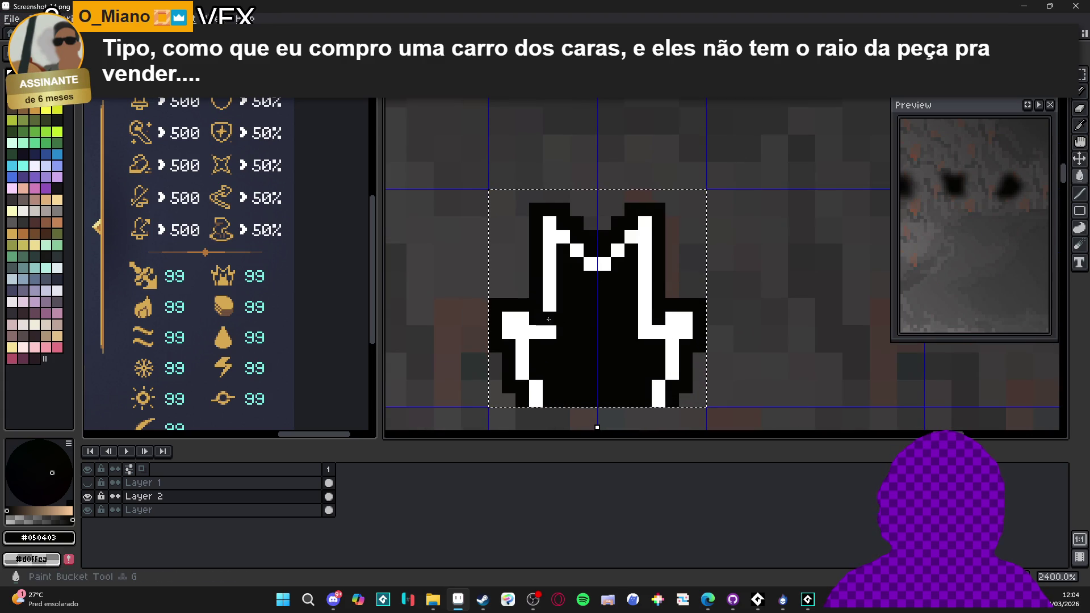
click(549, 255)
click(646, 256)
click(590, 259)
click(577, 250)
click(617, 250)
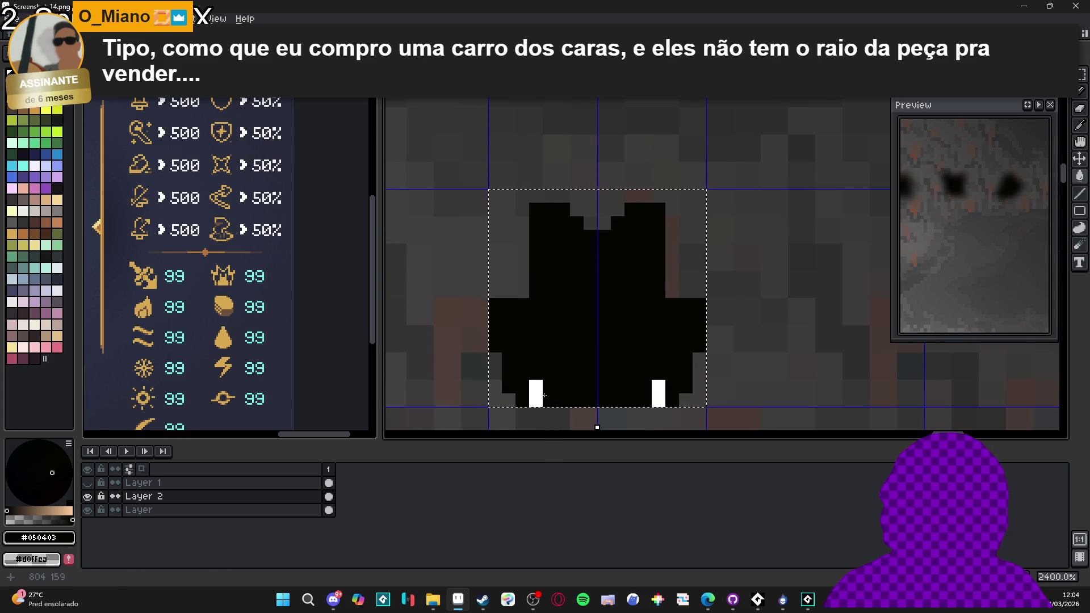
click(536, 393)
click(659, 393)
- Show Layer 1 again, select a padded area around the robe, and activate the silhouette layer
click(88, 482)
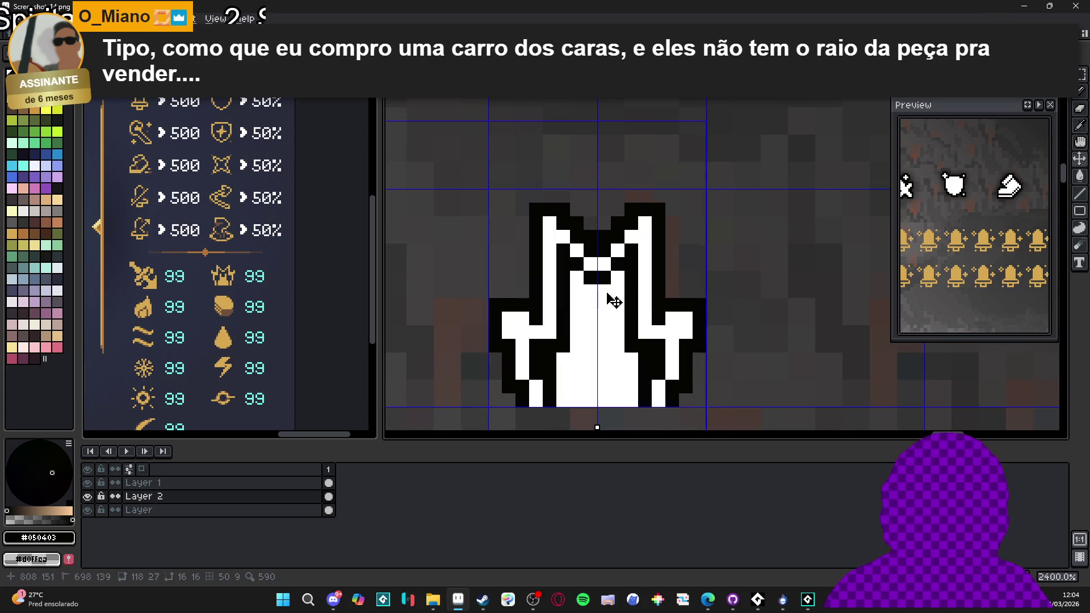
scroll(605, 332, down, 3)
key(Up)
drag(518, 232, 689, 378)
key(F9)
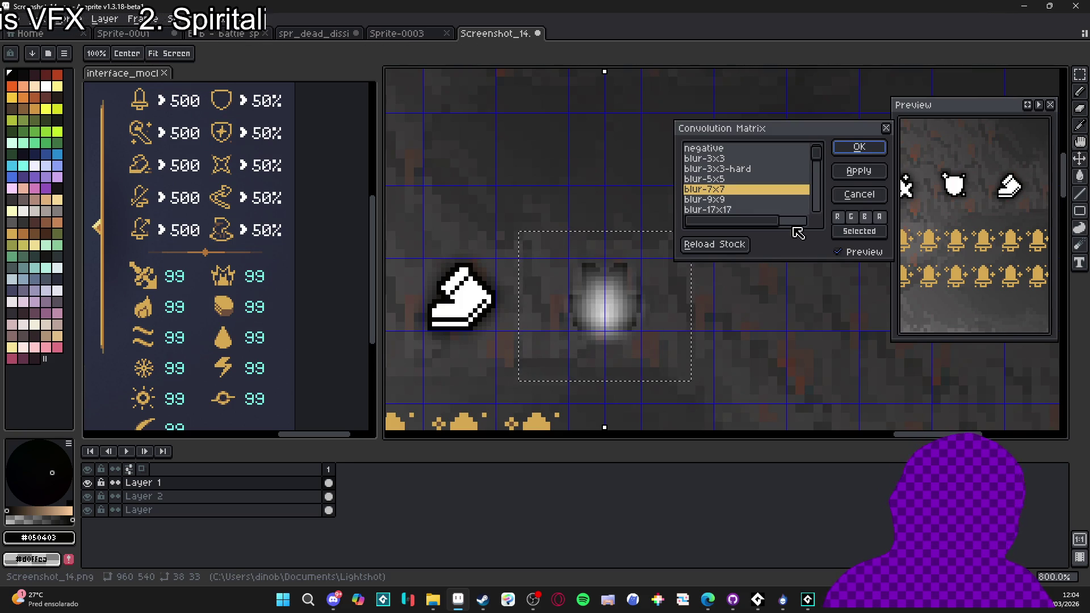
click(857, 193)
key(Down)
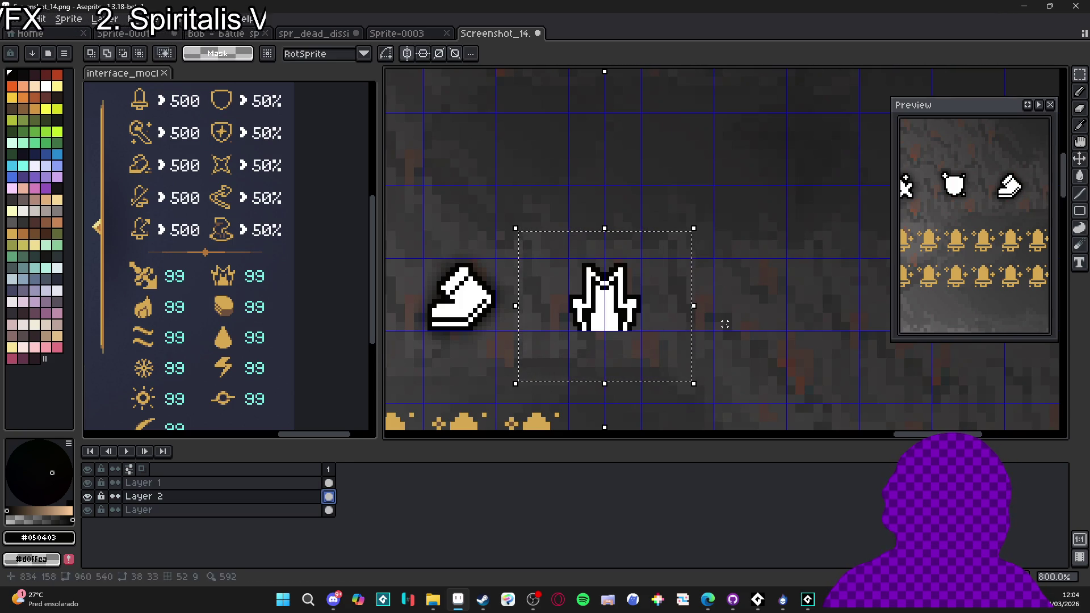
- Blur the robe's black silhouette with the blur-7x7 Convolution Matrix to form a soft shadow
key(v)
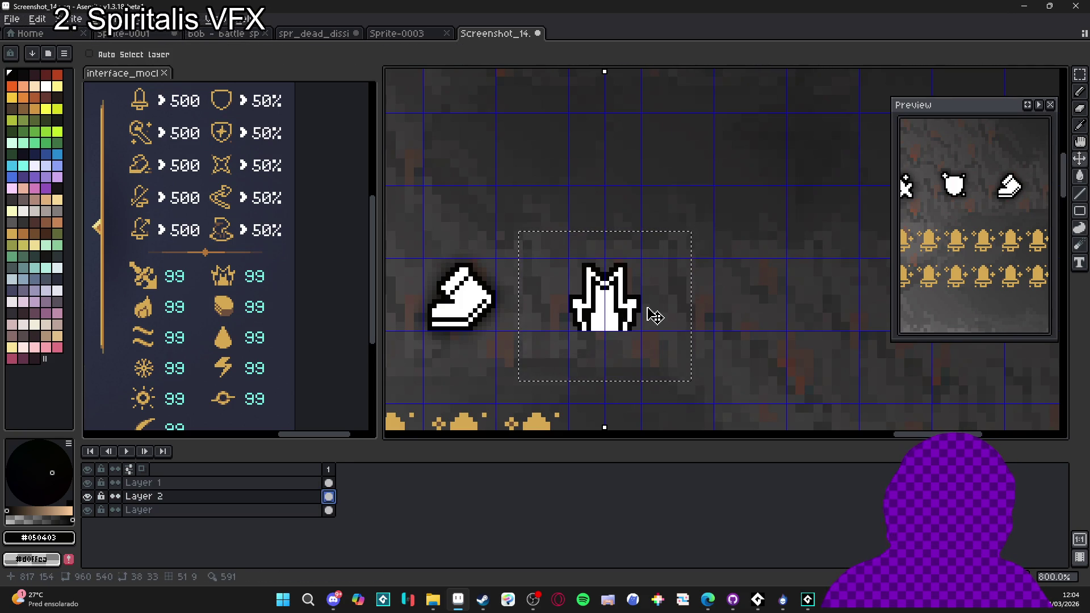
key(F9)
click(859, 147)
scroll(599, 309, down, 4)
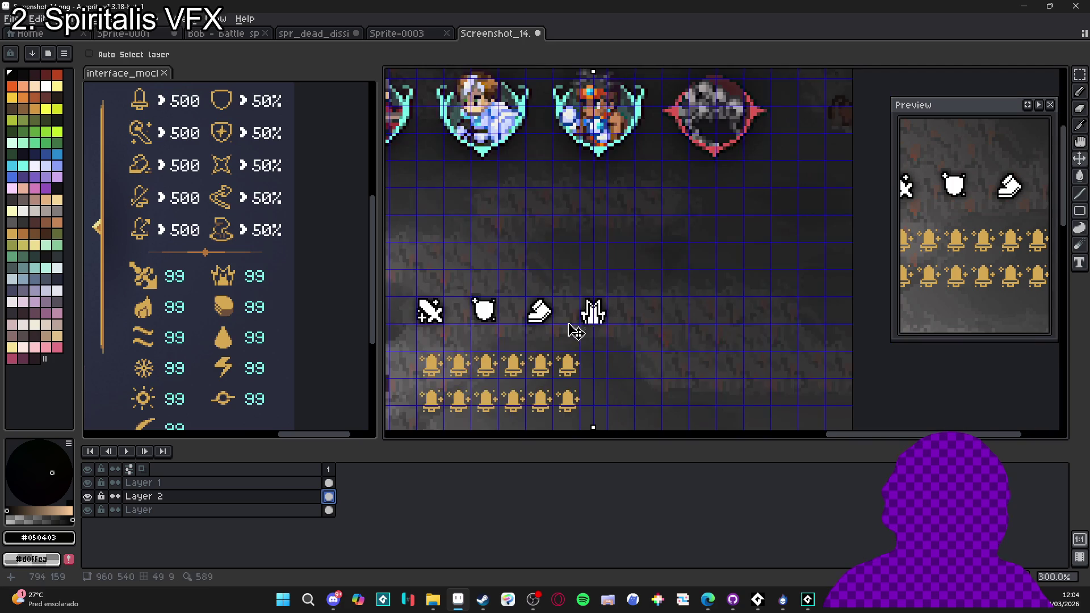
scroll(603, 328, down, 1)
scroll(591, 296, up, 1)
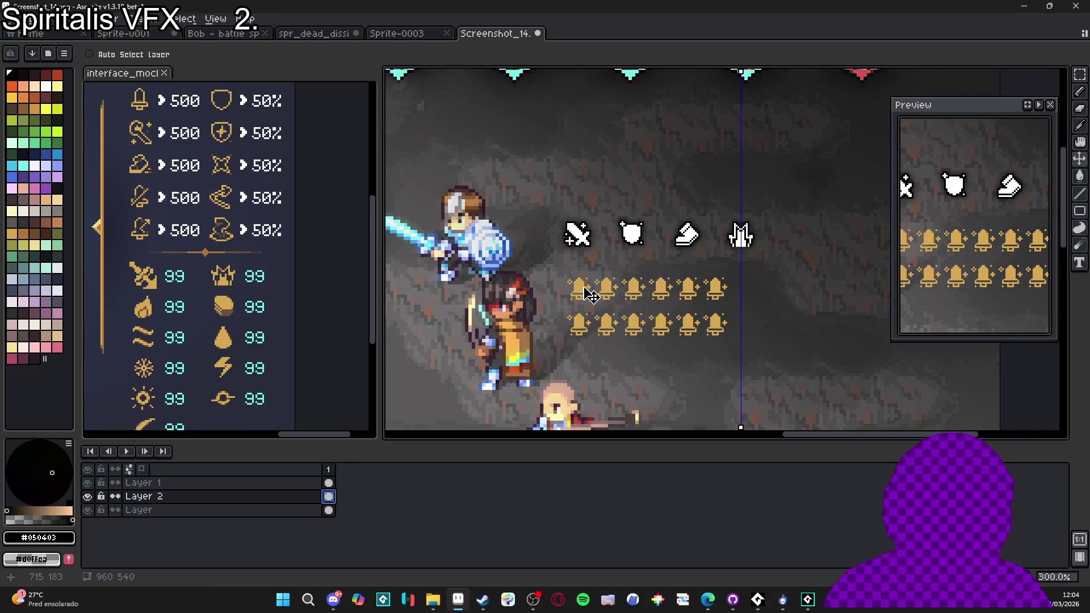
key(Down)
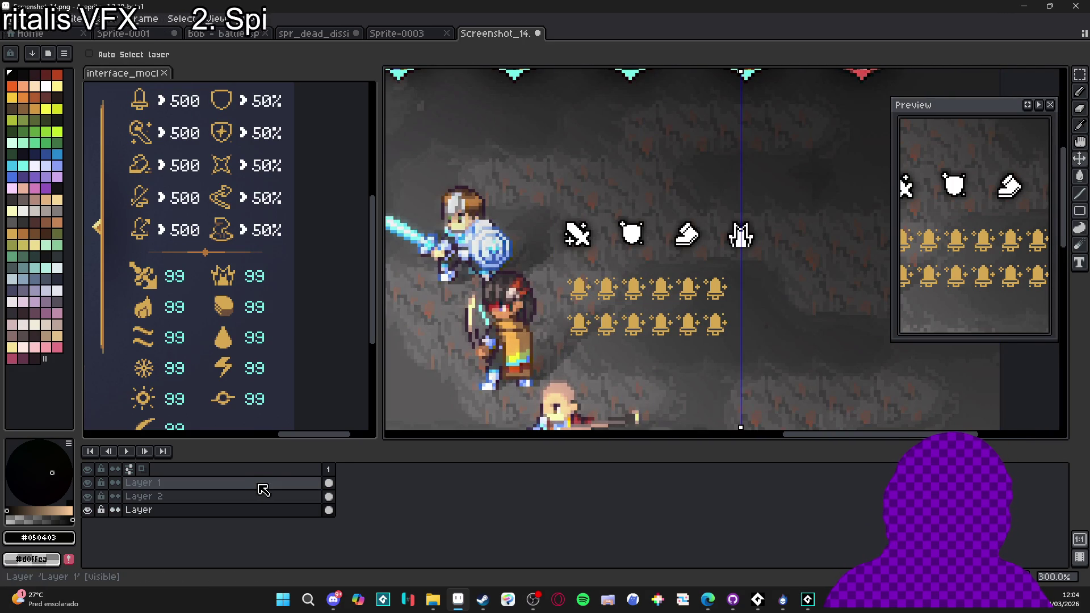
scroll(702, 292, down, 1)
scroll(702, 293, up, 1)
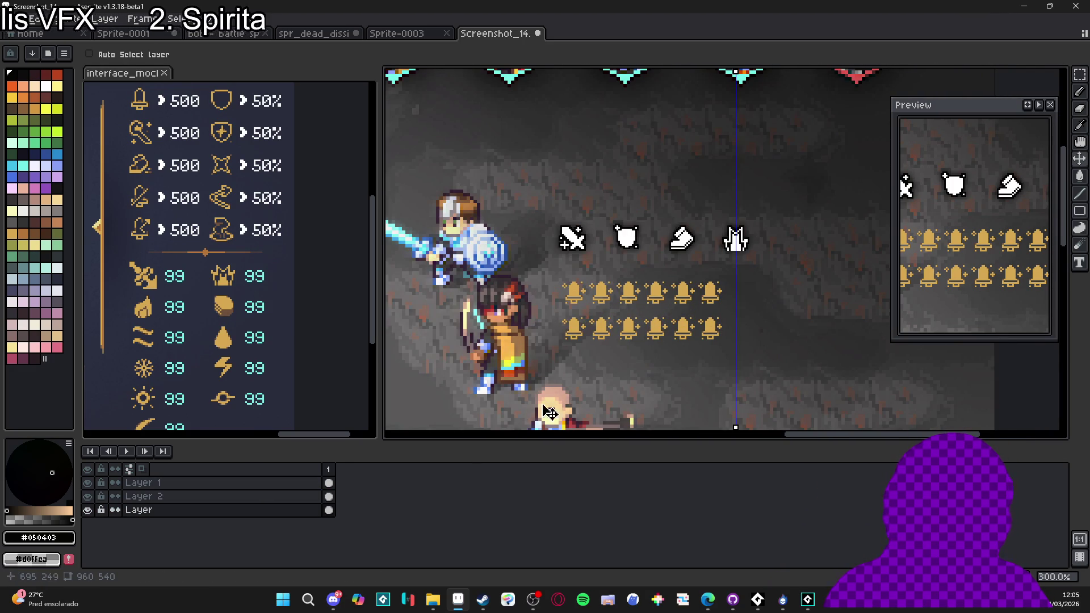
scroll(681, 305, down, 1)
scroll(664, 335, up, 1)
scroll(653, 330, down, 1)
scroll(653, 330, up, 1)
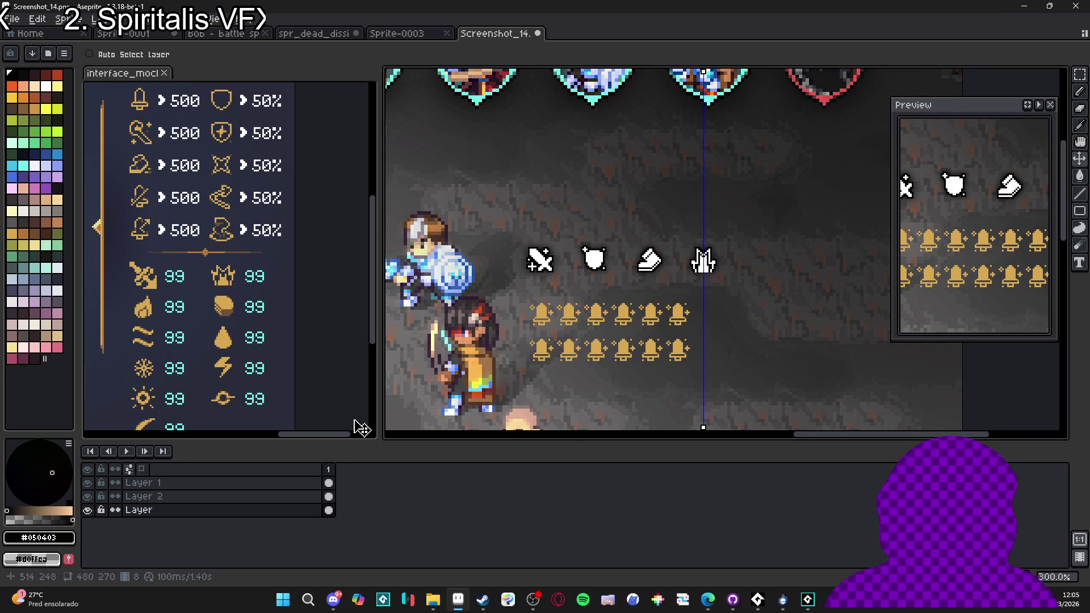
scroll(612, 306, down, 1)
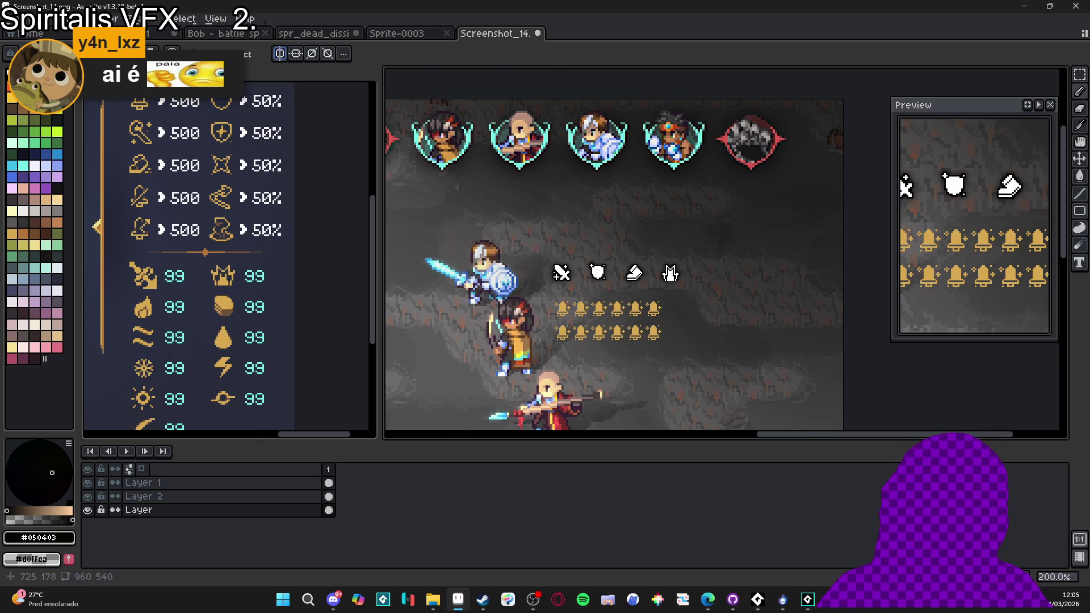
- Delete the two rows of golden bell icons
scroll(545, 313, up, 2)
ctrl+click(545, 314)
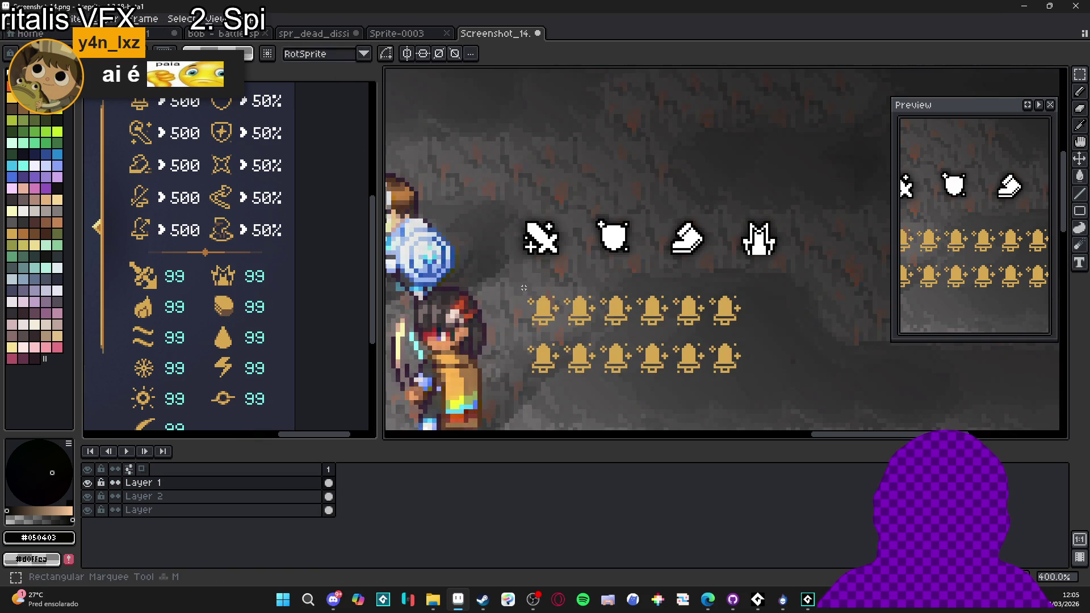
key(Delete)
scroll(644, 341, down, 1)
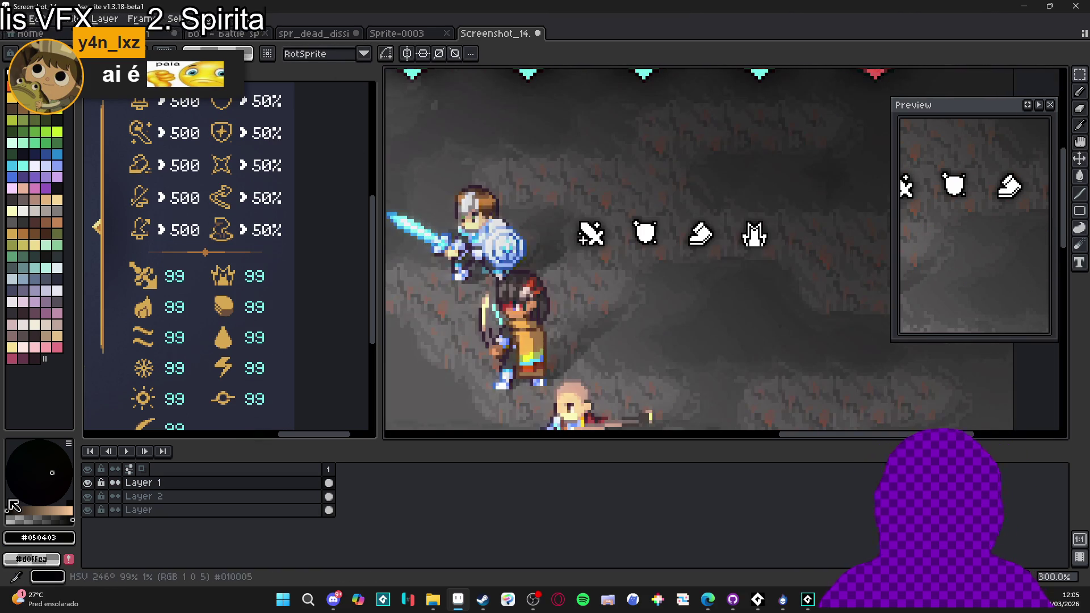
- Merge Layer 1 down into Layer 2 and marquee the sword icon
click(88, 483)
click(88, 483)
right_click(190, 485)
click(199, 545)
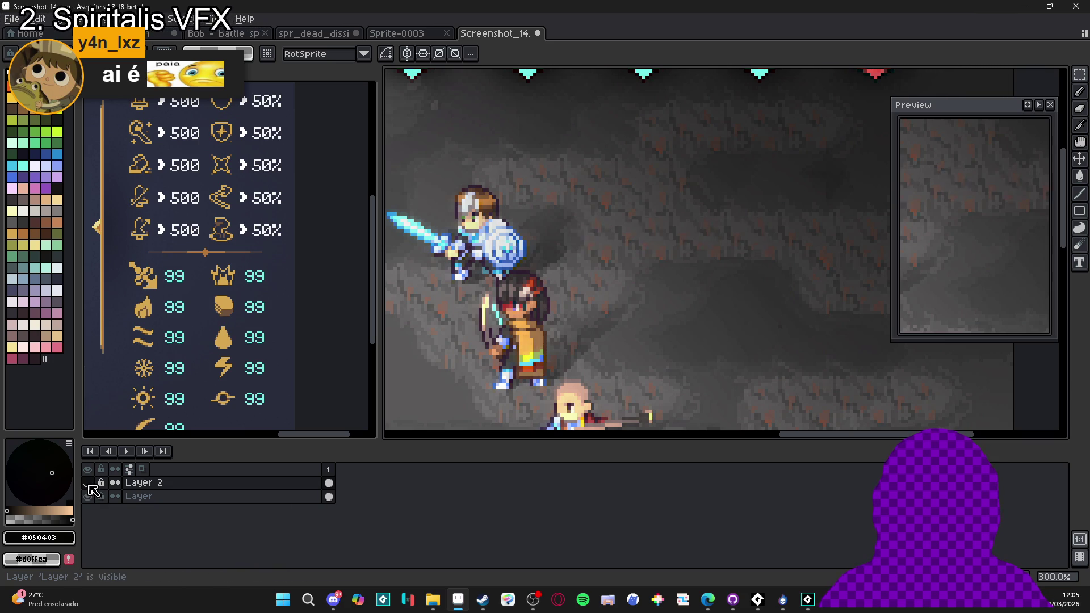
scroll(574, 262, up, 2)
mouse_move(646, 146)
mouse_down()
mouse_move(531, 314)
mouse_move(532, 278)
mouse_move(562, 267)
mouse_move(547, 267)
mouse_up()
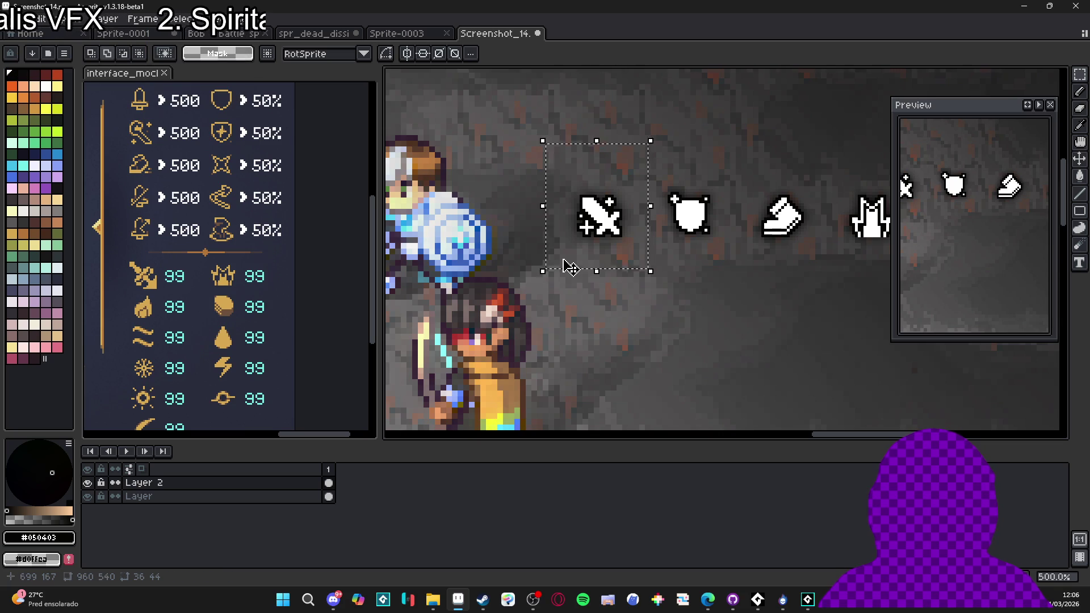
- Undo the merge and move the sword icon onto its own new Layer 3
key(ctrl+z)
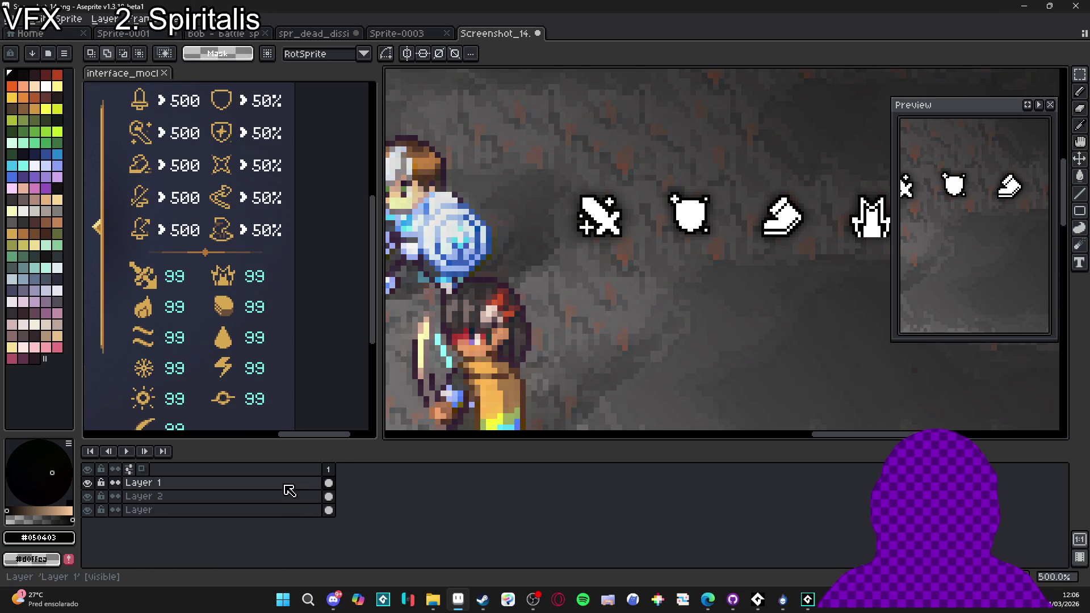
key(v)
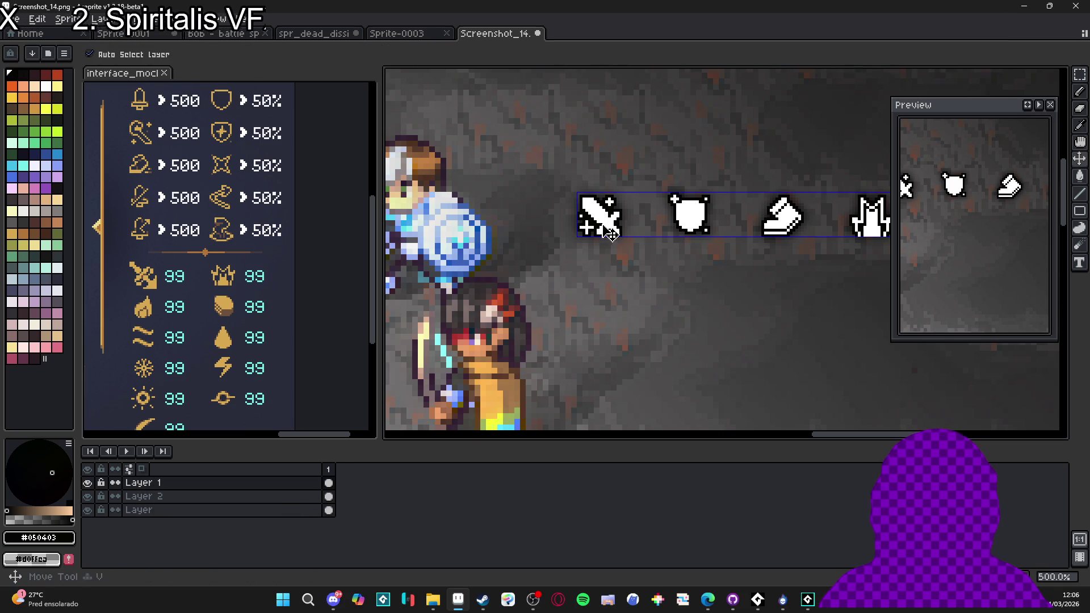
key(m)
mouse_move(649, 278)
mouse_down()
mouse_move(550, 117)
mouse_move(540, 135)
mouse_up()
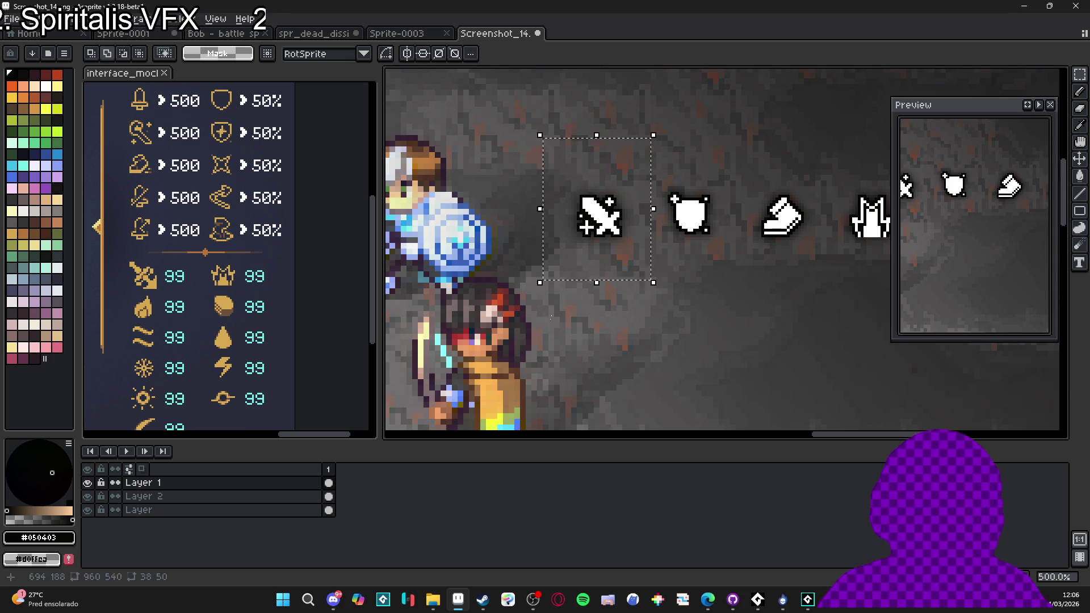
key(ctrl+x)
key(shift+n)
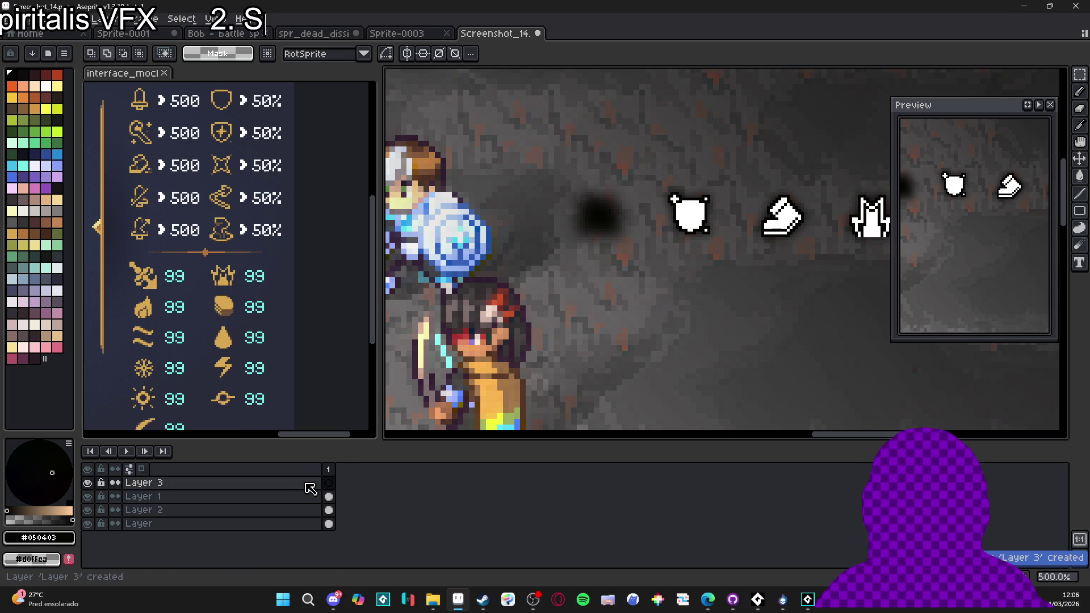
key(ctrl+v)
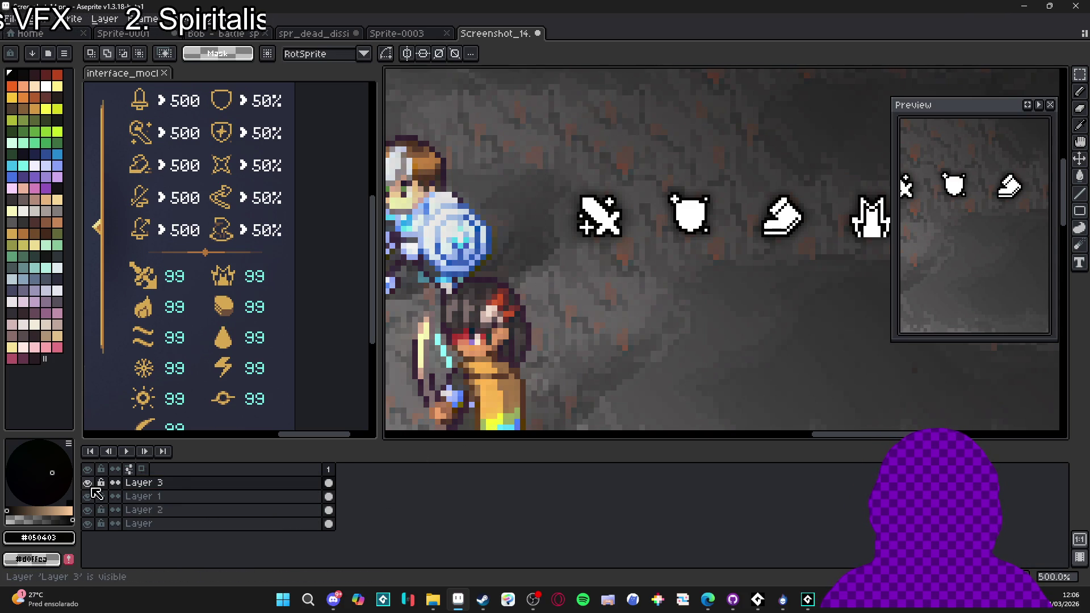
- Delete the sword's old shadow blob from Layer 2
click(88, 482)
click(313, 499)
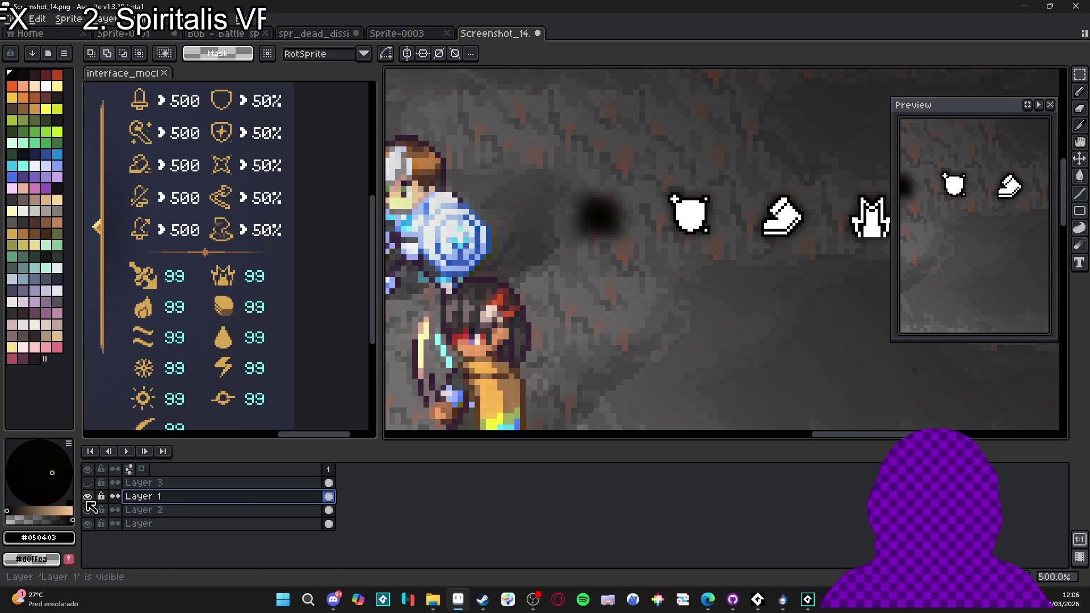
key(v)
click(608, 226)
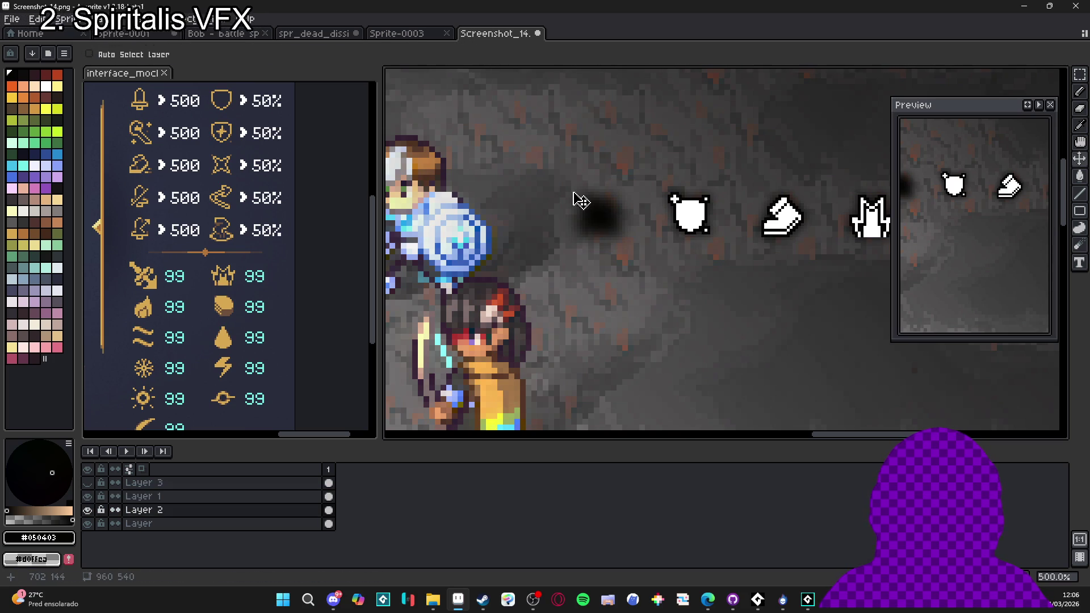
key(m)
drag(507, 134, 646, 304)
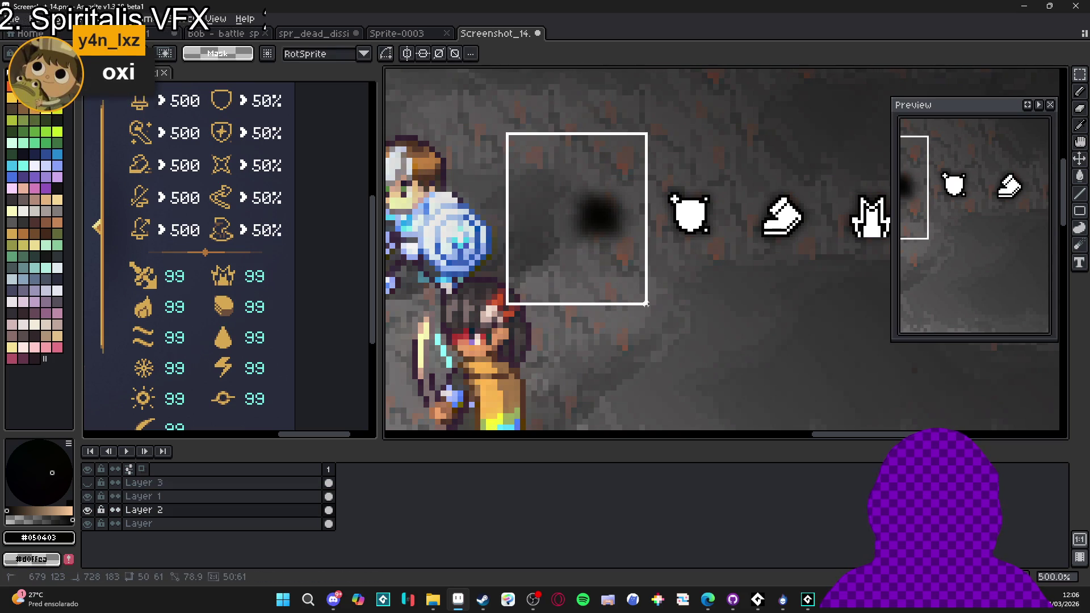
key(Delete)
- Paste the sword's shadow onto a new Layer 4, show the sword layer, and select both layers
click(170, 498)
key(shift+n)
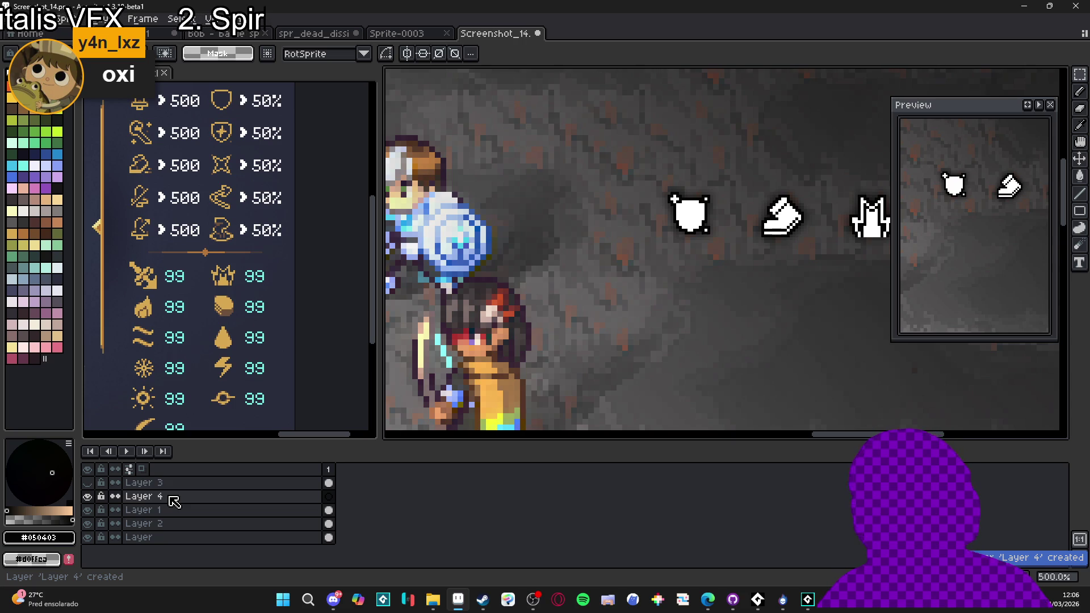
key(ctrl+v)
click(88, 483)
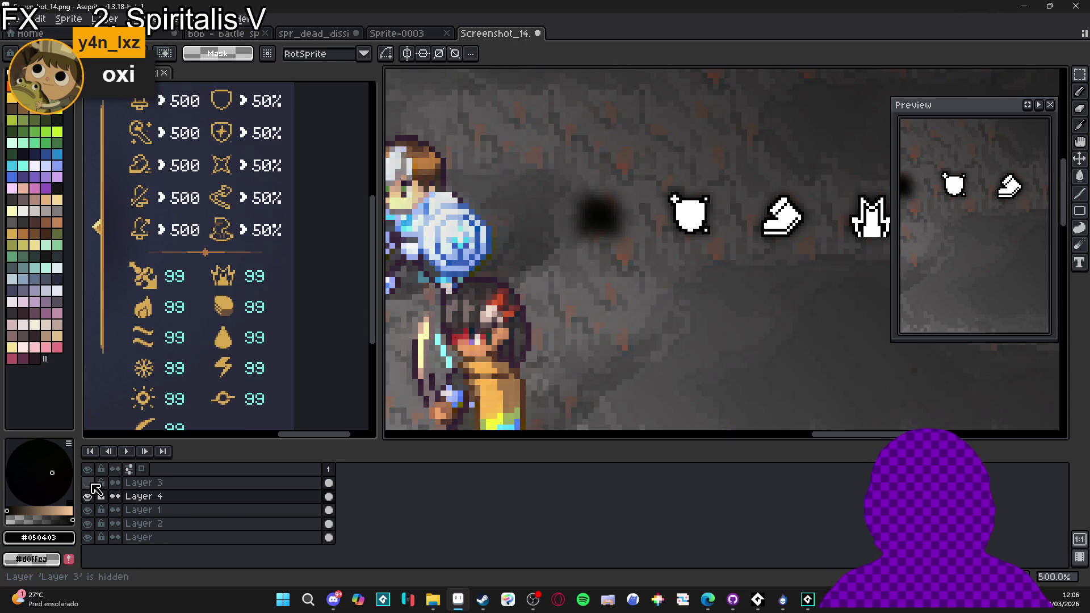
click(88, 483)
shift+click(156, 485)
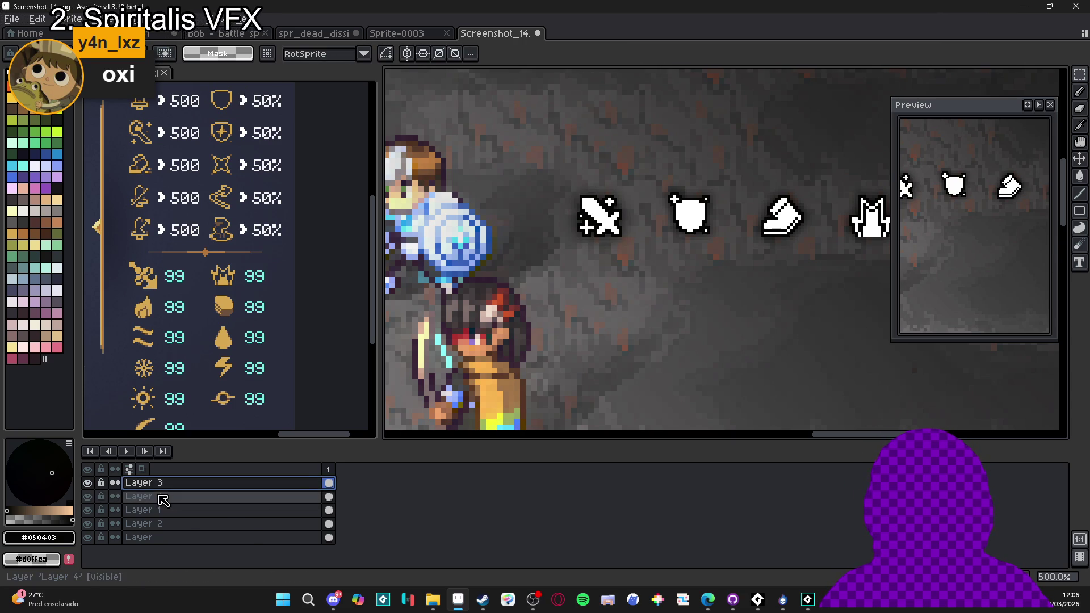
right_click(162, 497)
- Put the sword and shadow layers into a new group renamed 'atk'
mouse_move(216, 496)
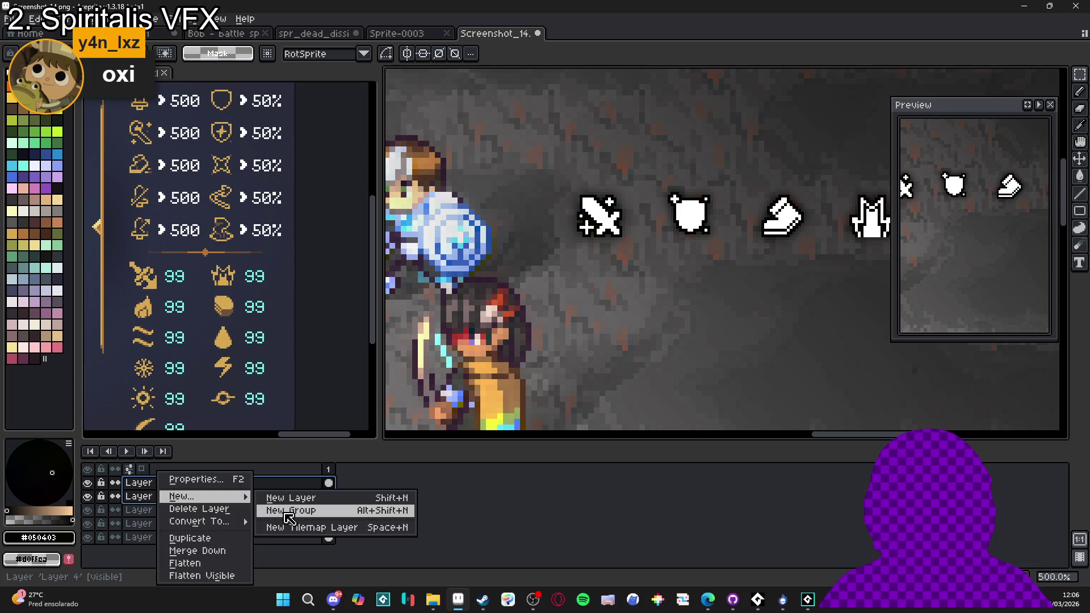
click(290, 511)
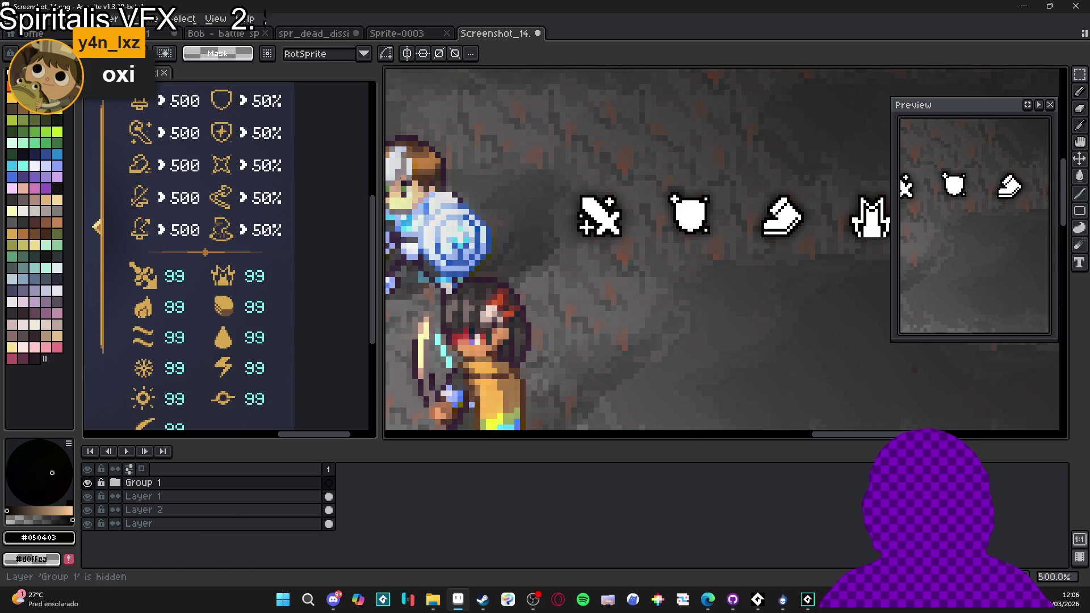
double_click(146, 486)
text(atk)
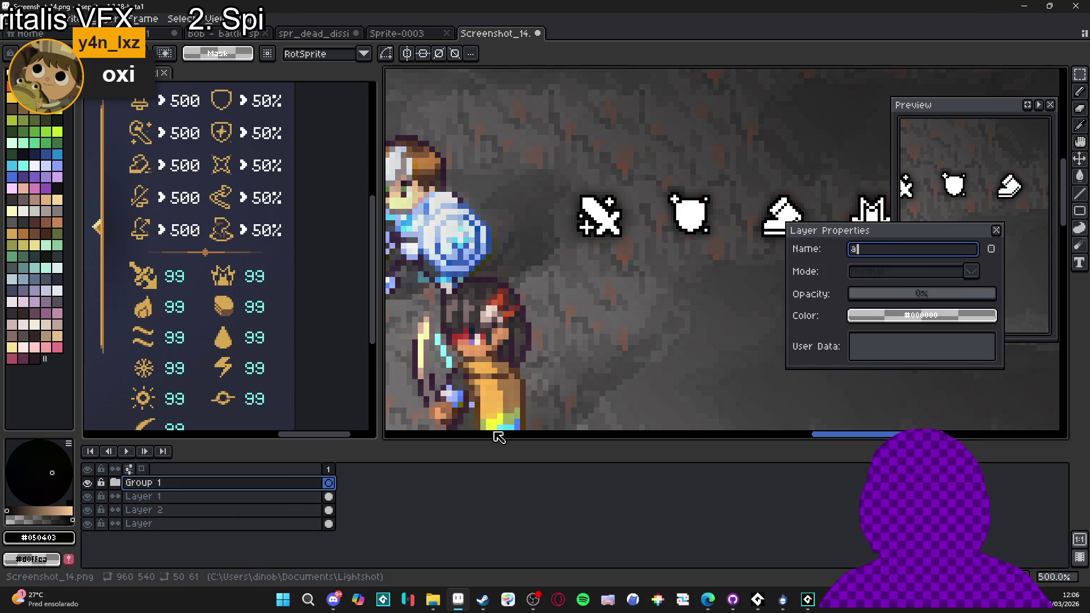
key(Return)
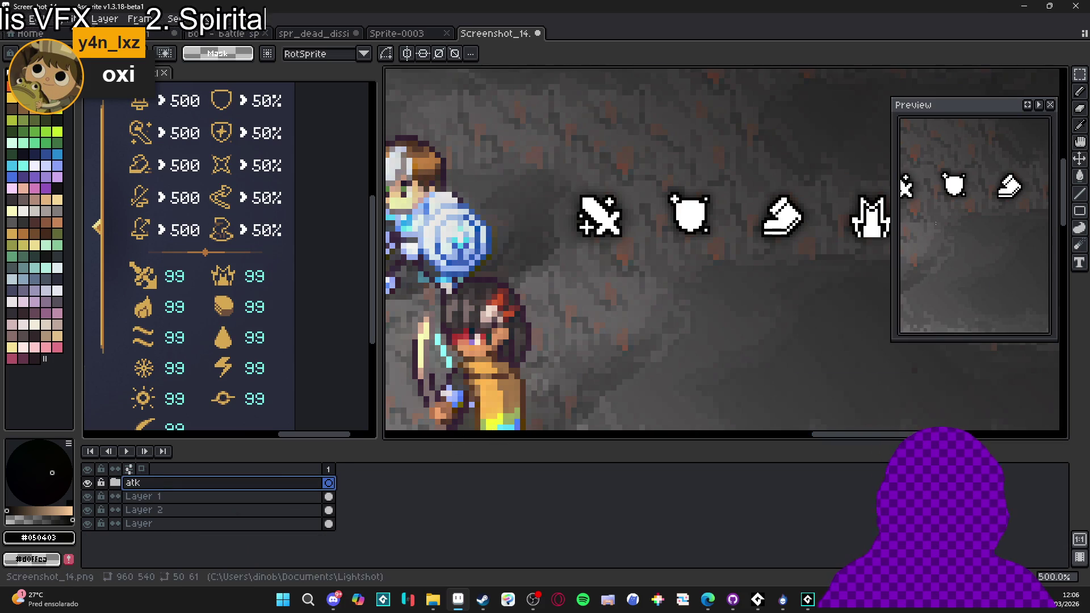
scroll(692, 239, down, 2)
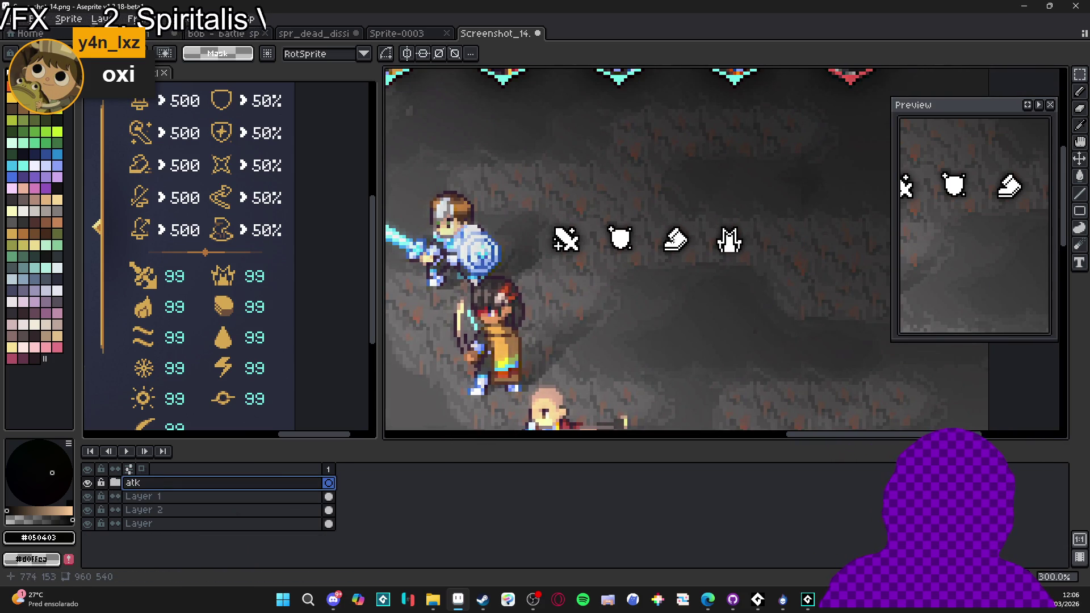
scroll(649, 257, down, 1)
scroll(649, 257, up, 2)
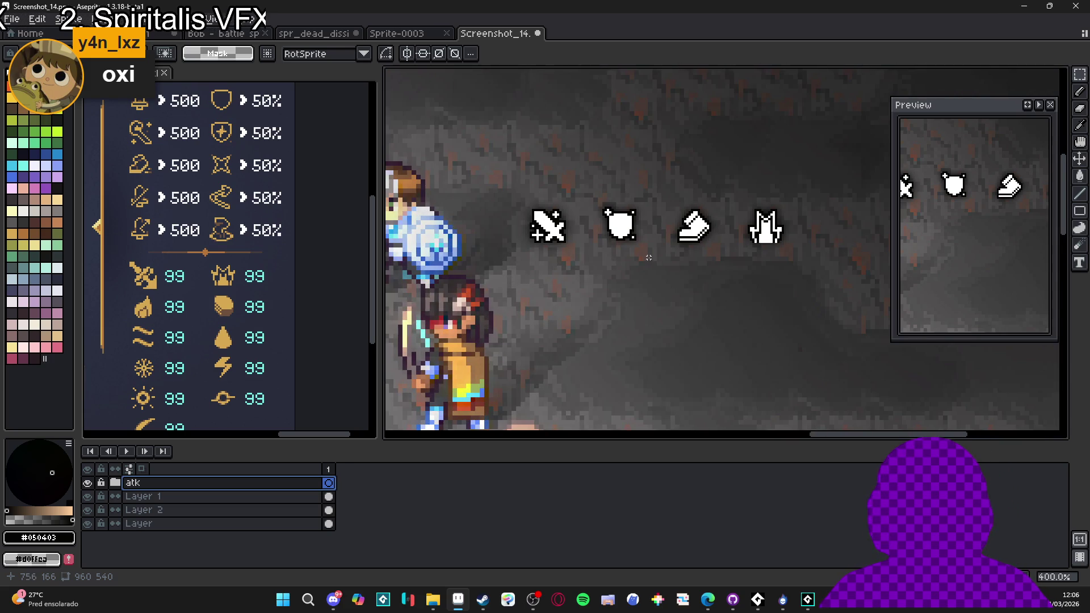
click(622, 232)
scroll(630, 242, down, 2)
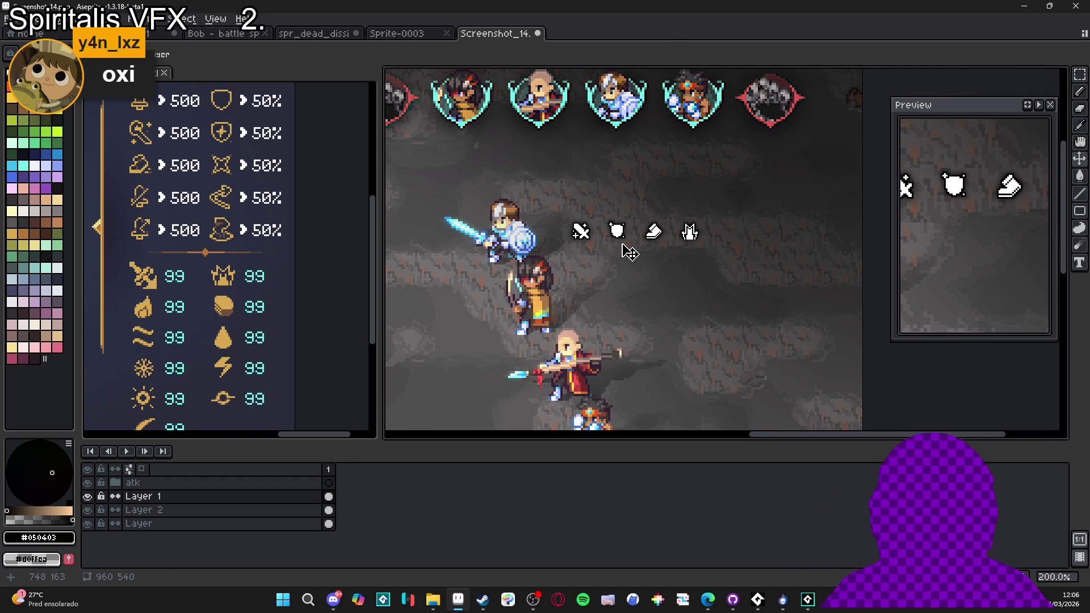
scroll(631, 253, down, 1)
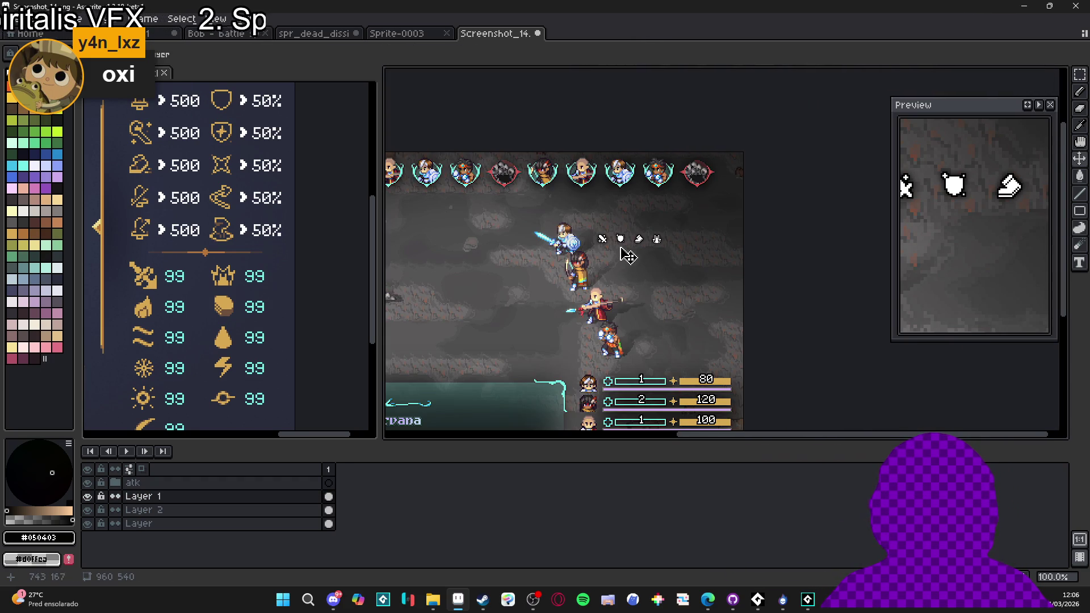
scroll(627, 259, up, 4)
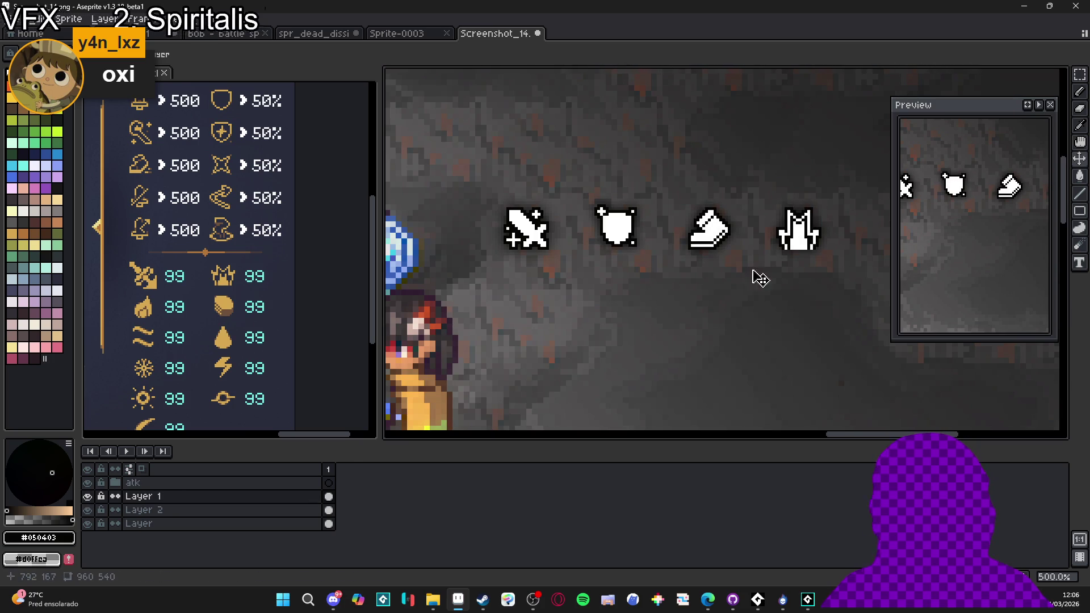
- Cut the white shield out and paste it in place on a new layer
key(m)
mouse_move(581, 178)
mouse_down()
mouse_move(650, 255)
mouse_move(654, 280)
mouse_up()
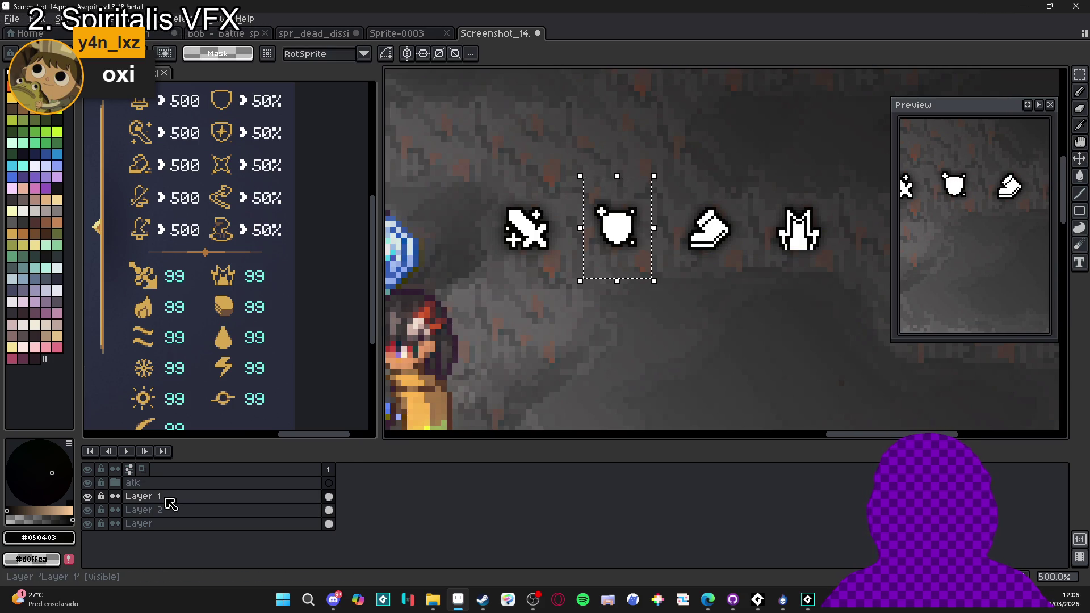
key(Delete)
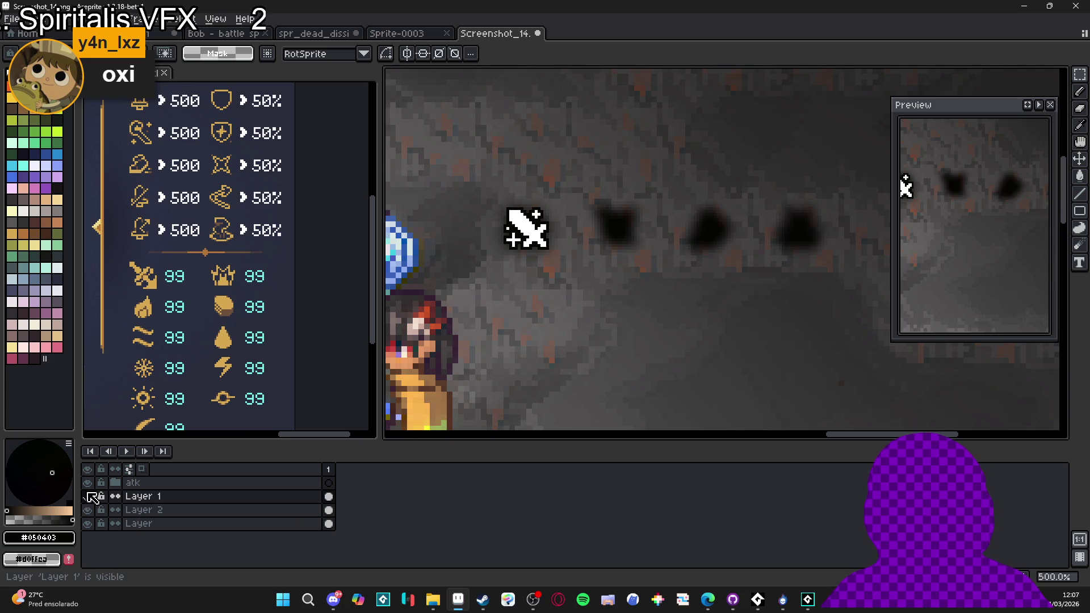
key(shift+n)
key(ctrl+v)
key(Return)
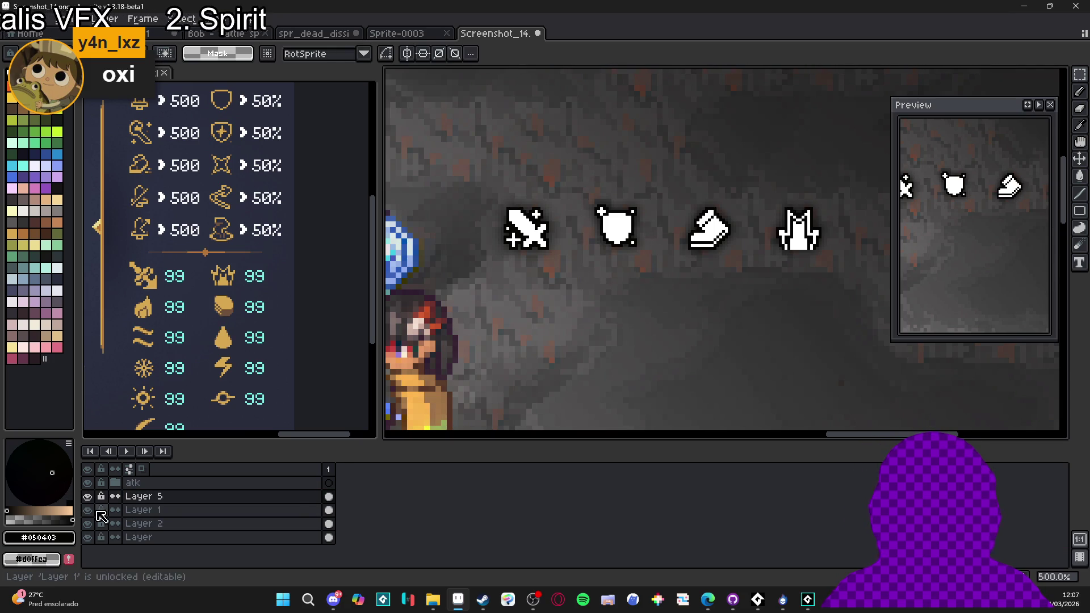
- Move the shield's shadow from Layer 1 to its own layer and group both shield layers
click(173, 510)
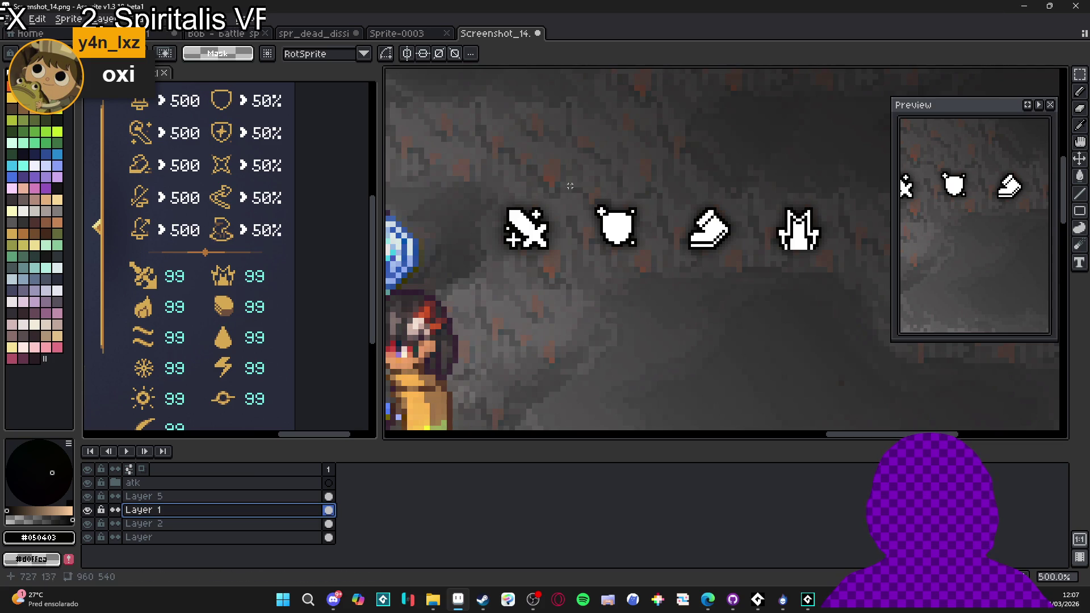
drag(572, 167, 658, 284)
key(ctrl+j)
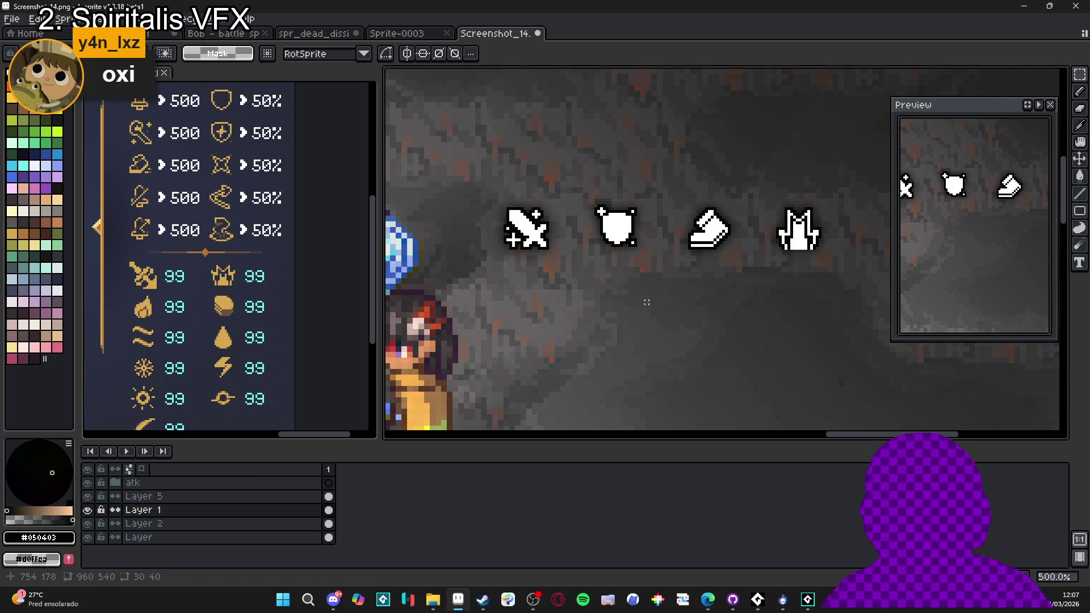
shift+click(206, 497)
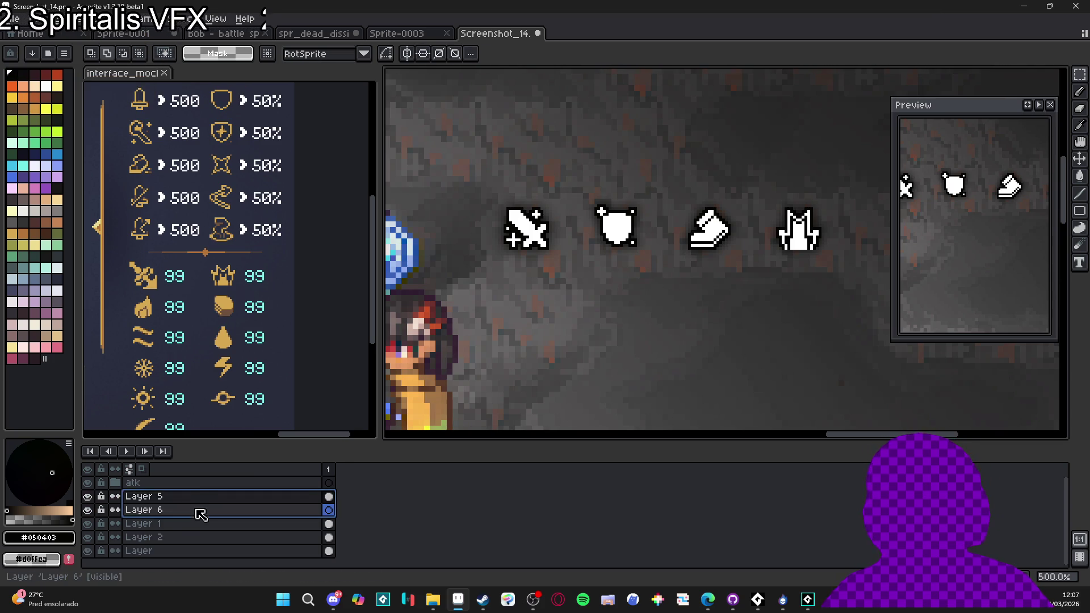
right_click(204, 501)
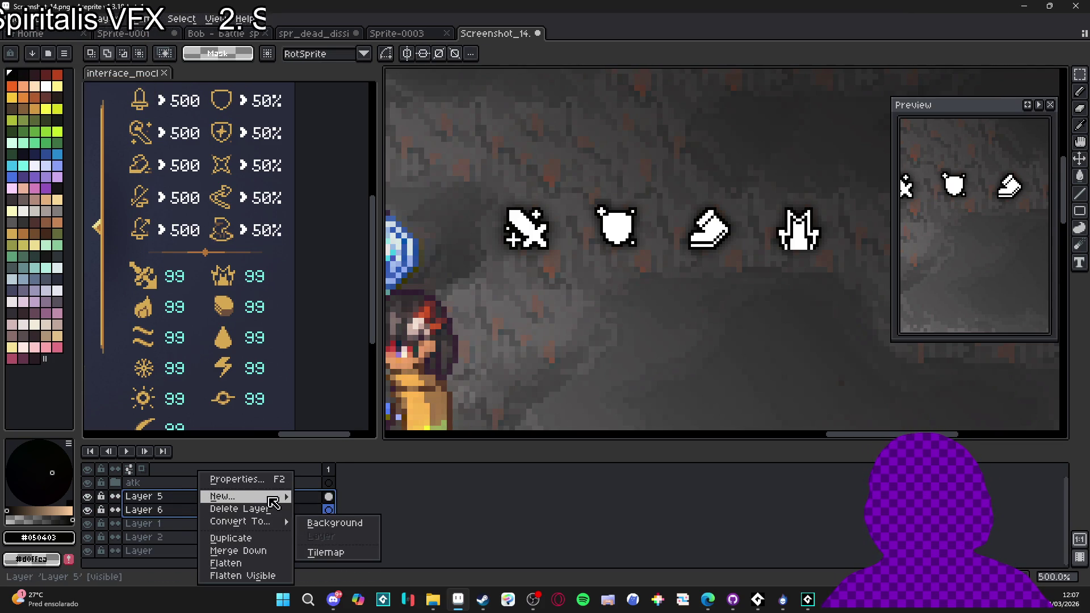
mouse_move(267, 497)
click(332, 511)
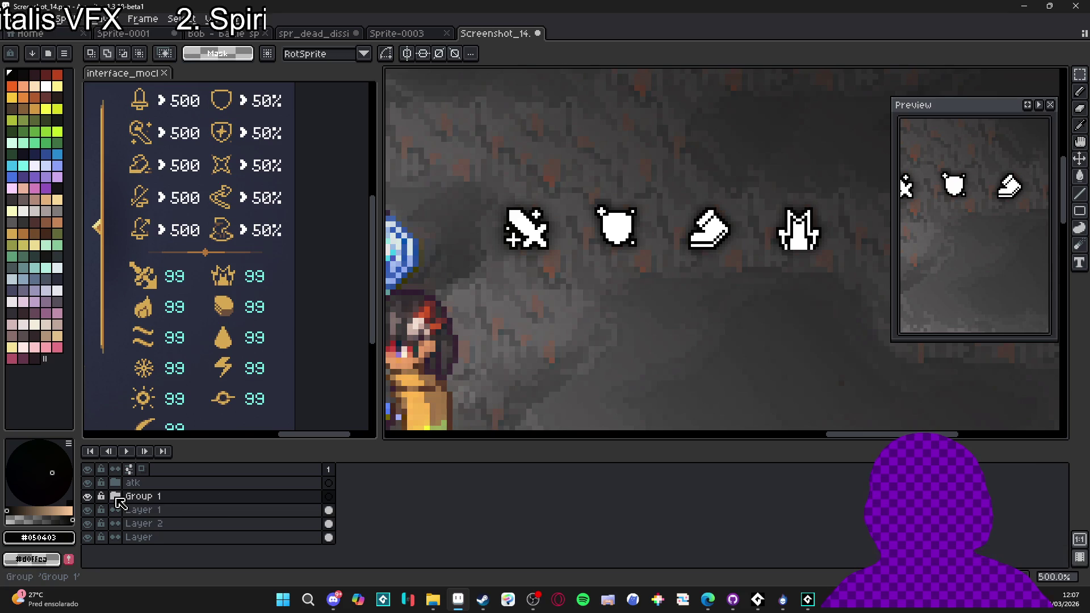
- Check the new shield group, re-show the boot and robe layers, then hide the group
click(88, 497)
click(89, 498)
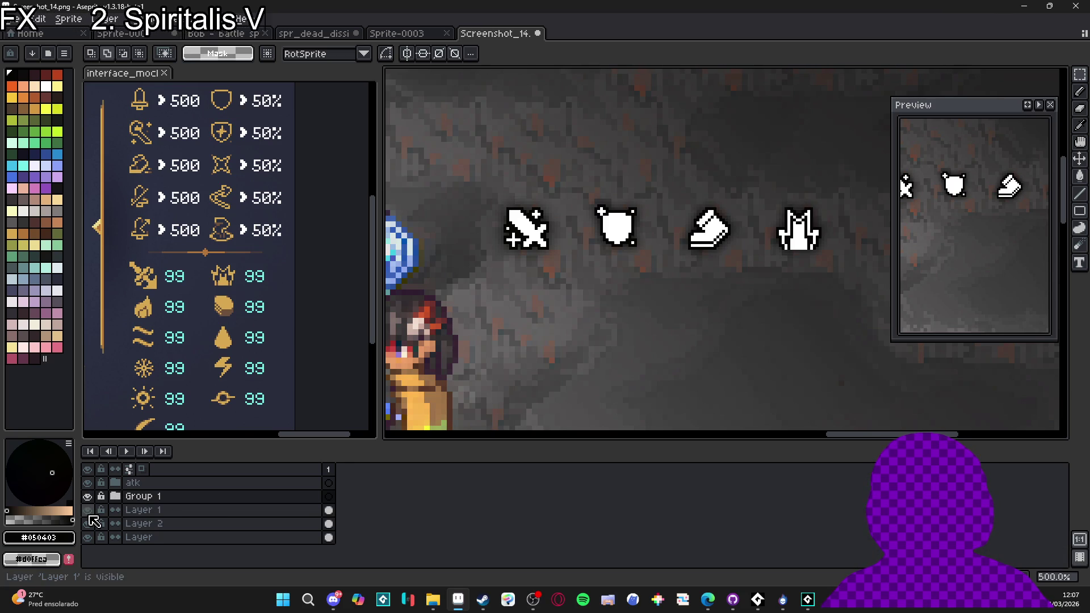
click(89, 498)
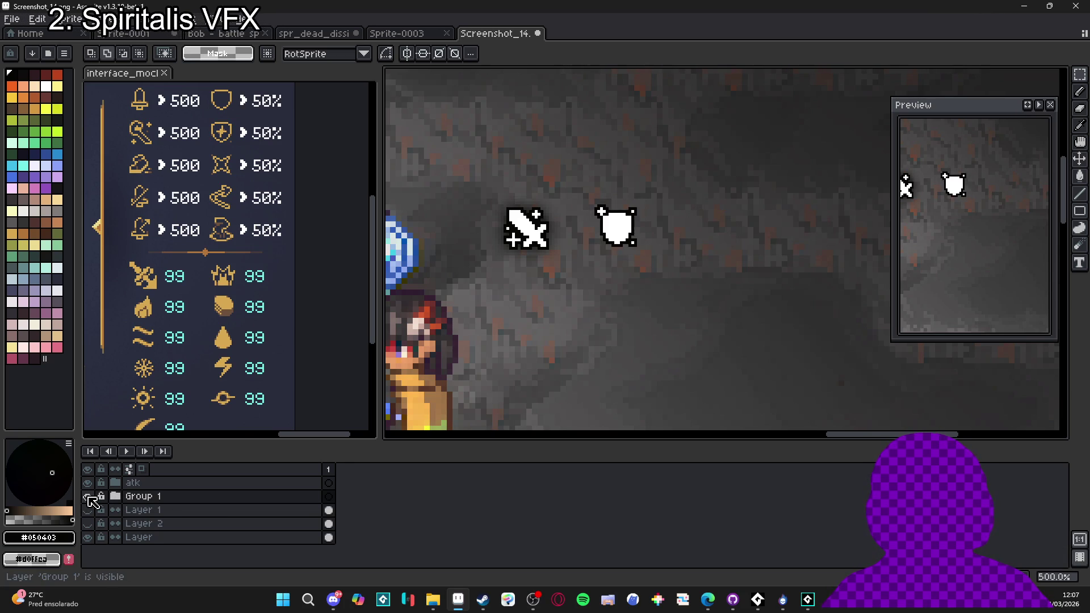
click(89, 498)
click(115, 496)
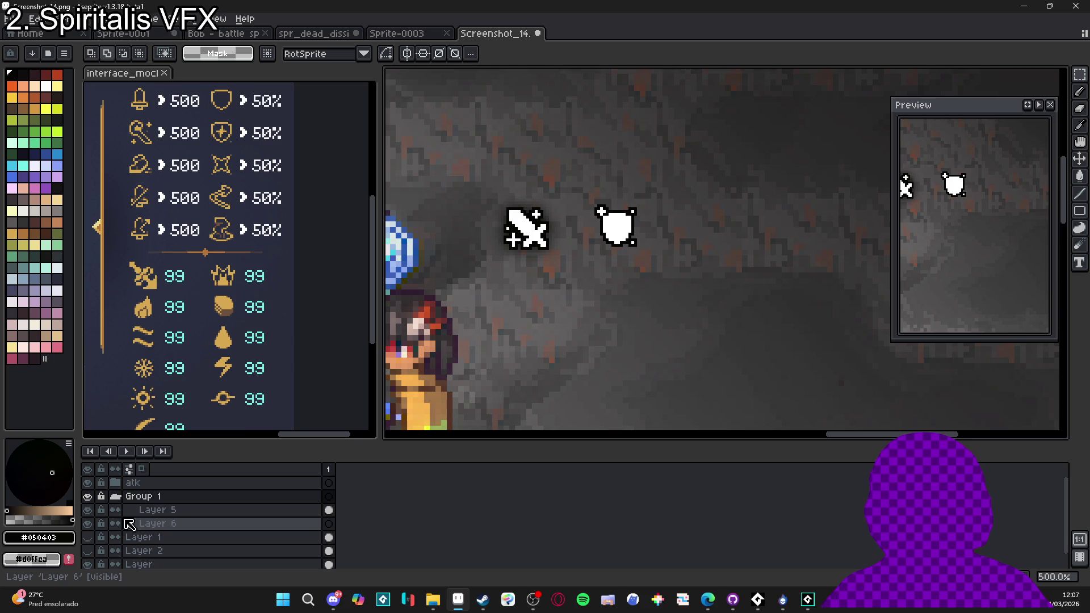
drag(87, 551, 87, 537)
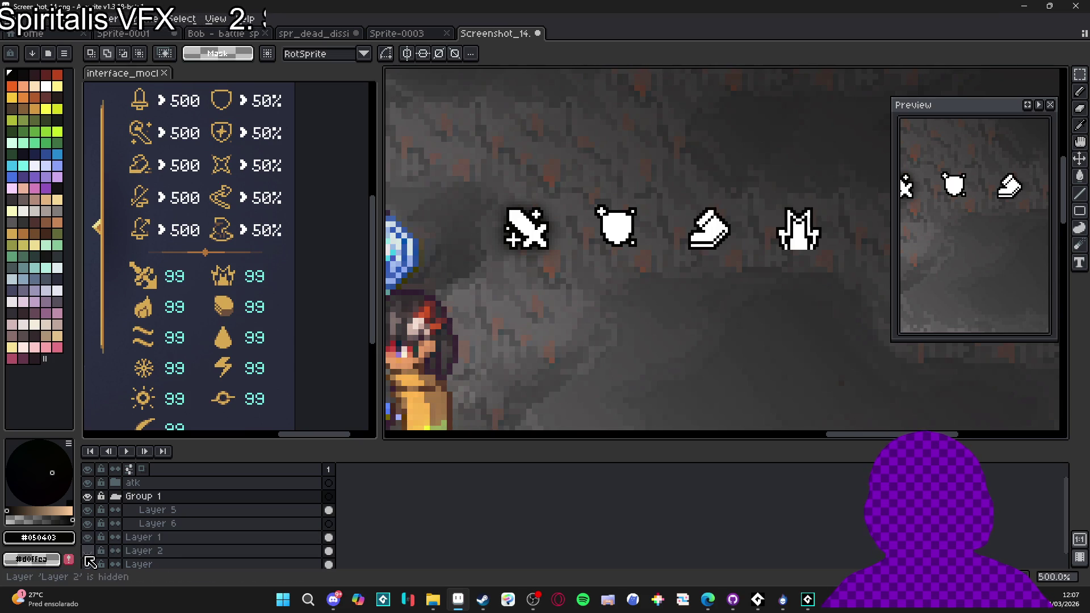
click(115, 496)
click(87, 497)
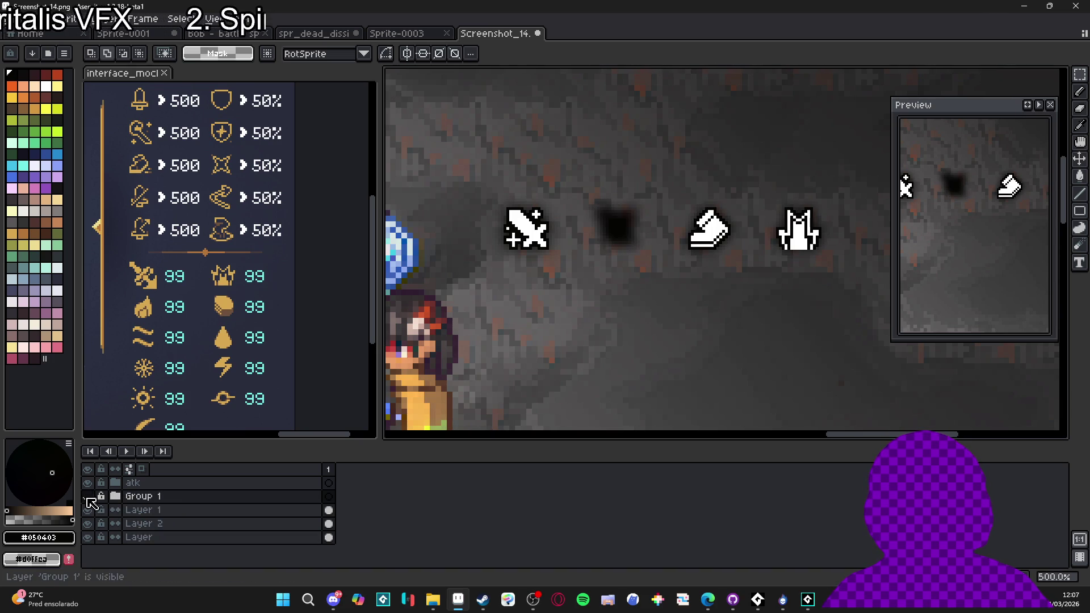
- Delete the leftover duplicate shadow blob under the shield on Layer 2
key(v)
ctrl+click(623, 239)
key(m)
drag(576, 171, 649, 285)
key(Delete)
- Show the shield group again and compare its shadow and white shield layers
click(87, 496)
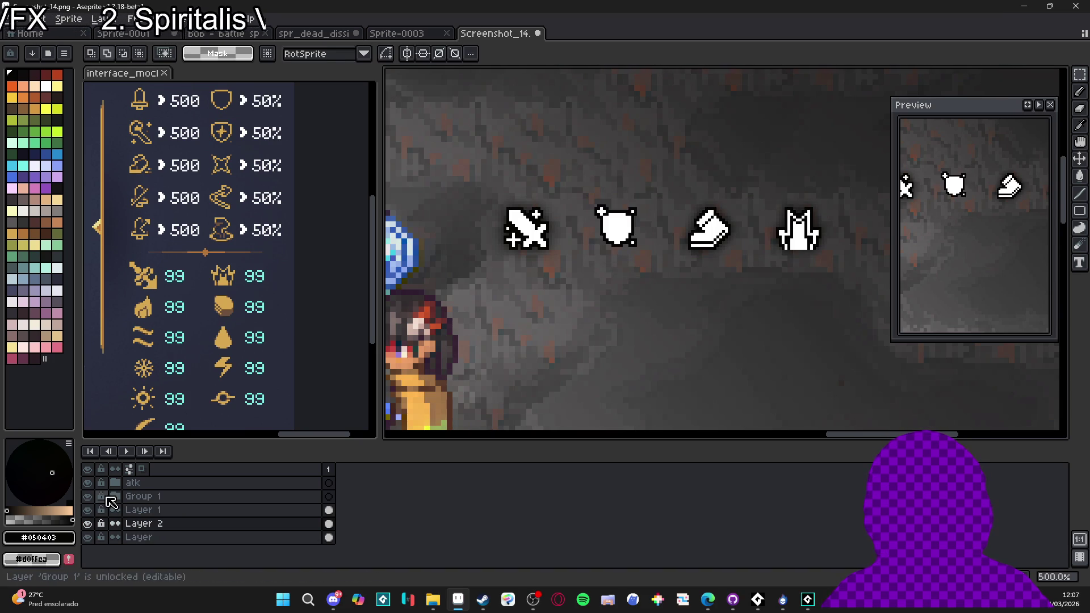
click(115, 497)
click(329, 524)
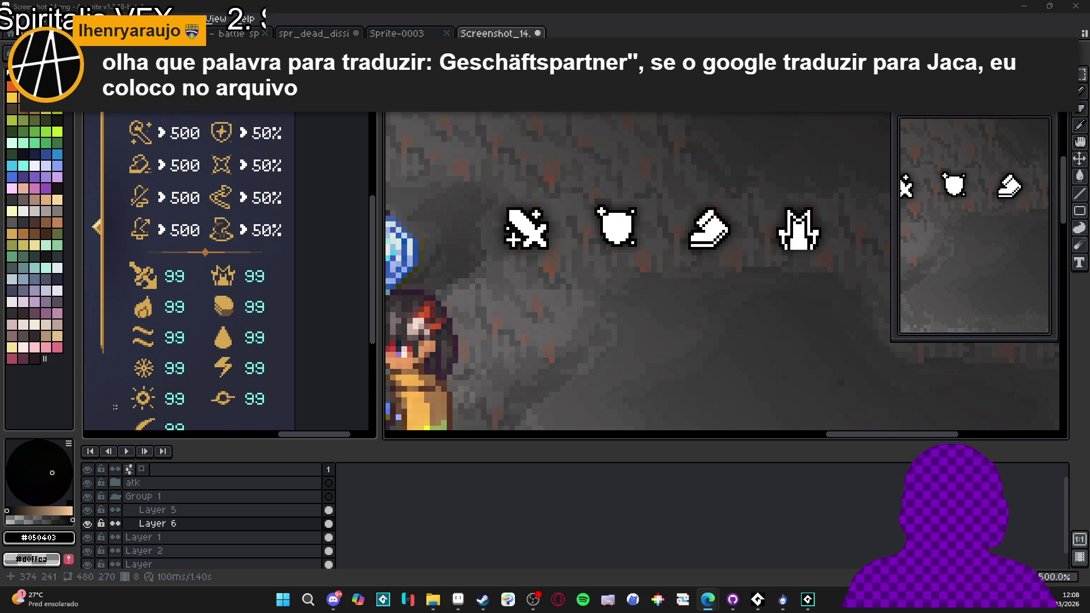
click(88, 523)
click(88, 524)
click(88, 524)
click(88, 524)
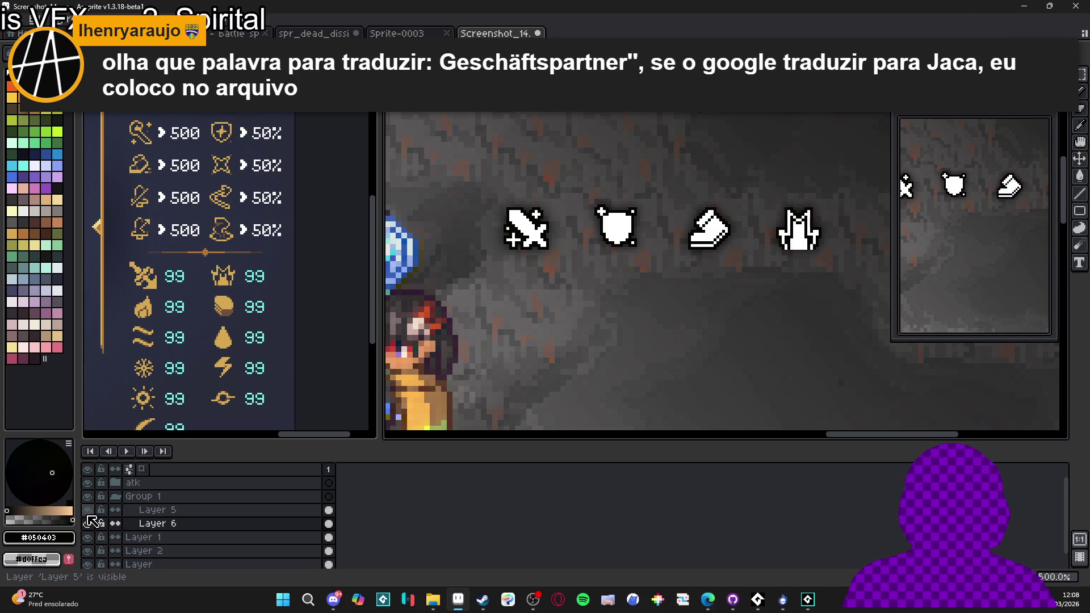
click(116, 496)
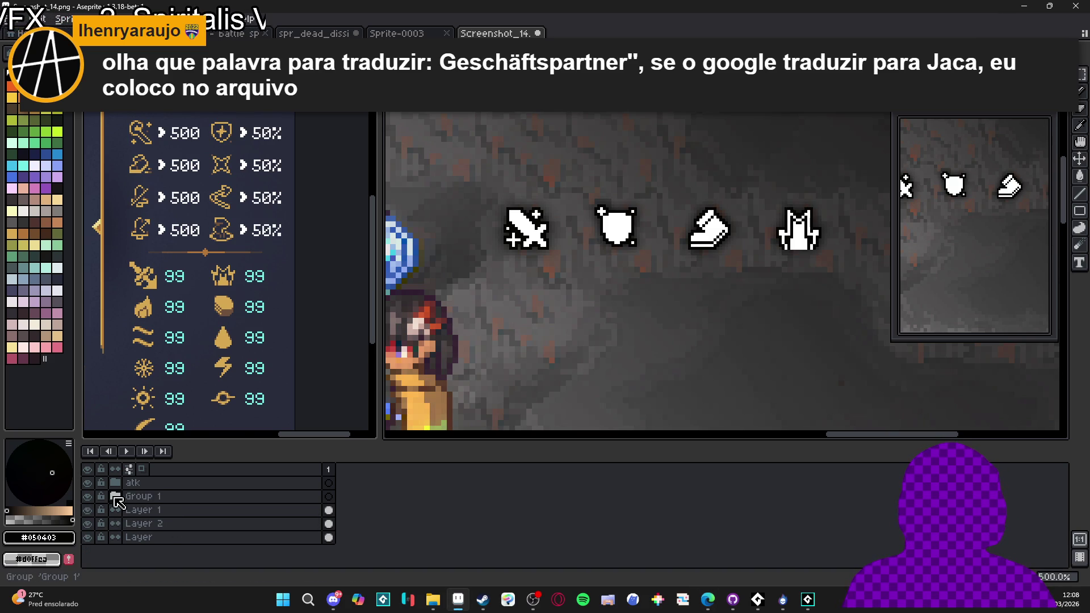
- Rename the shield group to def and hide it, returning to Layer 1
double_click(146, 502)
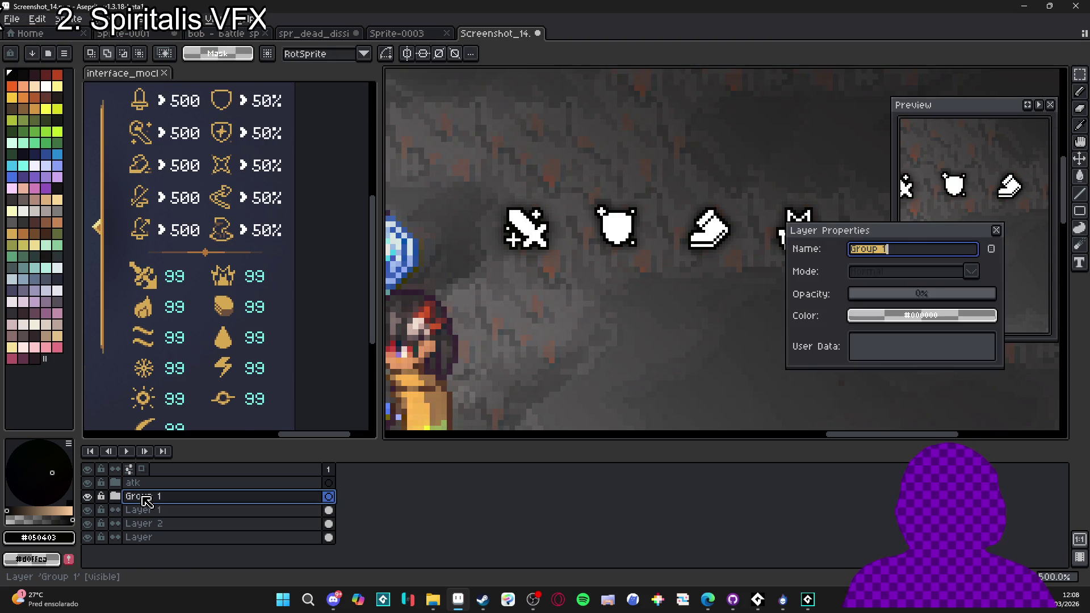
text(d)
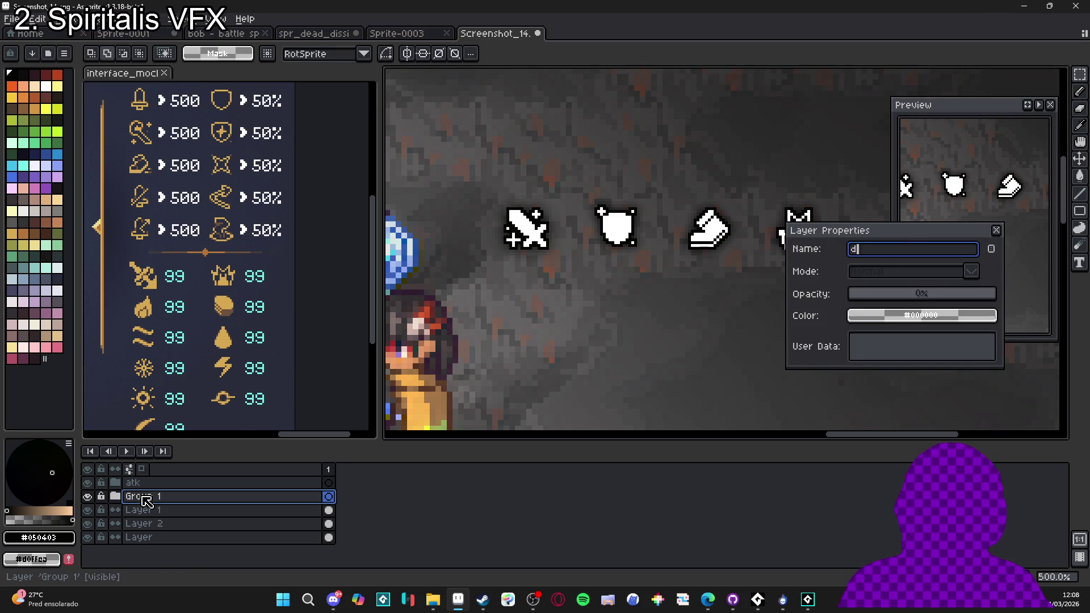
text(ef)
key(Return)
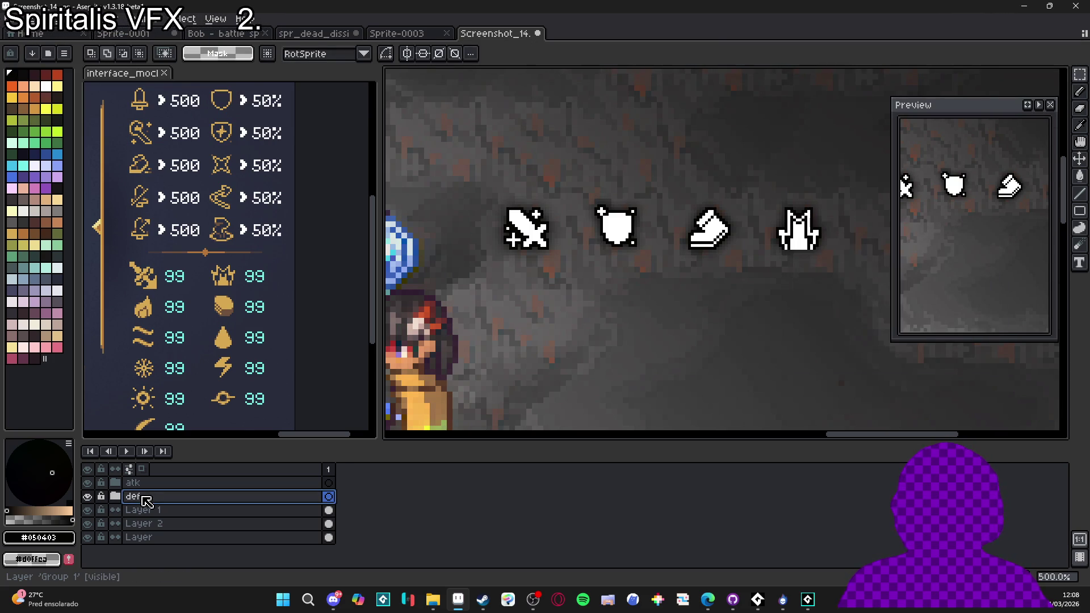
click(88, 483)
click(88, 496)
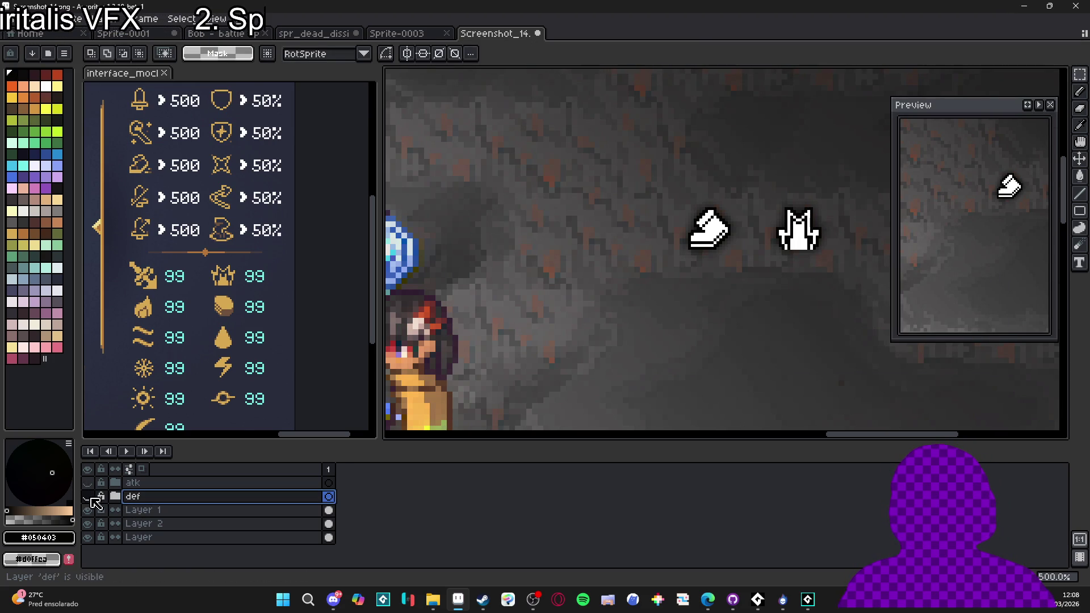
ctrl+click(626, 299)
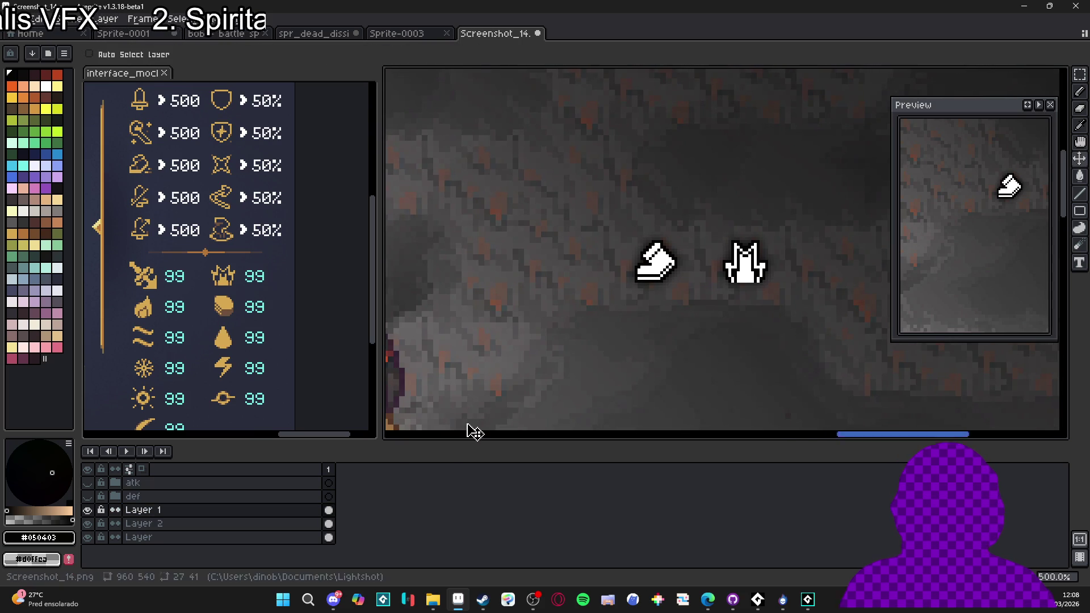
- Move the white boot icon out of Layer 1 onto its own Layer 7
key(m)
drag(584, 211, 697, 321)
key(Delete)
key(ctrl+z)
key(ctrl+shift+j)
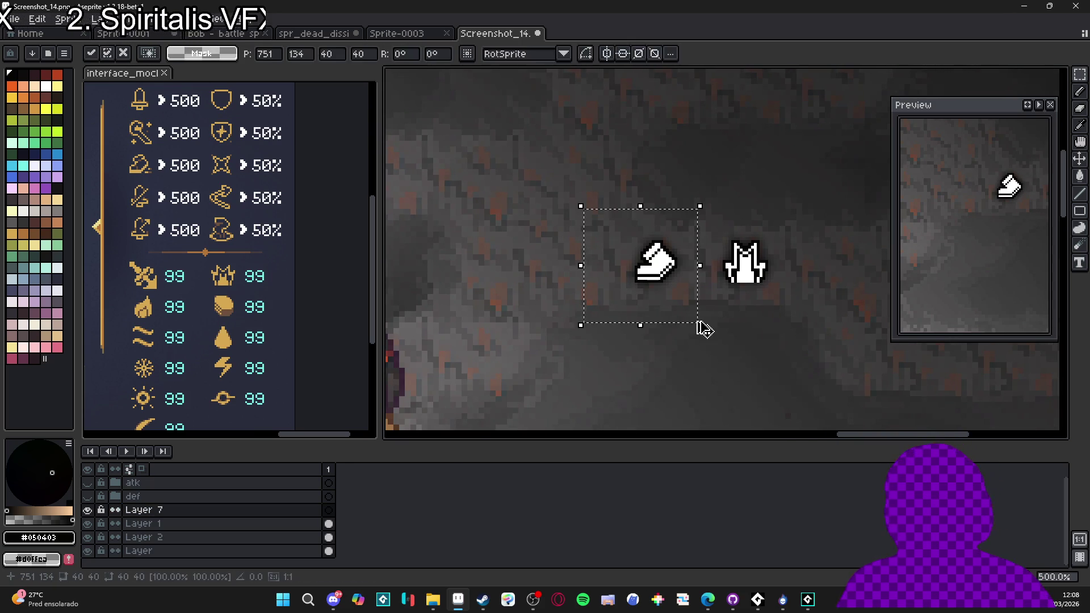
key(v)
- Cut the boot's shadow from Layer 2 and paste it into new Layer 8 above Layer 1
ctrl+click(656, 264)
key(m)
drag(599, 199, 695, 327)
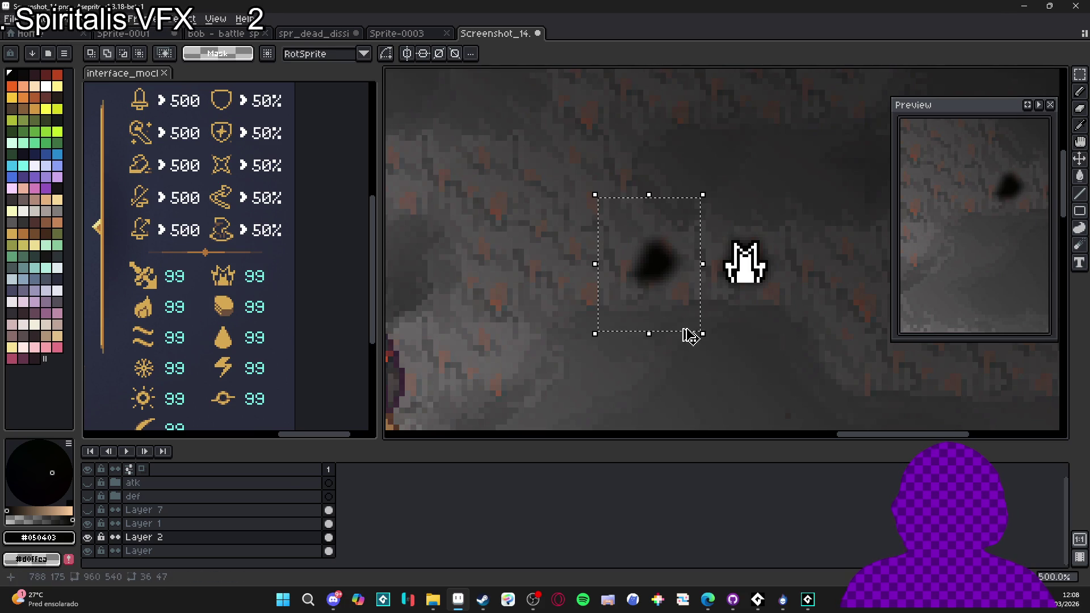
key(Delete)
click(88, 523)
click(87, 523)
click(145, 523)
key(shift+n)
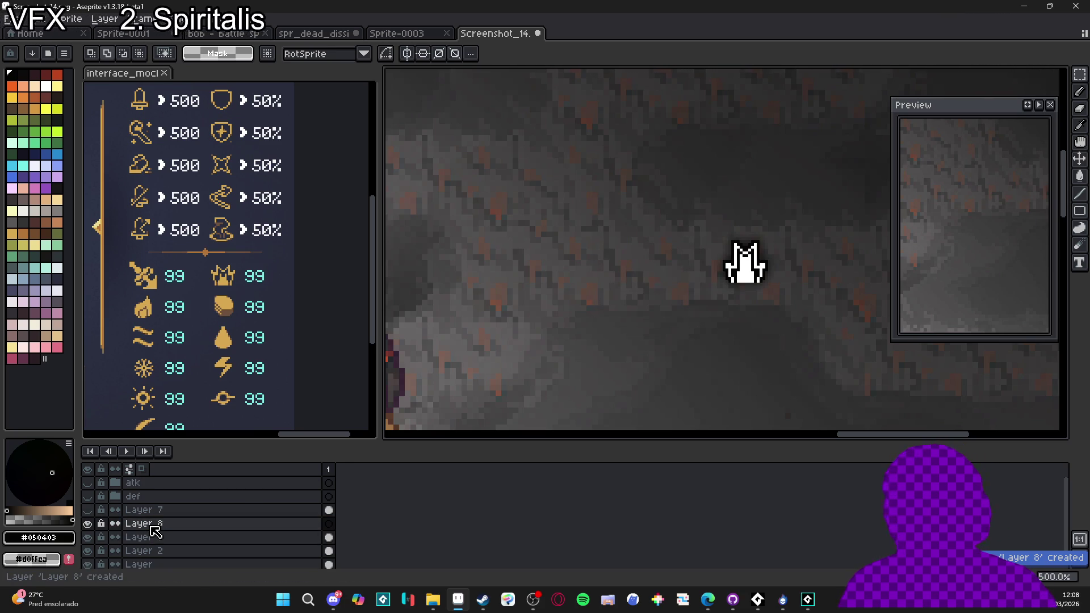
key(ctrl+v)
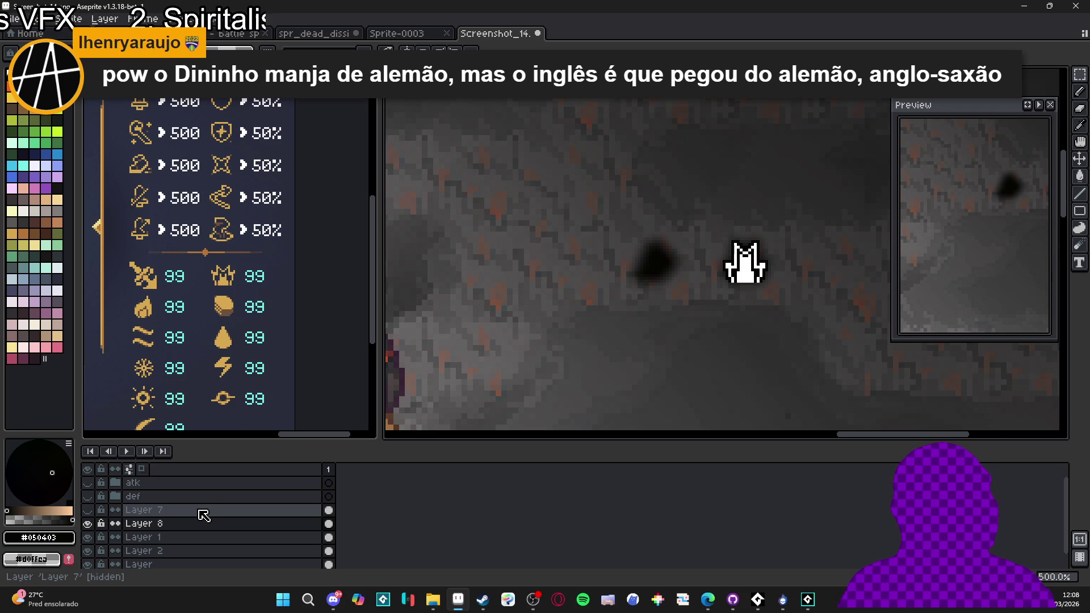
- Check the white boot's visibility, then select Layers 7 and 8 together
click(91, 513)
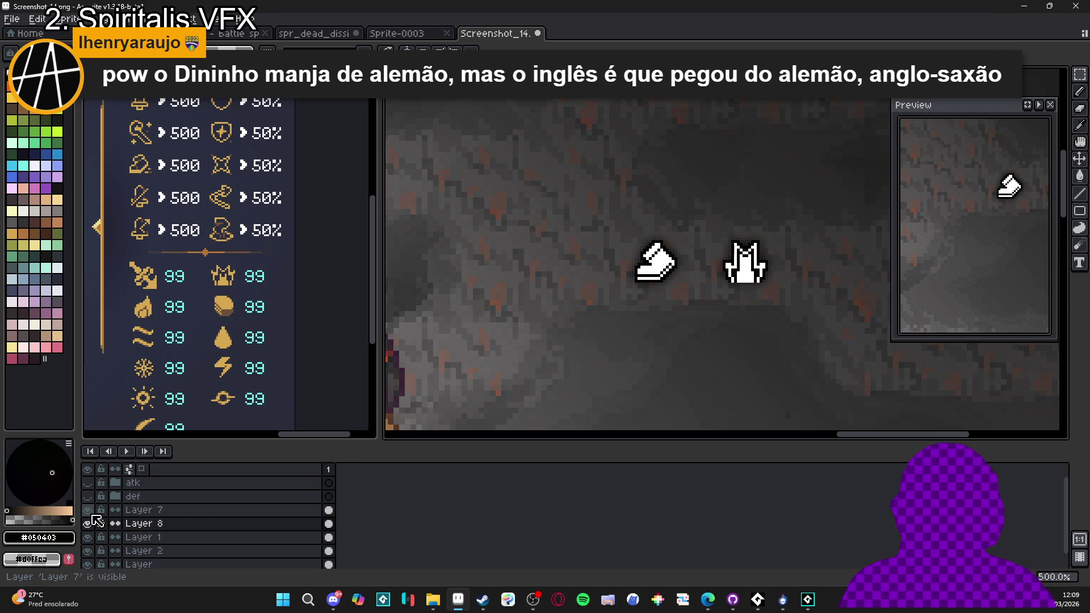
click(88, 512)
click(88, 510)
shift+click(170, 513)
right_click(172, 516)
mouse_move(244, 497)
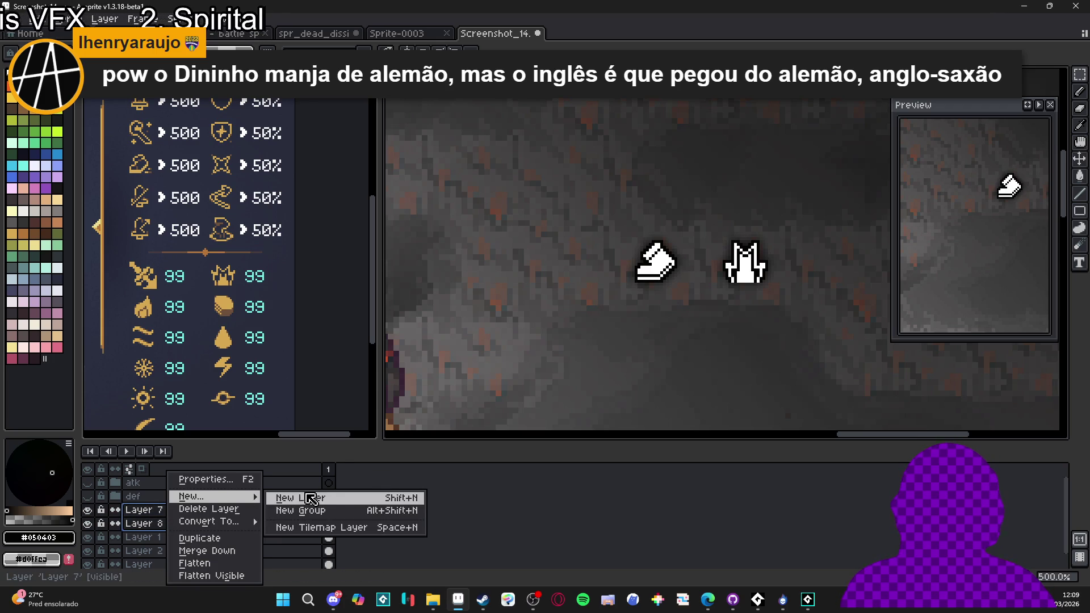
- Group Layers 7 and 8 as 'spd', then hide the def and spd groups
click(334, 519)
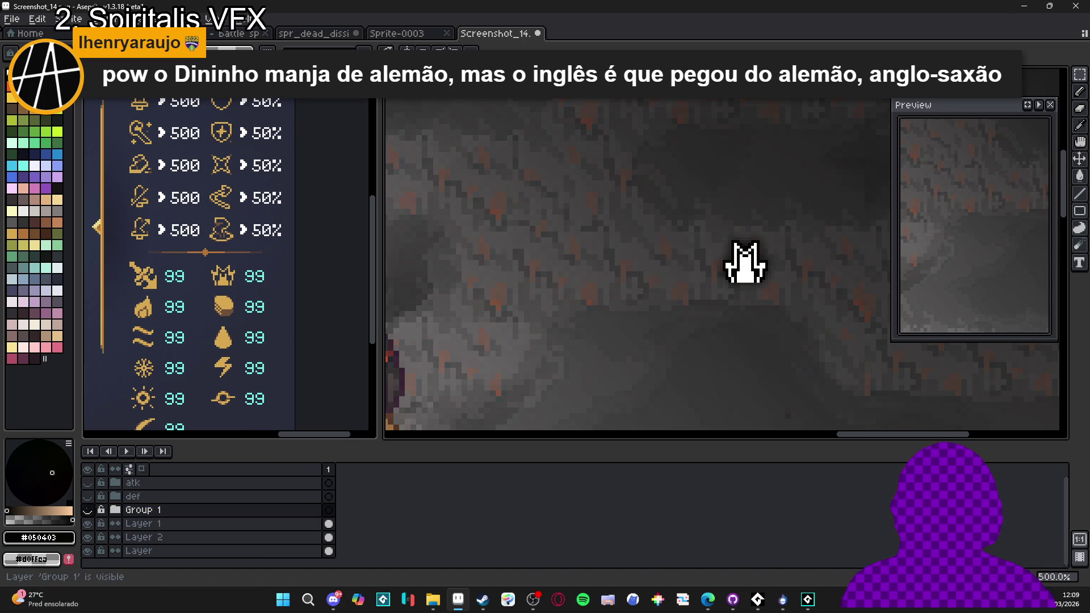
double_click(213, 512)
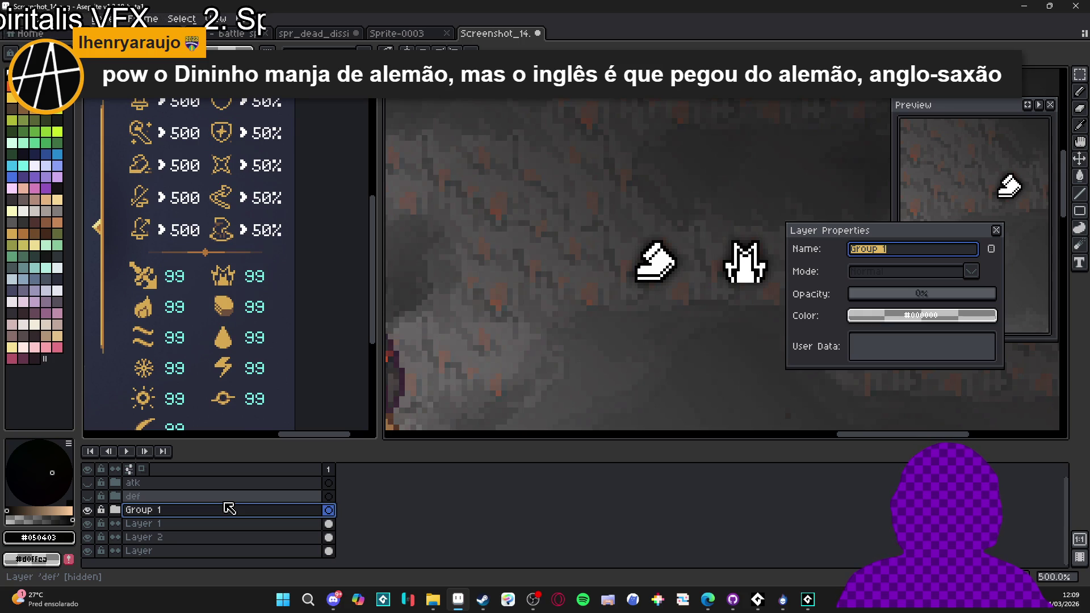
text(pd)
key(Return)
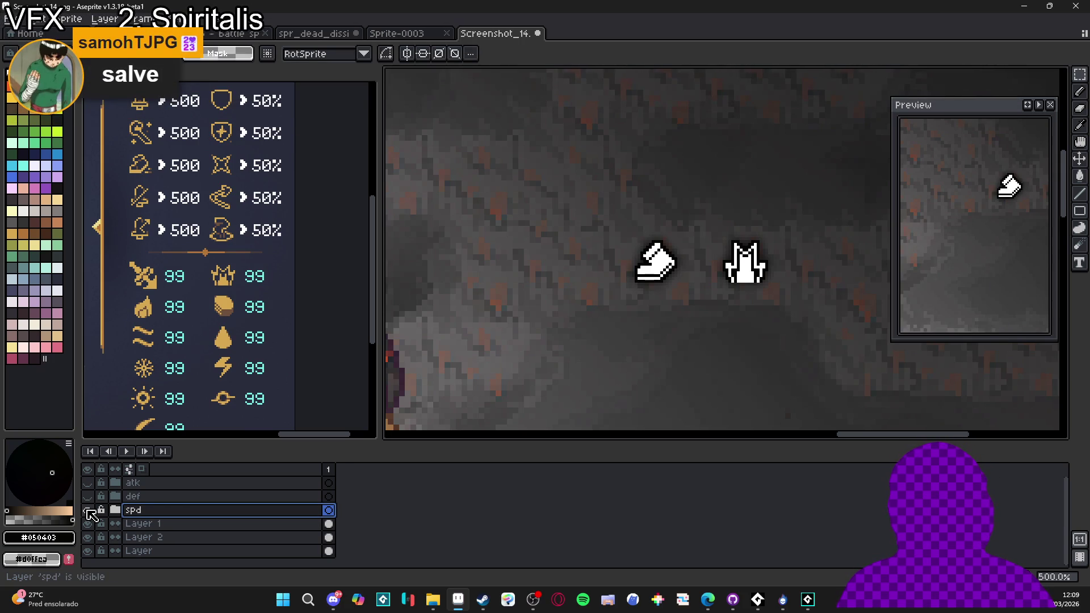
click(89, 496)
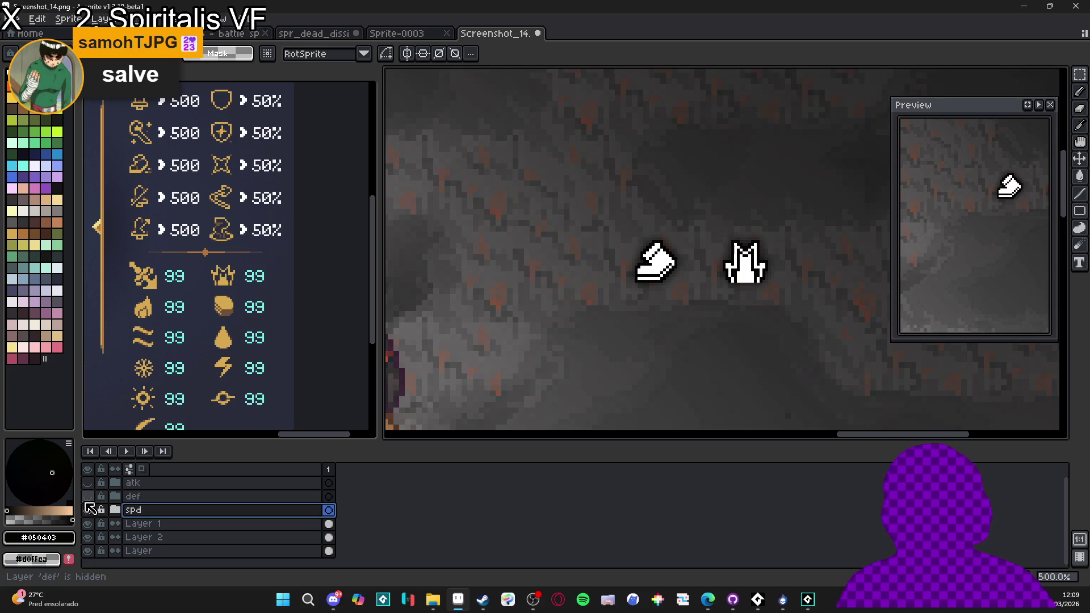
click(88, 510)
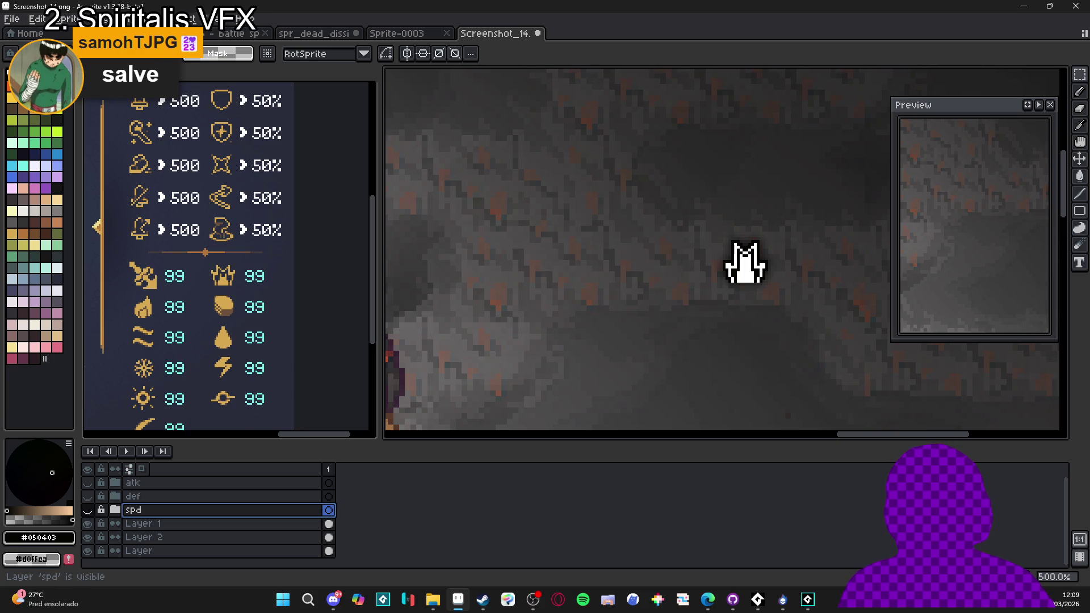
- Re-show the def and spd groups and Layer 1, bringing icons and heroes into view
click(89, 526)
click(89, 527)
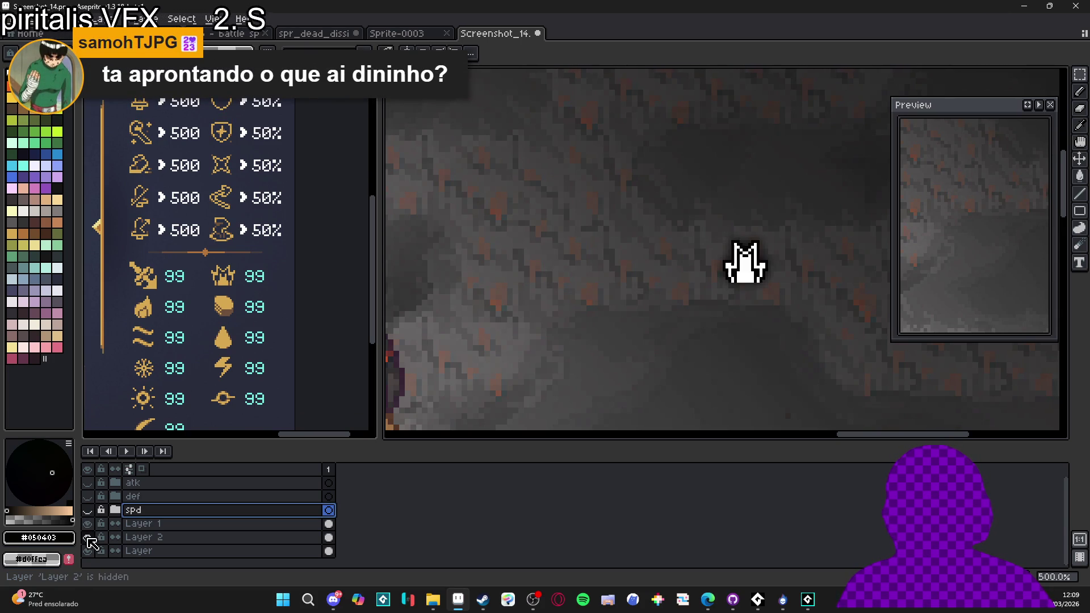
scroll(687, 307, down, 3)
scroll(747, 306, up, 1)
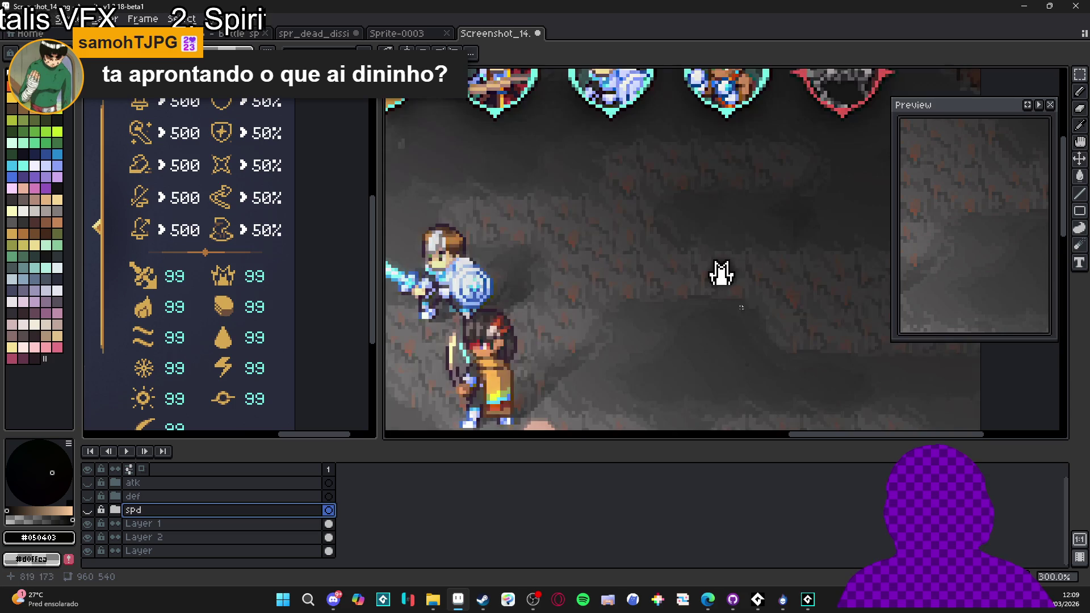
drag(88, 510, 88, 483)
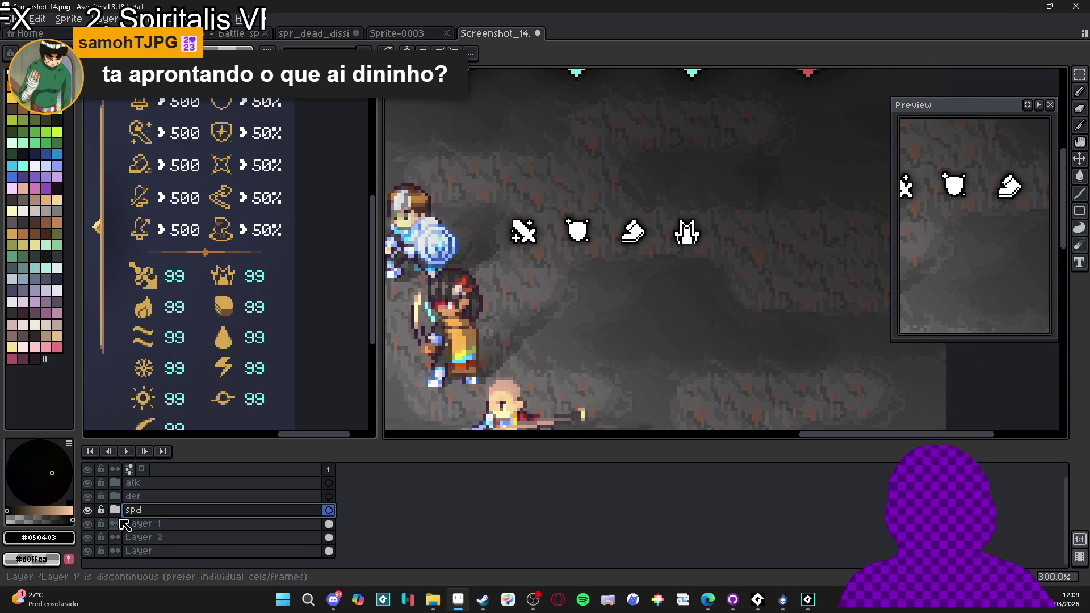
drag(592, 282, 619, 264)
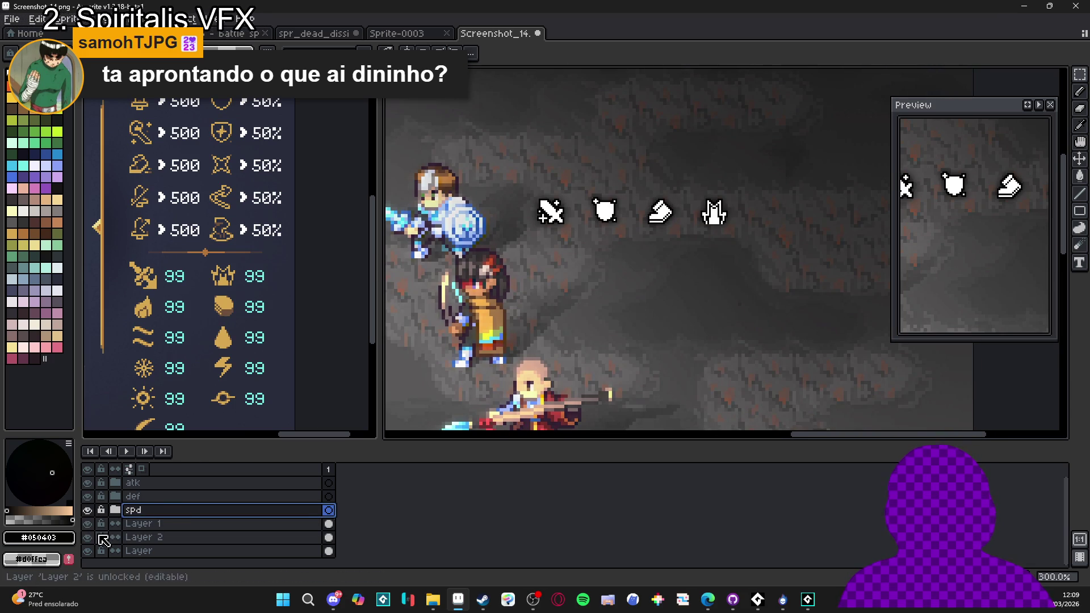
click(143, 524)
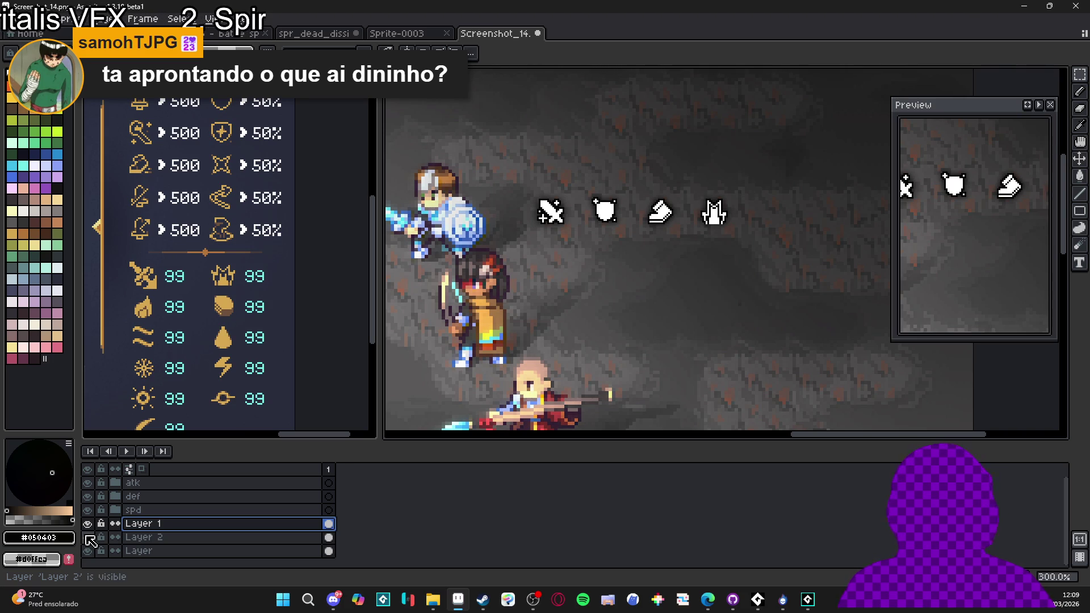
click(87, 523)
- Group Layer 1 and Layer 2 into a new group named 'strk'
shift+click(184, 537)
right_click(171, 538)
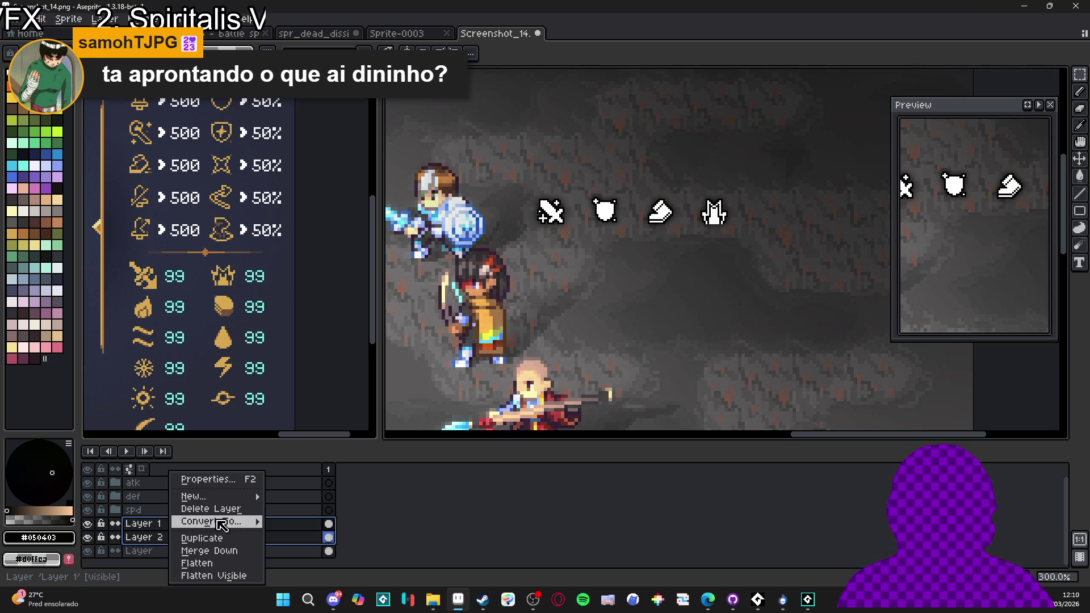
mouse_move(253, 499)
click(307, 510)
click(115, 523)
click(89, 523)
click(89, 523)
double_click(159, 525)
text(strk)
key(Return)
- Toggle the strk and def groups to confirm all four icons show
click(87, 524)
click(87, 524)
click(88, 497)
click(88, 497)
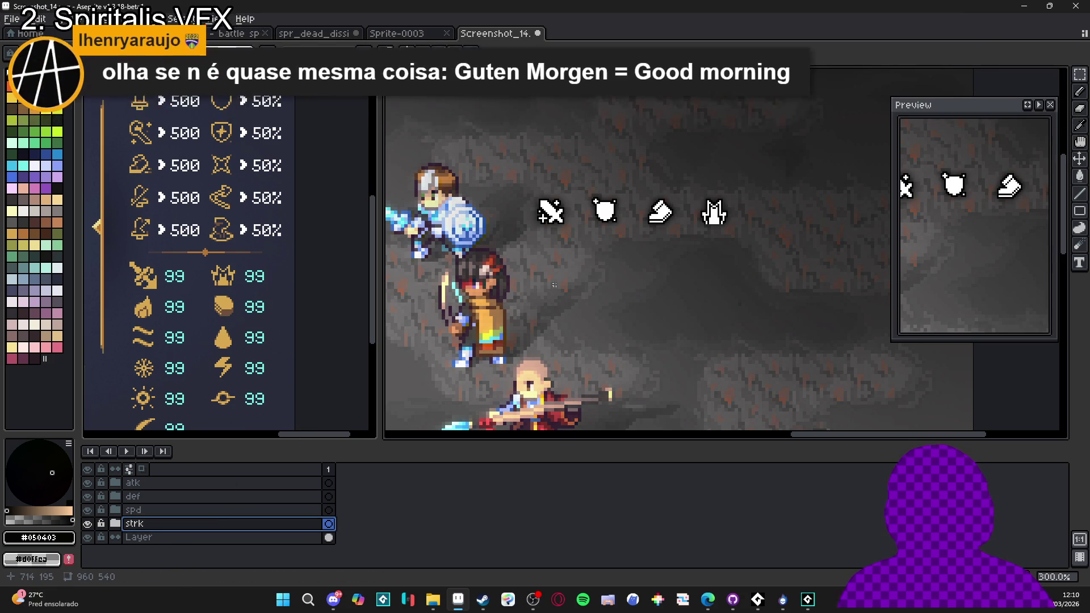
- Select the atk through strk groups and move all four icons up-left above the hero
click(168, 487)
scroll(604, 306, up, 3)
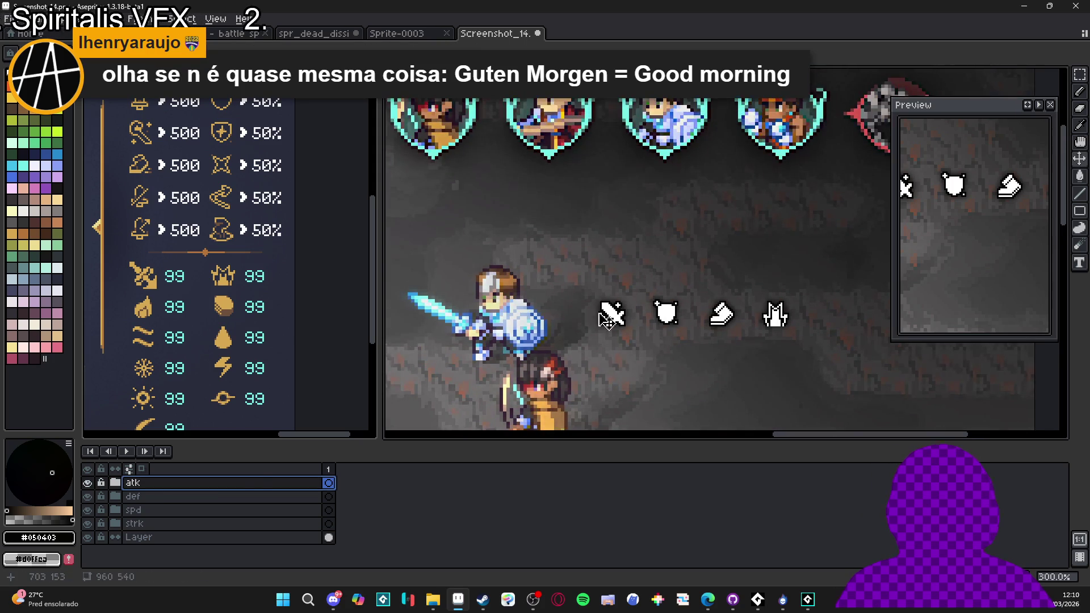
shift+click(164, 524)
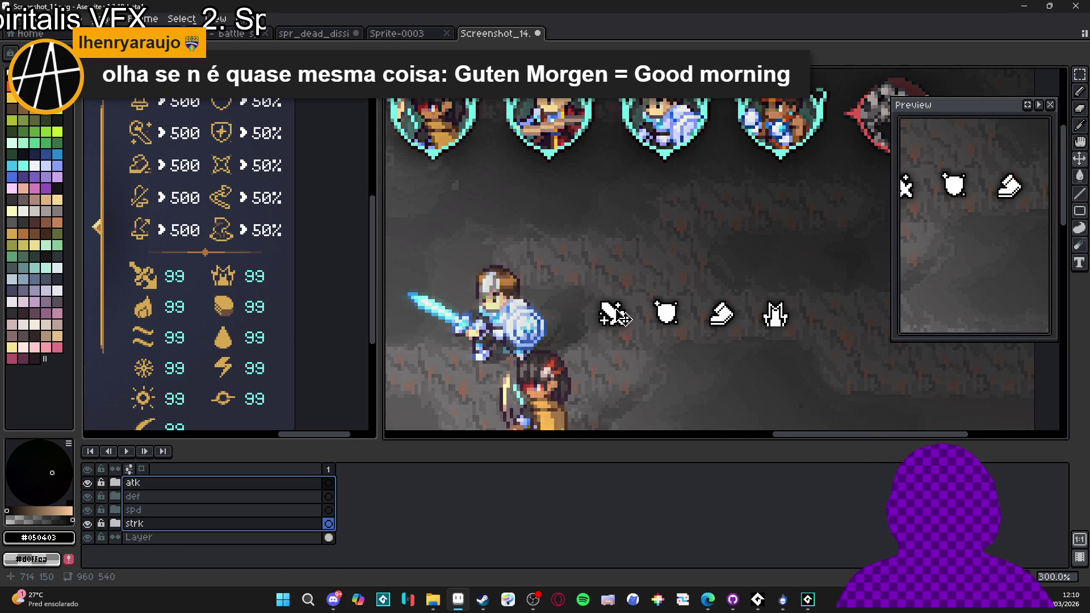
click(151, 483)
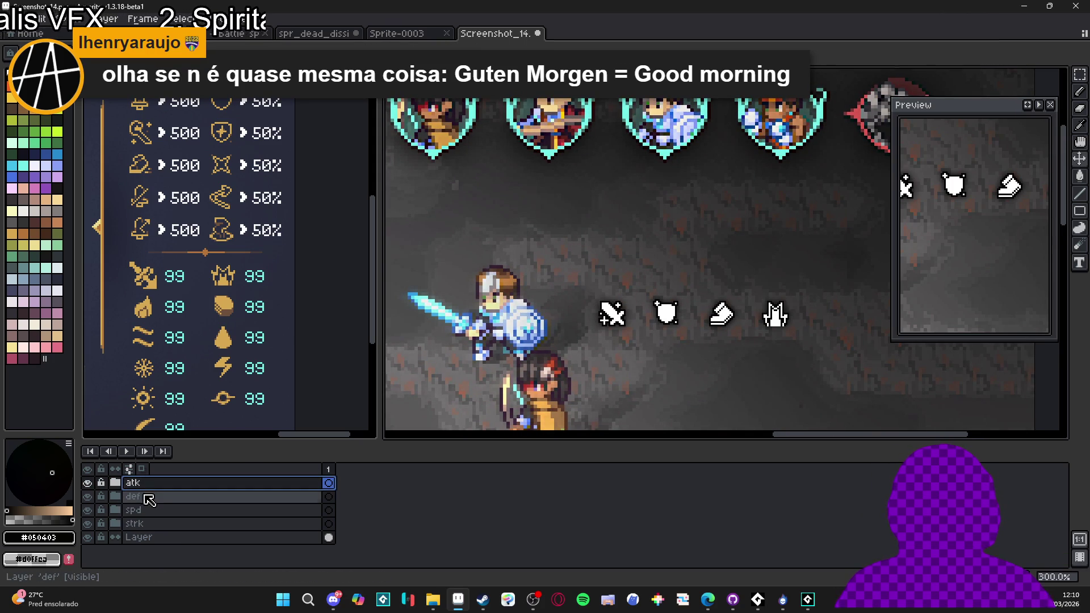
shift+click(160, 523)
mouse_move(620, 317)
mouse_down()
mouse_move(608, 284)
mouse_move(576, 284)
mouse_move(630, 286)
mouse_move(611, 287)
mouse_up()
- Shift the shield, boot and robe icons progressively left to tighten the row's spacing
click(216, 497)
shift+click(171, 524)
key(ctrl+z)
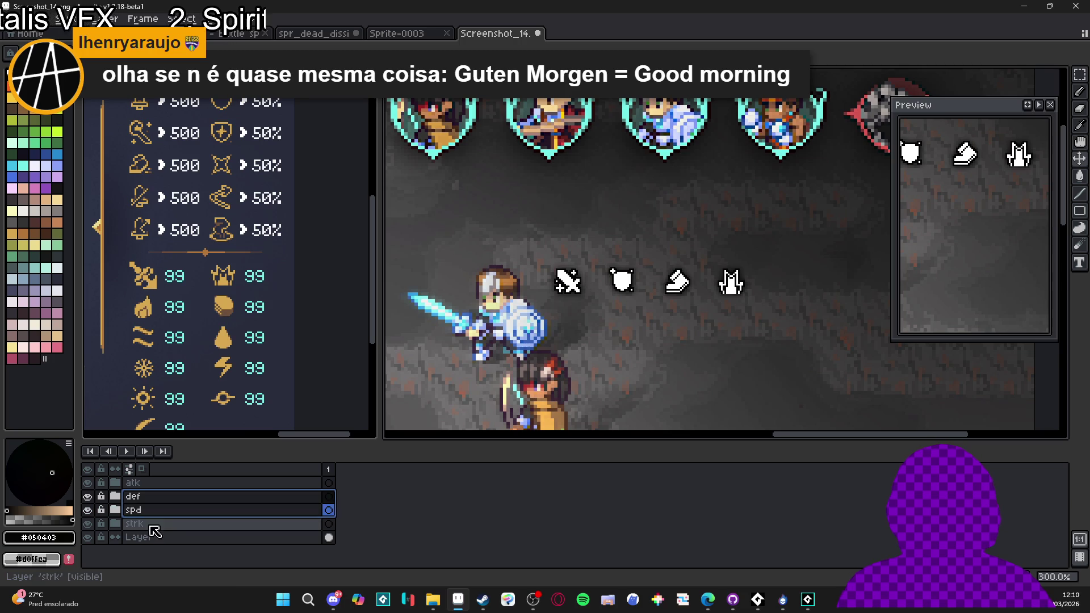
drag(633, 289, 617, 288)
drag(170, 510, 163, 524)
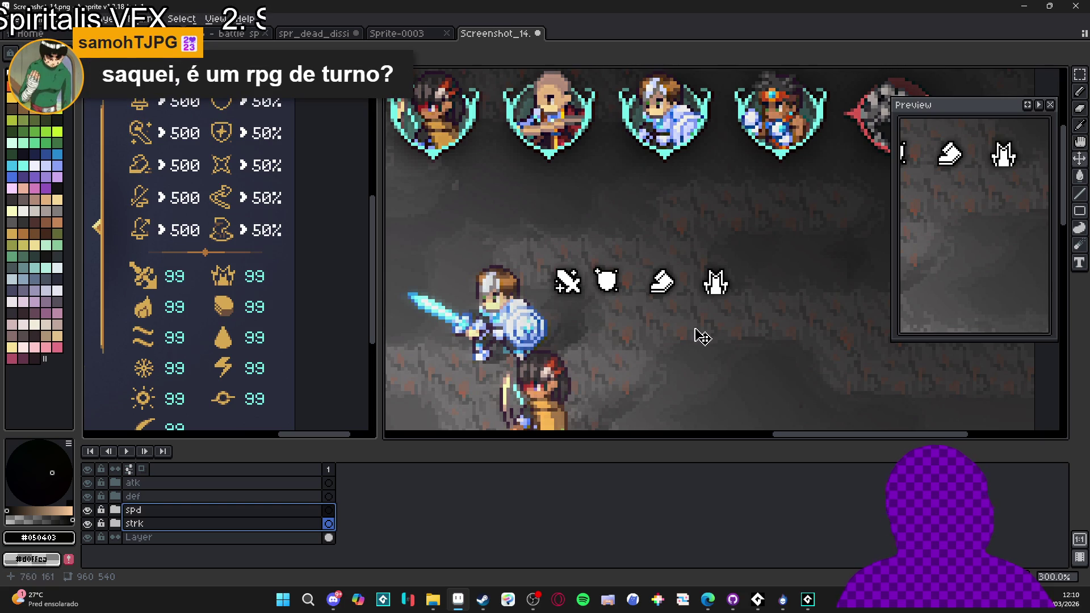
drag(667, 292, 651, 292)
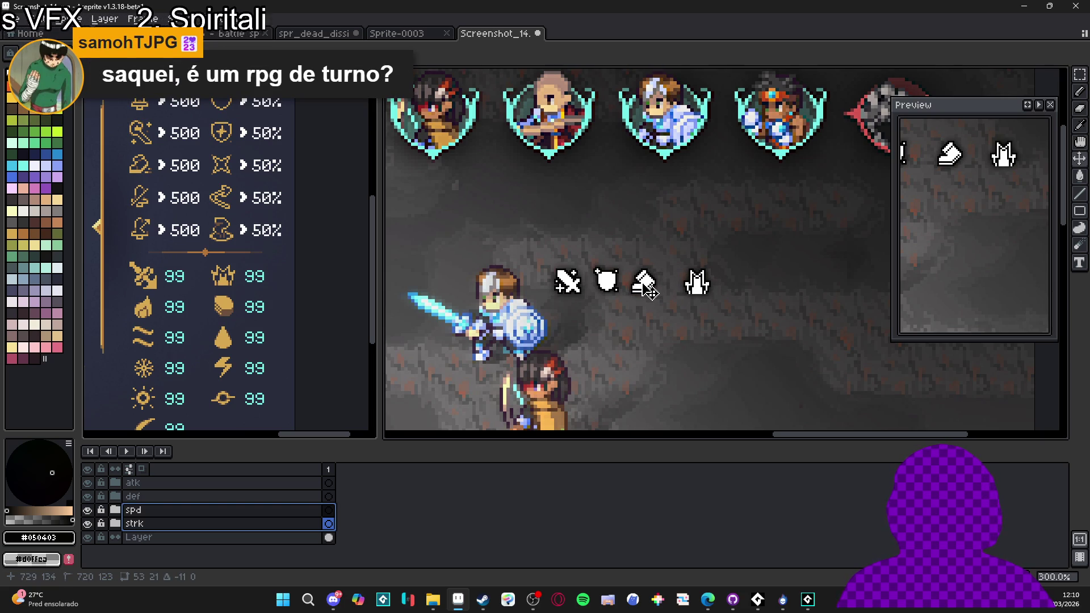
click(170, 523)
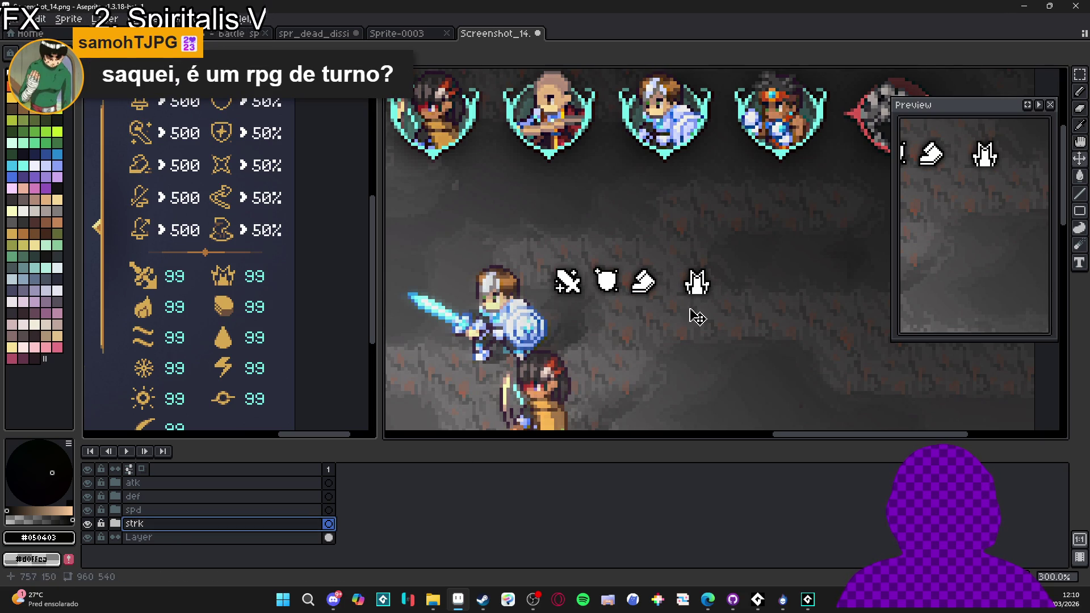
drag(706, 293, 689, 296)
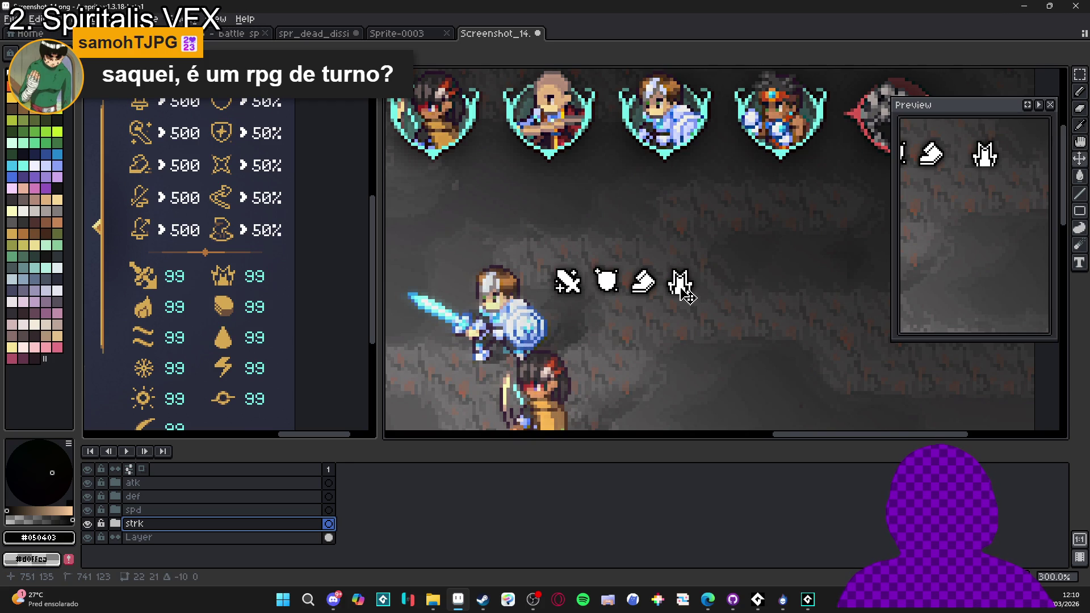
- Zoom and pan to view the icon row above the heroes
scroll(684, 290, down, 1)
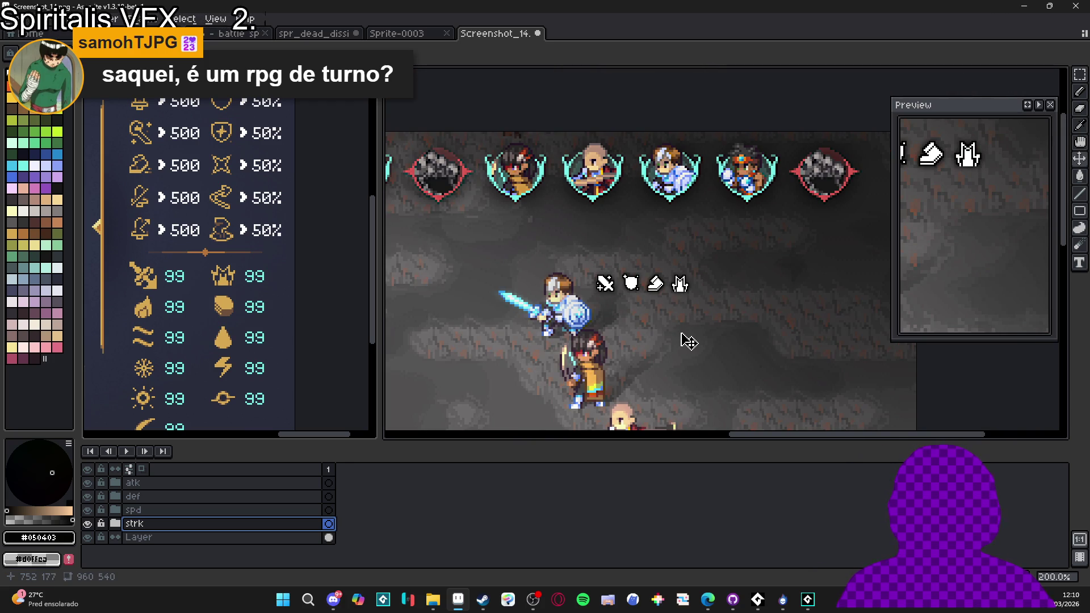
scroll(689, 342, down, 2)
scroll(687, 335, up, 2)
scroll(688, 333, down, 2)
scroll(687, 334, up, 2)
scroll(687, 334, down, 2)
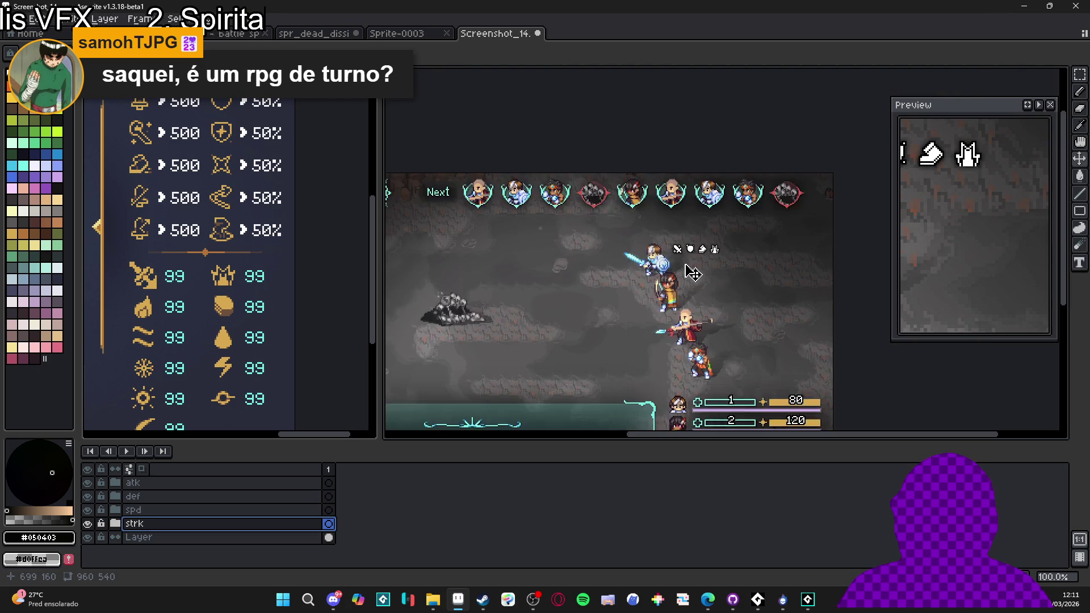
scroll(691, 272, up, 2)
drag(693, 272, 713, 291)
scroll(716, 293, down, 2)
scroll(715, 292, up, 2)
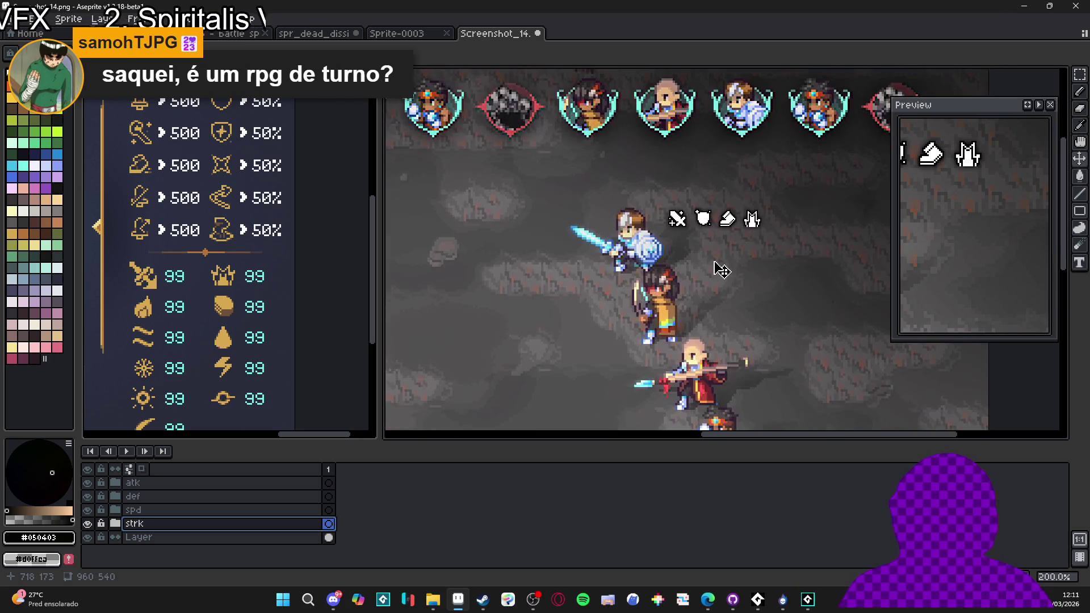